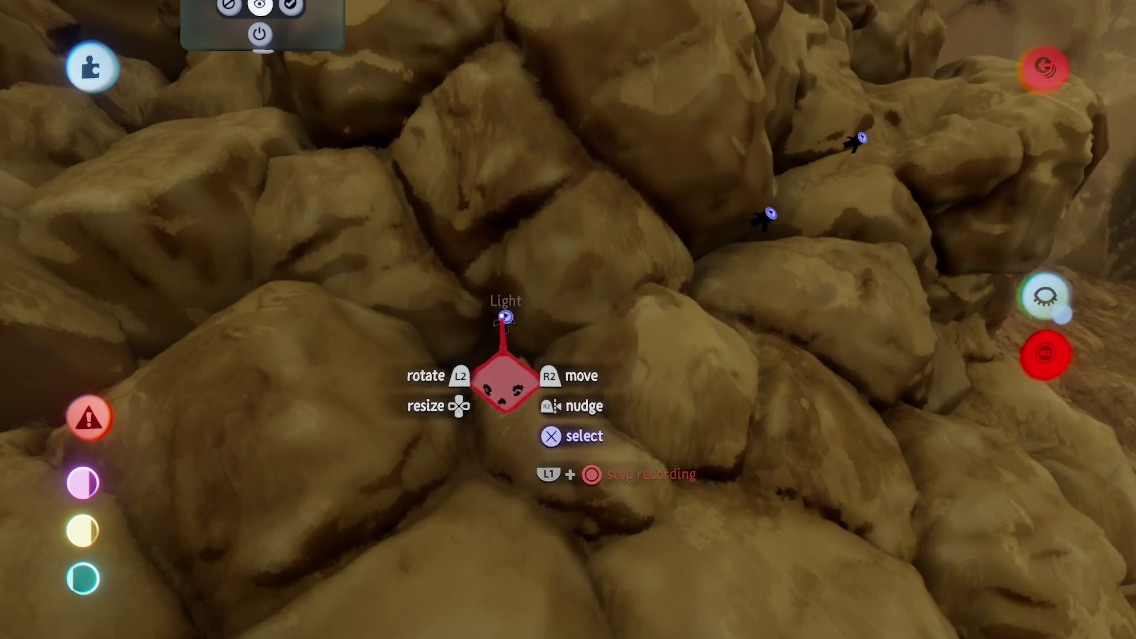
- Tune the brightness of each light among the cave's rock piles, setting one to 18.1%
{"action": "left_click", "coordinate": [506, 318]}
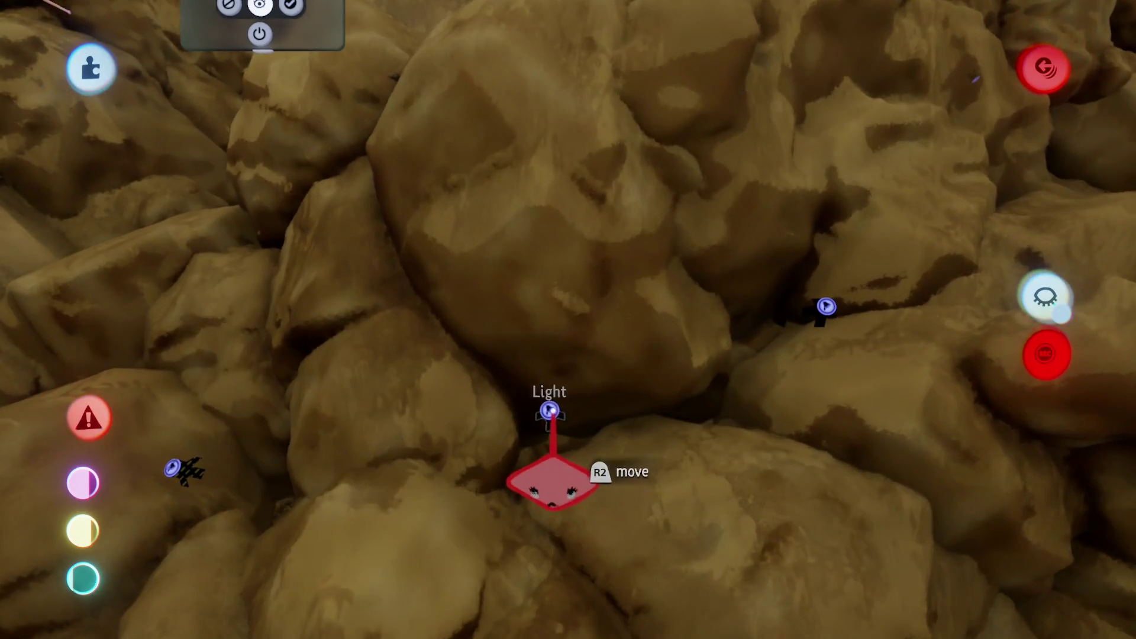
{"action": "left_click", "coordinate": [603, 459]}
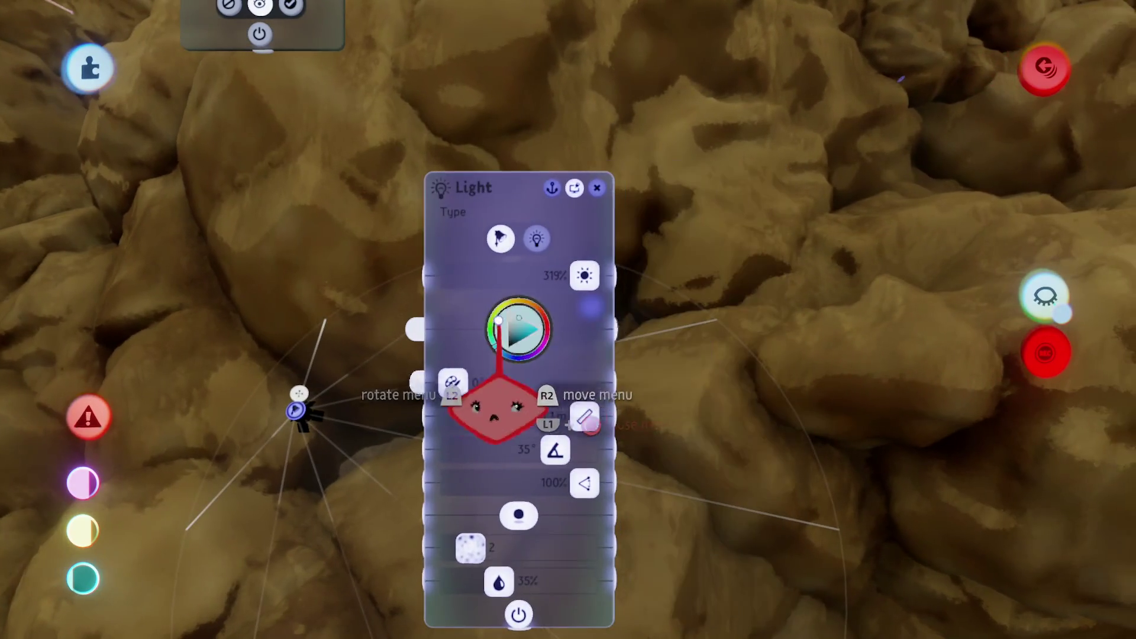
{"action": "key", "text": "Escape"}
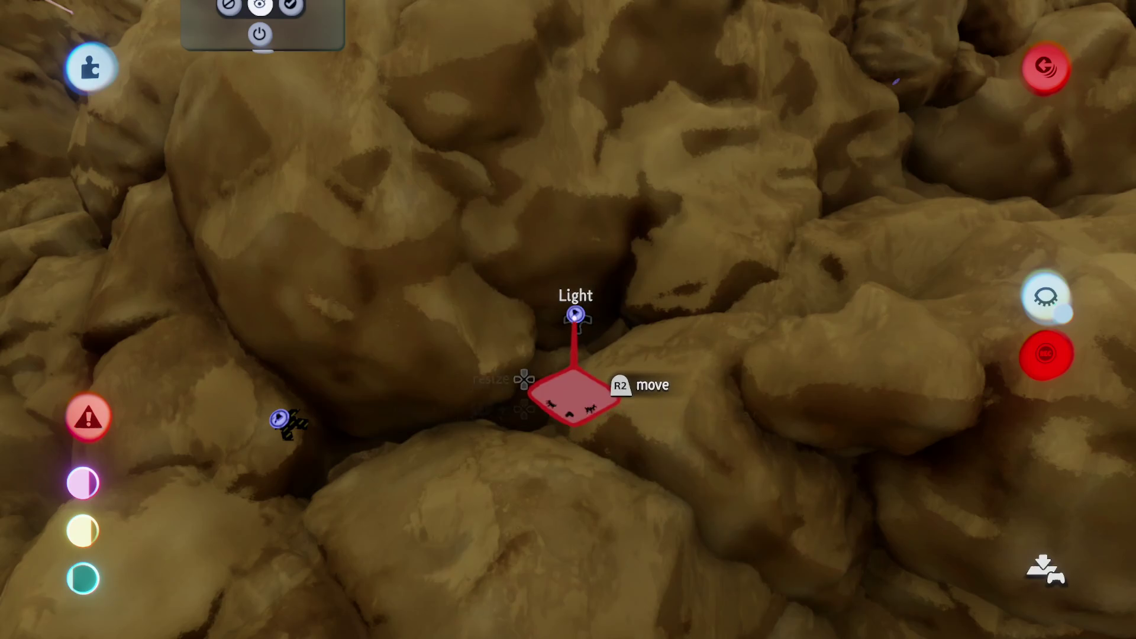
{"action": "left_click", "coordinate": [572, 396]}
{"action": "key", "text": "Escape"}
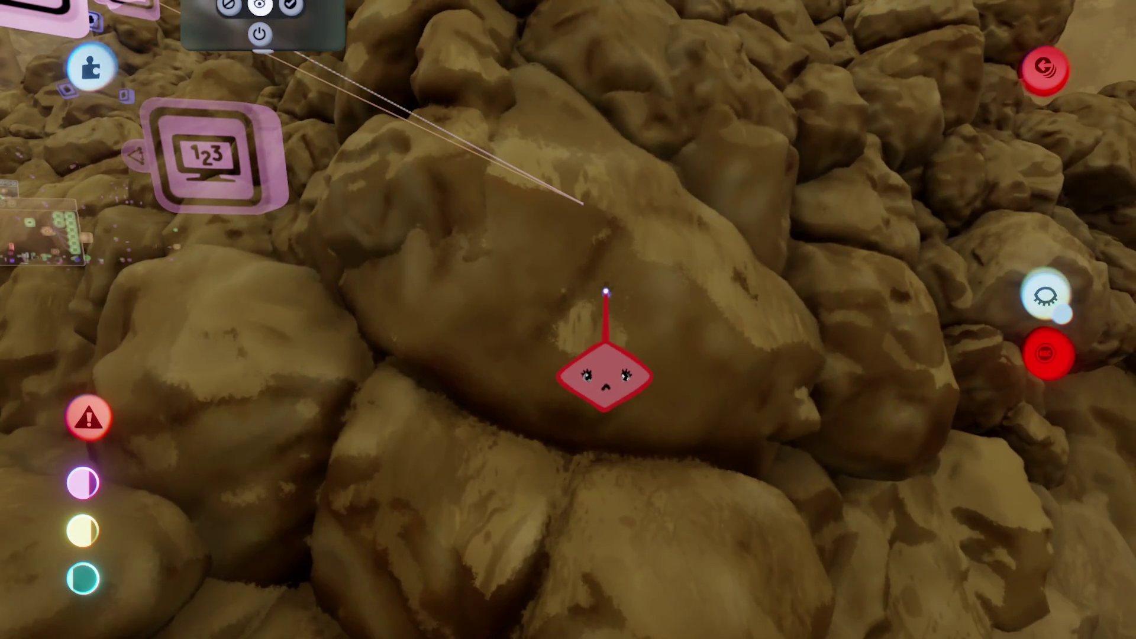
{"action": "left_click", "coordinate": [604, 378]}
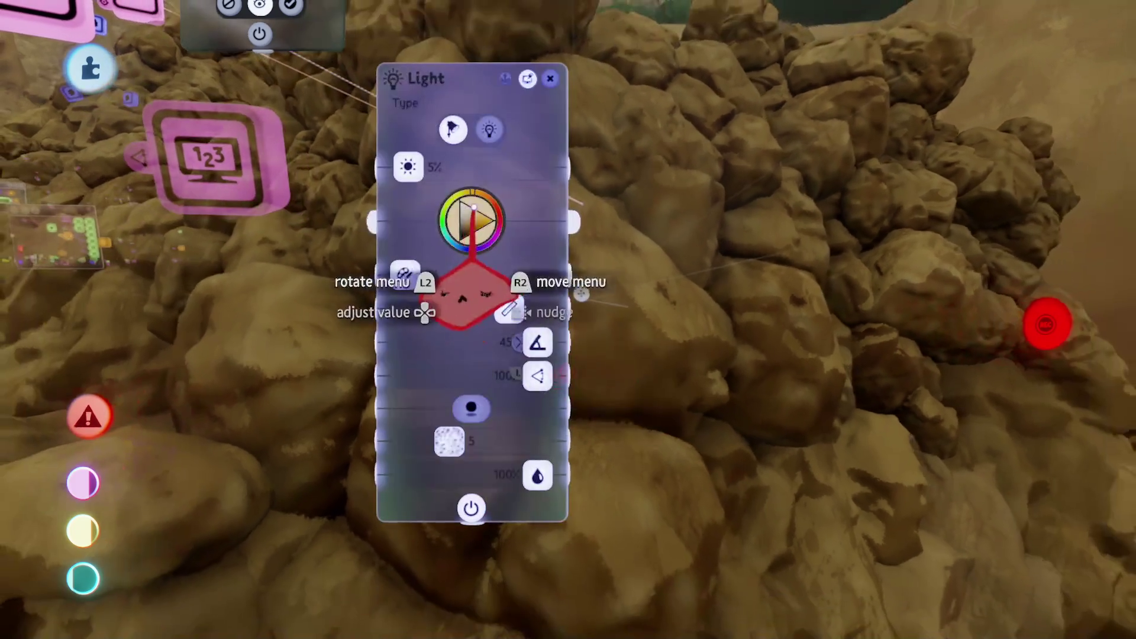
{"action": "key", "text": "Escape"}
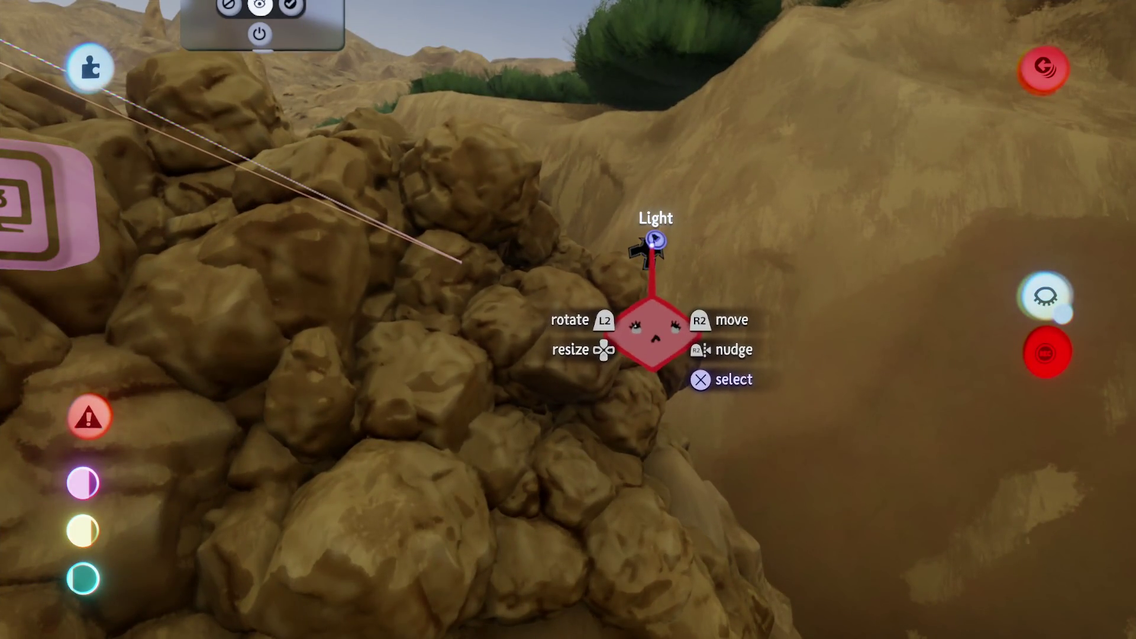
{"action": "key", "text": "Escape"}
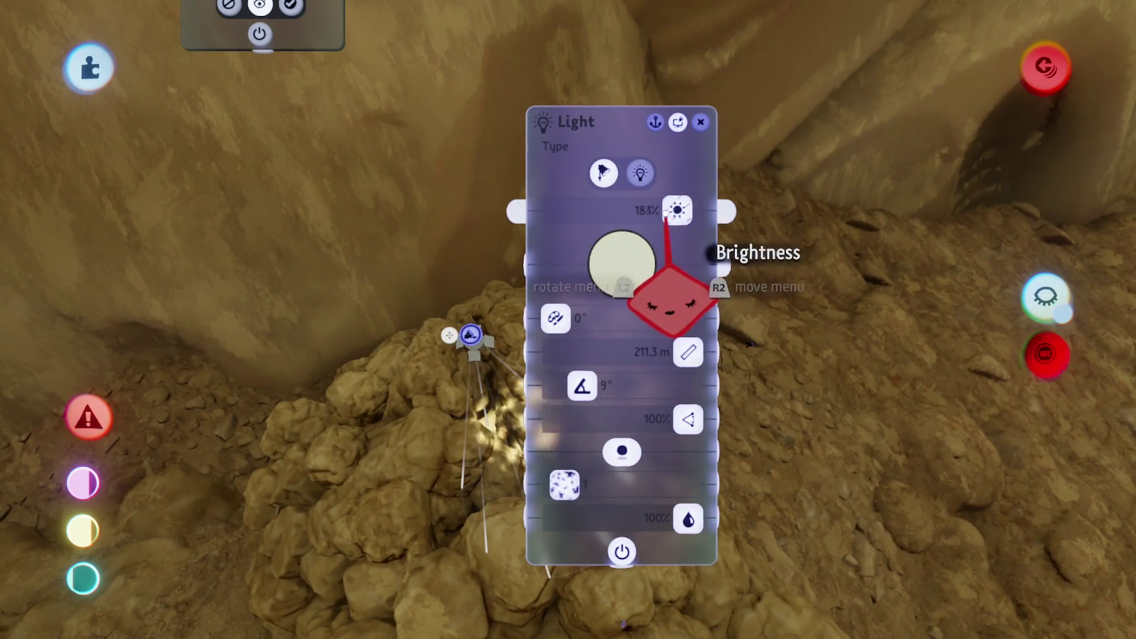
- Leave paint mode and dismiss the toolbars to get back to the trigger-zone Microchip
{"action": "mouse_move", "coordinate": [633, 177]}
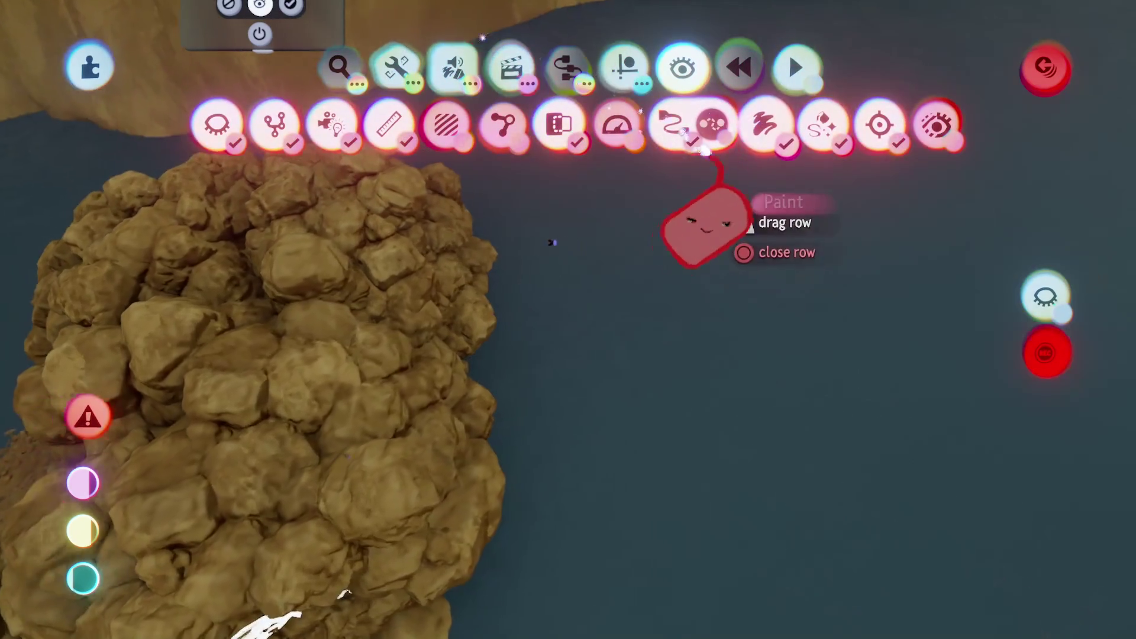
{"action": "key", "text": "Escape"}
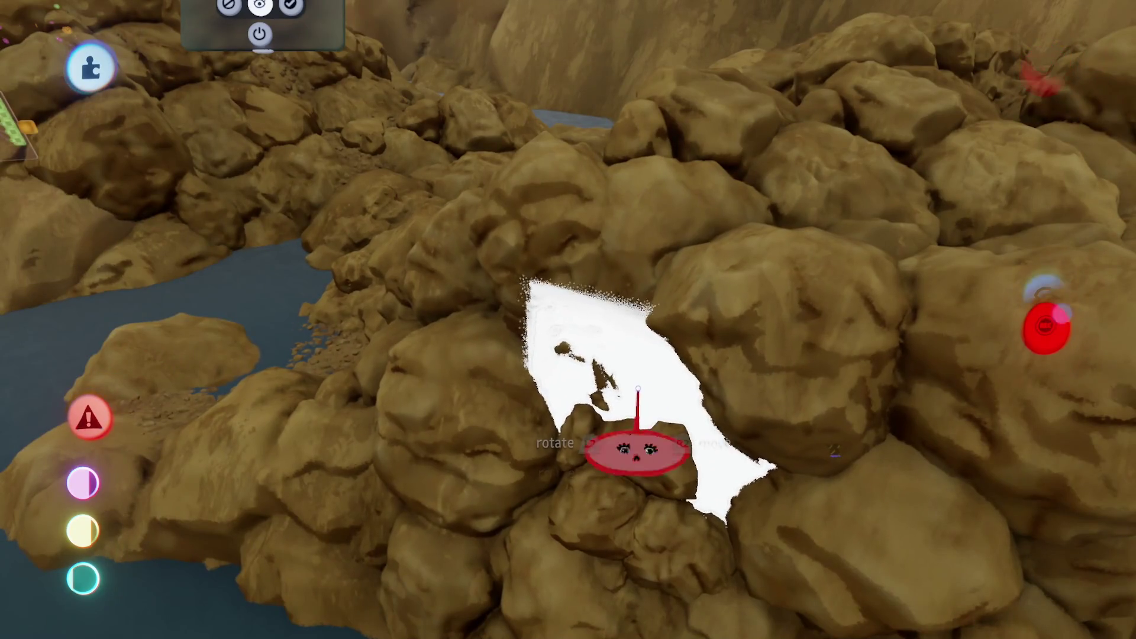
{"action": "key", "text": "Escape"}
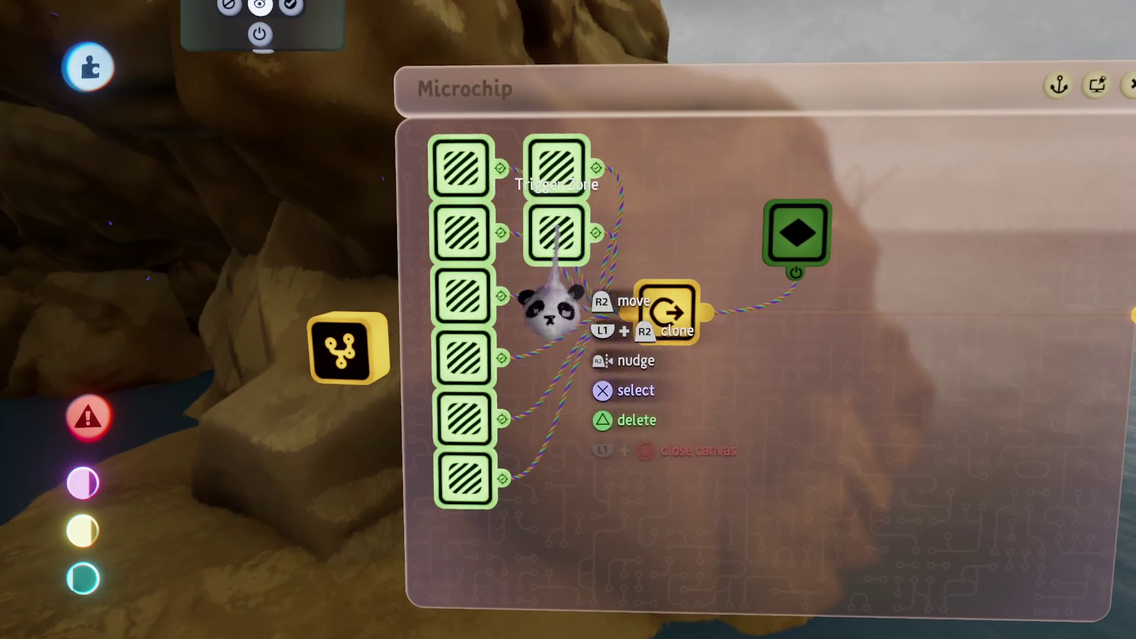
- Inspect the trigger zone's Zone Size and falloff settings
{"action": "left_click", "coordinate": [467, 485]}
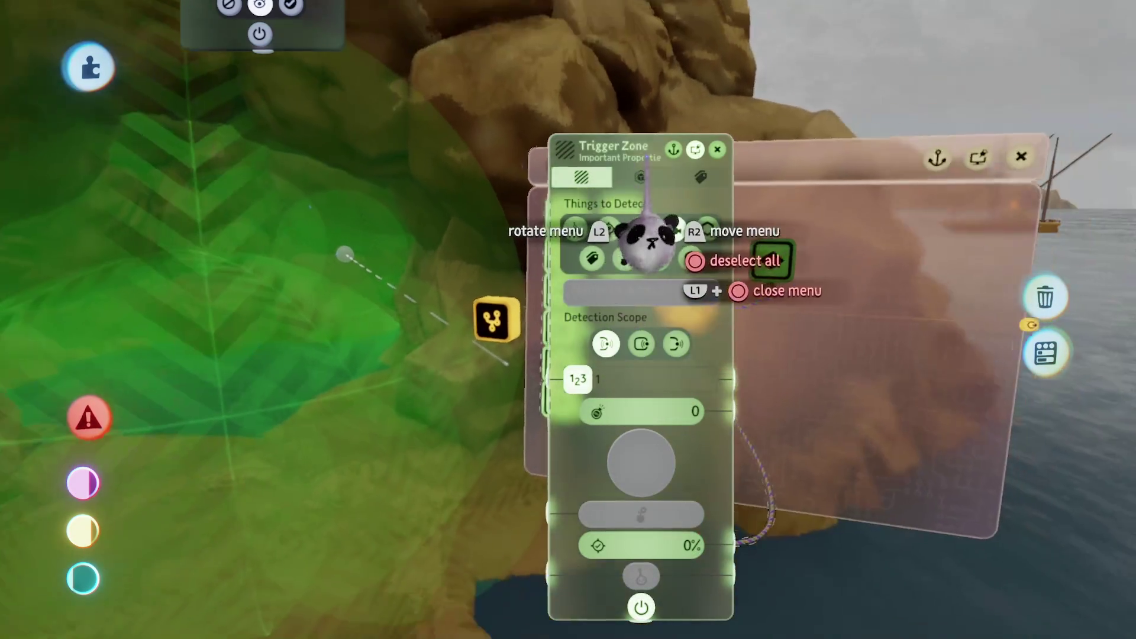
{"action": "left_click", "coordinate": [641, 177]}
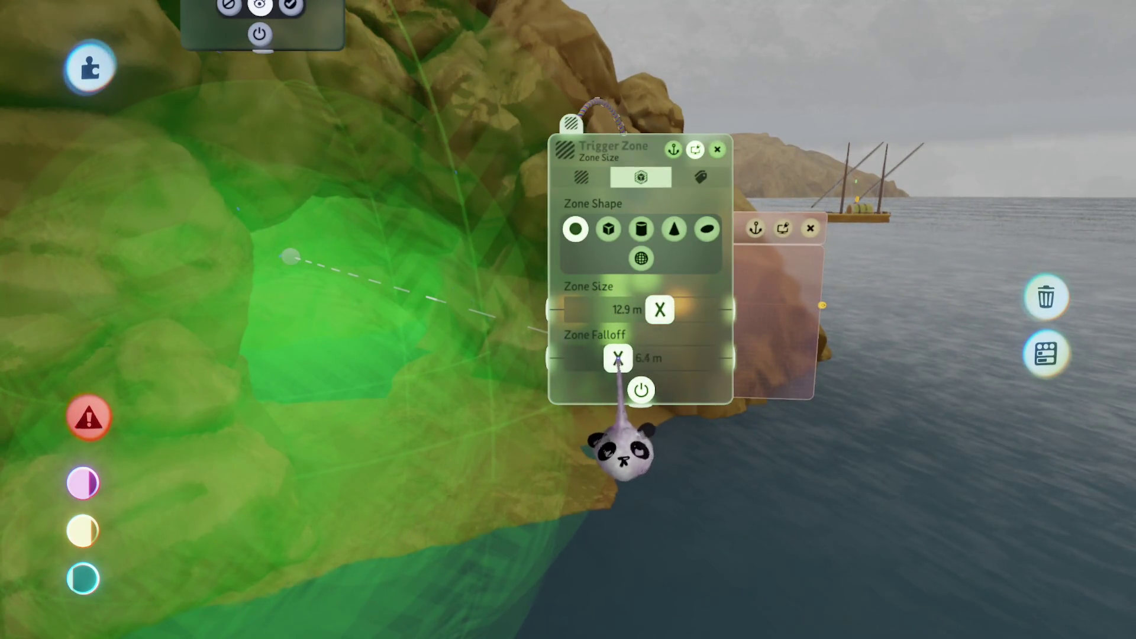
{"action": "key", "text": "Escape"}
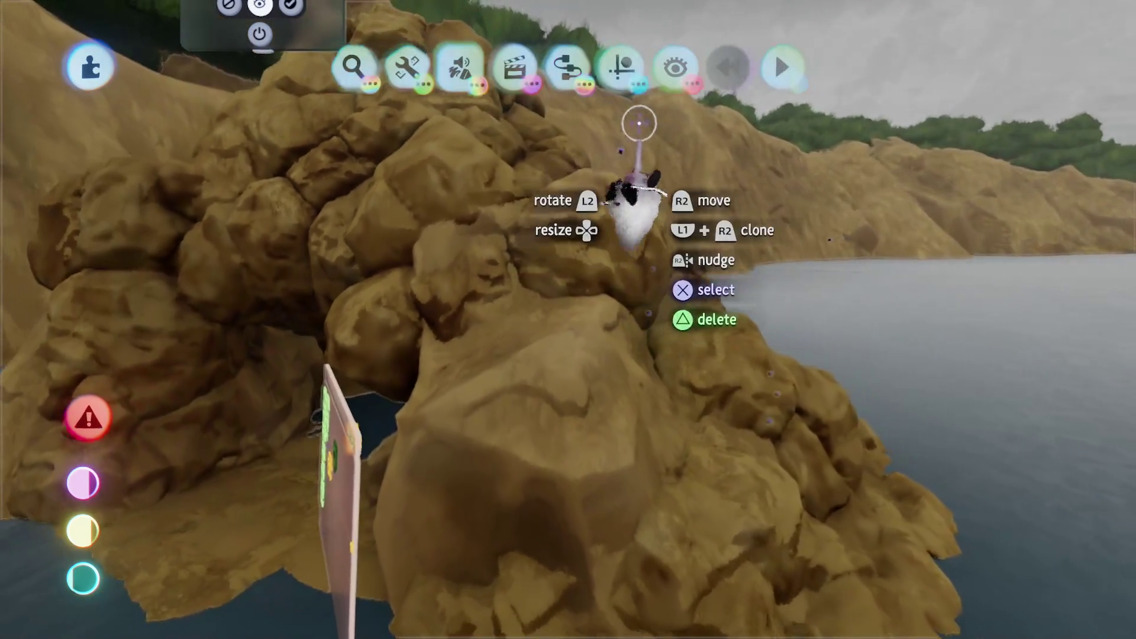
- Playtest gliding along the coast, then pause and return to Edit Mode
{"action": "left_click", "coordinate": [622, 67]}
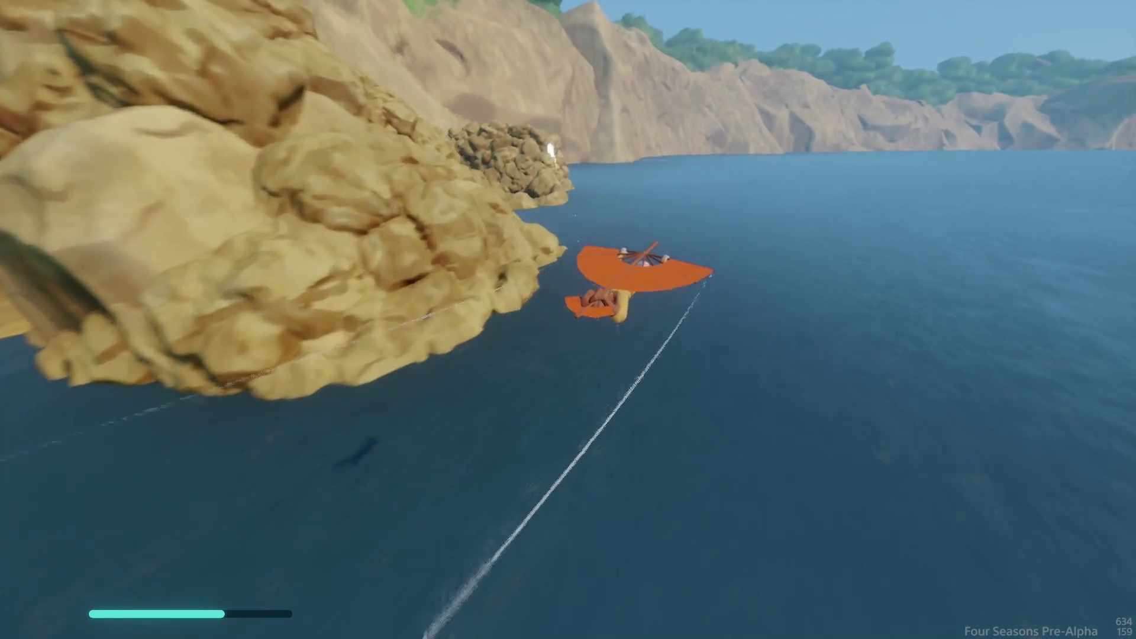
{"action": "key", "text": "Escape"}
{"action": "key", "text": "Return"}
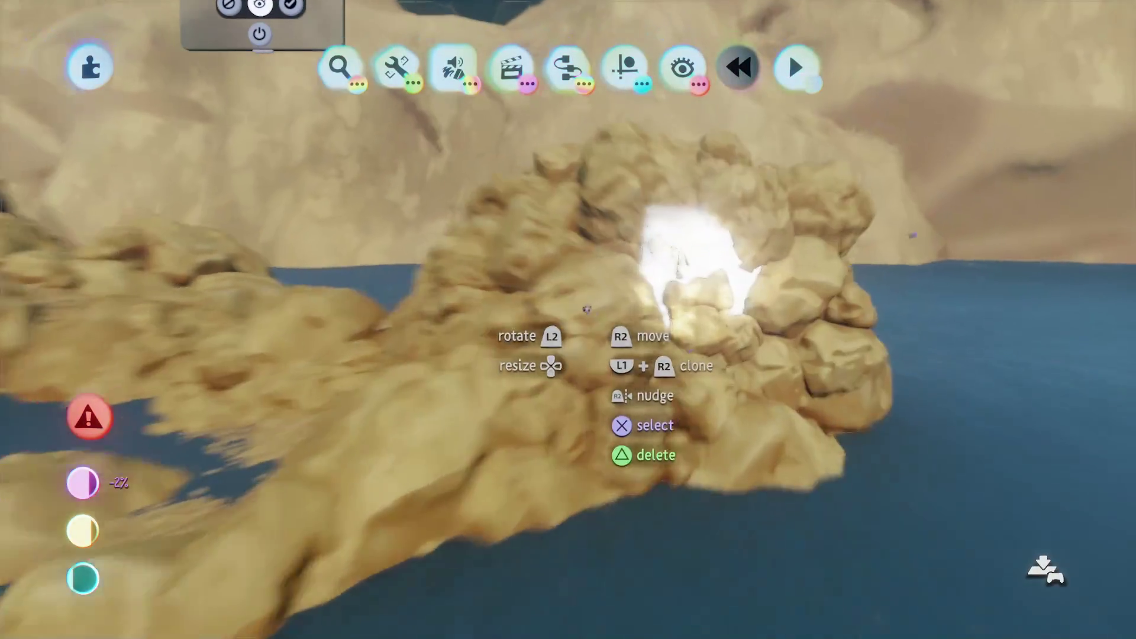
- Leave paint mode and turn the rock cave light's brightness down from 184% to 0%
{"action": "left_click", "coordinate": [615, 314]}
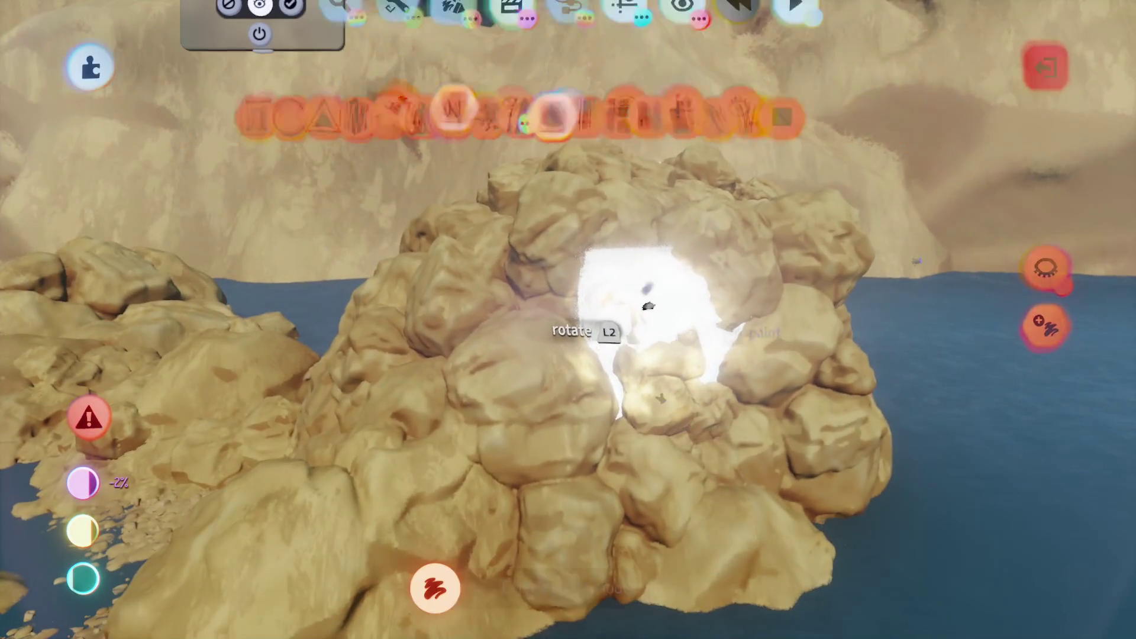
{"action": "key", "text": "Escape"}
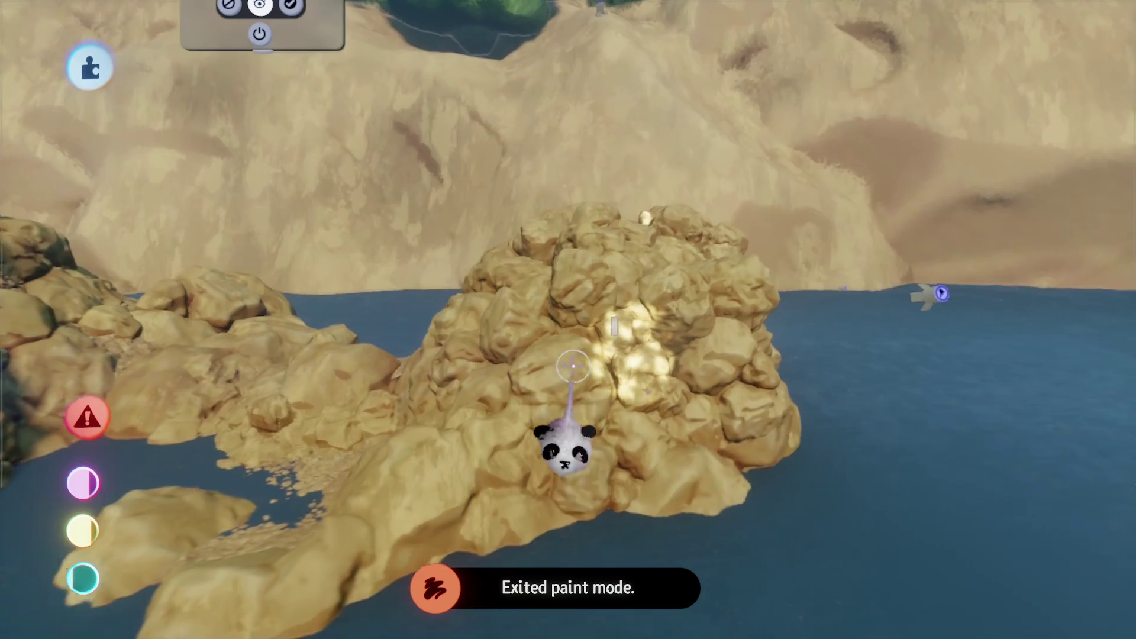
{"action": "mouse_move", "coordinate": [601, 317]}
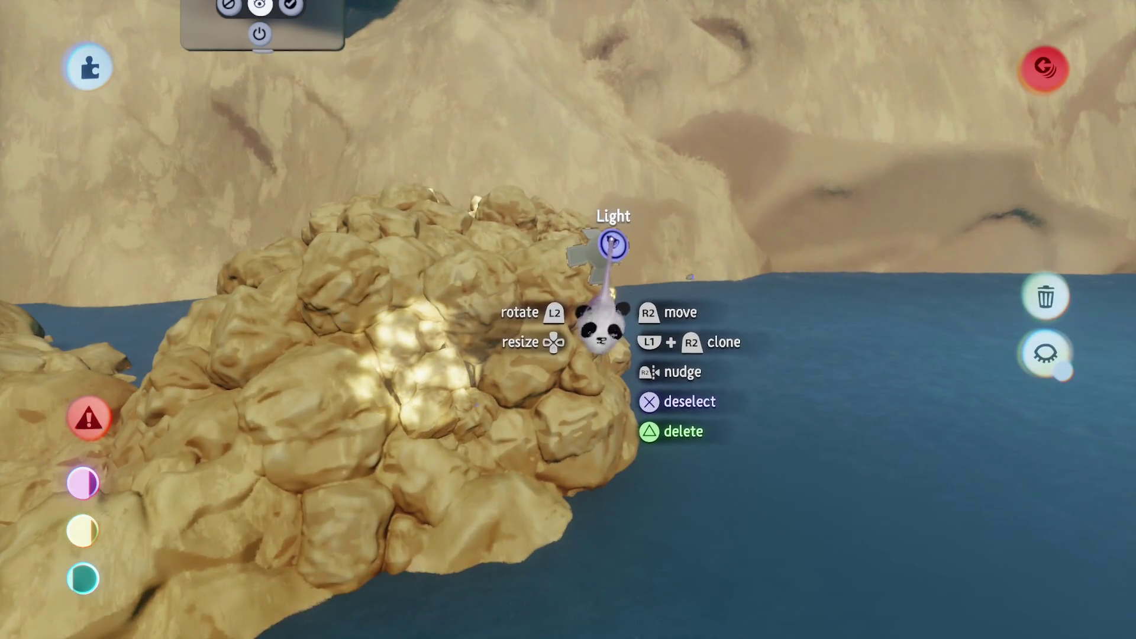
{"action": "left_click", "coordinate": [601, 325]}
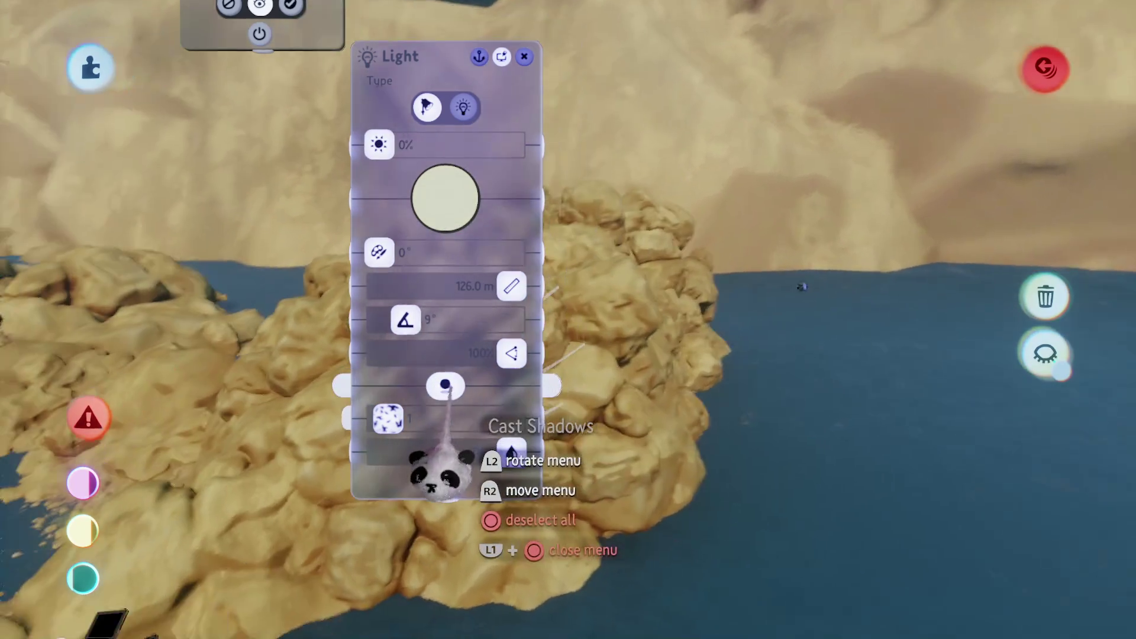
{"action": "key", "text": "Escape"}
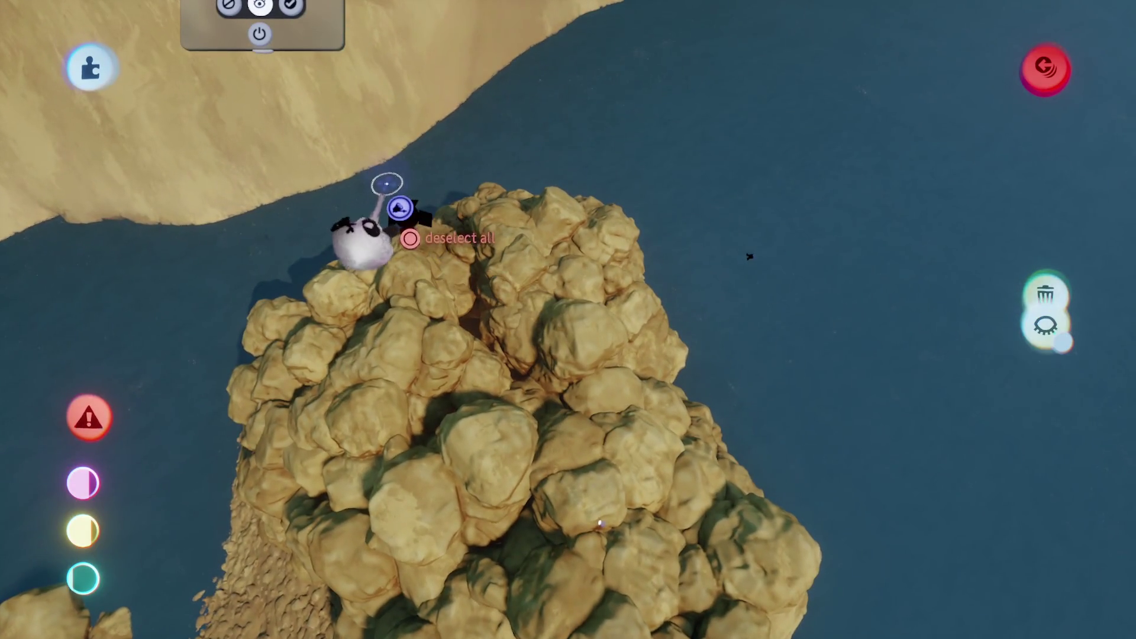
{"action": "left_click", "coordinate": [399, 208]}
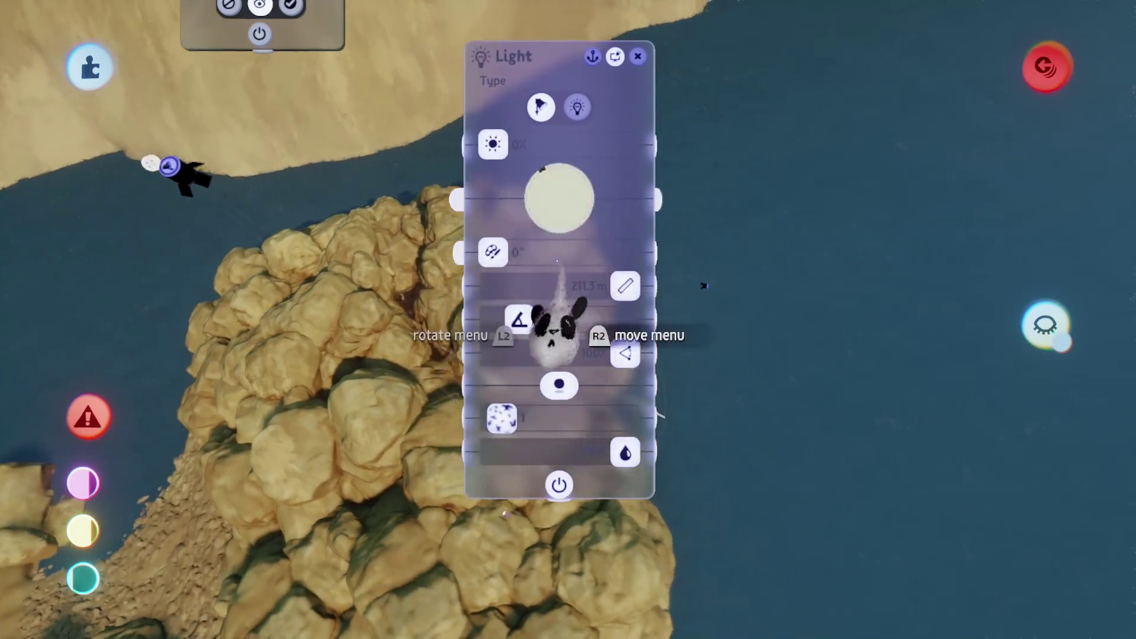
{"action": "key", "text": "Escape"}
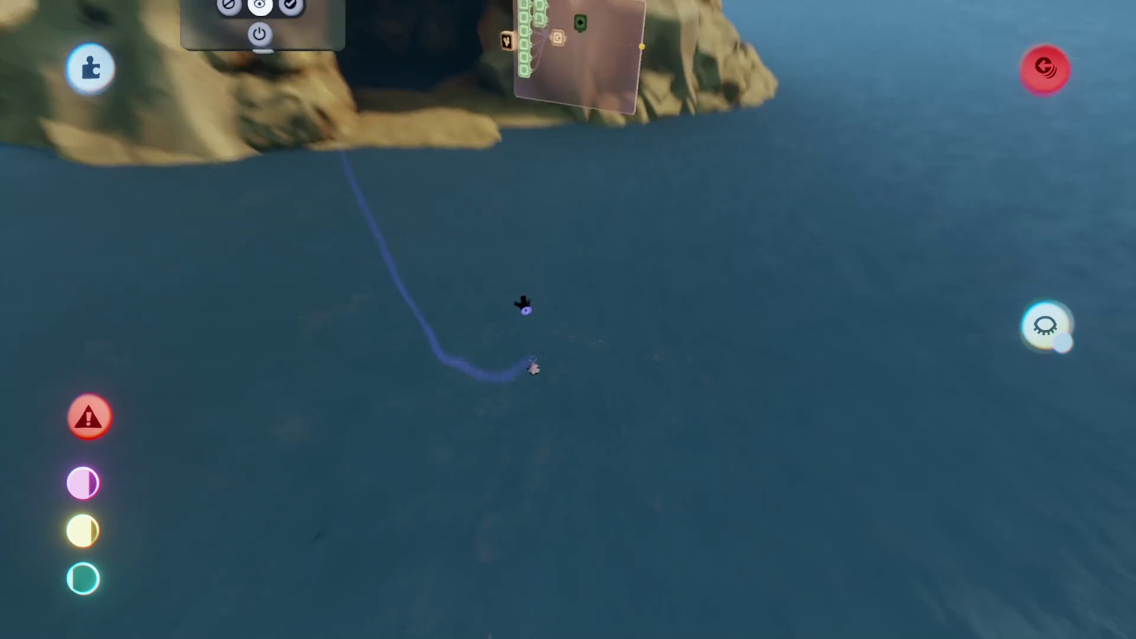
- Move the cave light, set it to 14% brightness, and start a Play Mode test
{"action": "left_click", "coordinate": [439, 305]}
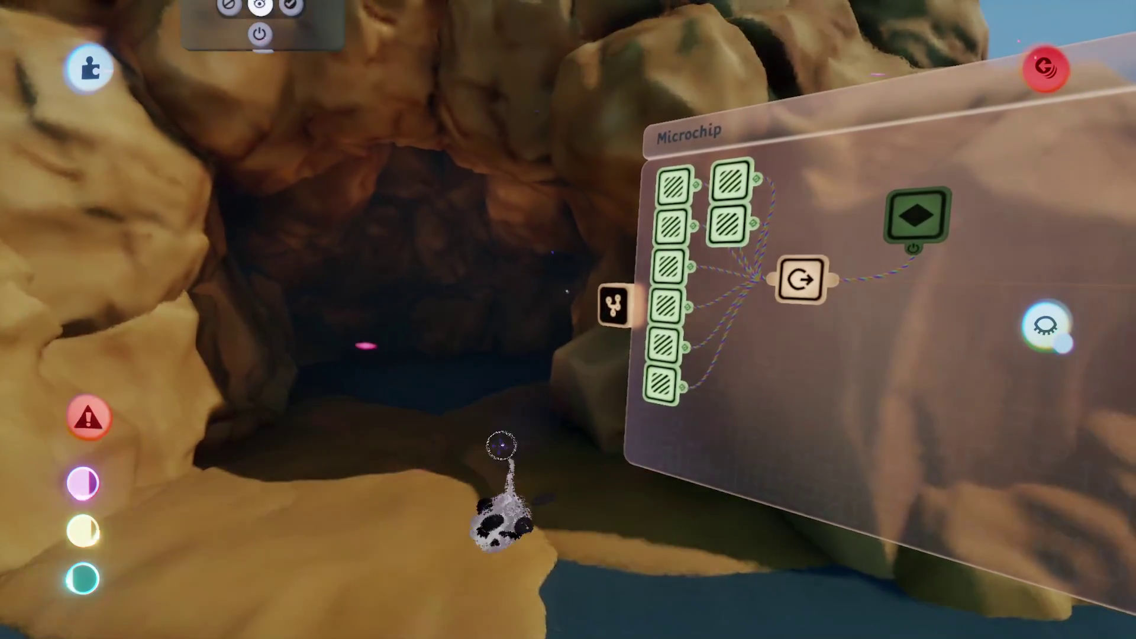
{"action": "key", "text": "Escape"}
{"action": "left_click", "coordinate": [319, 449]}
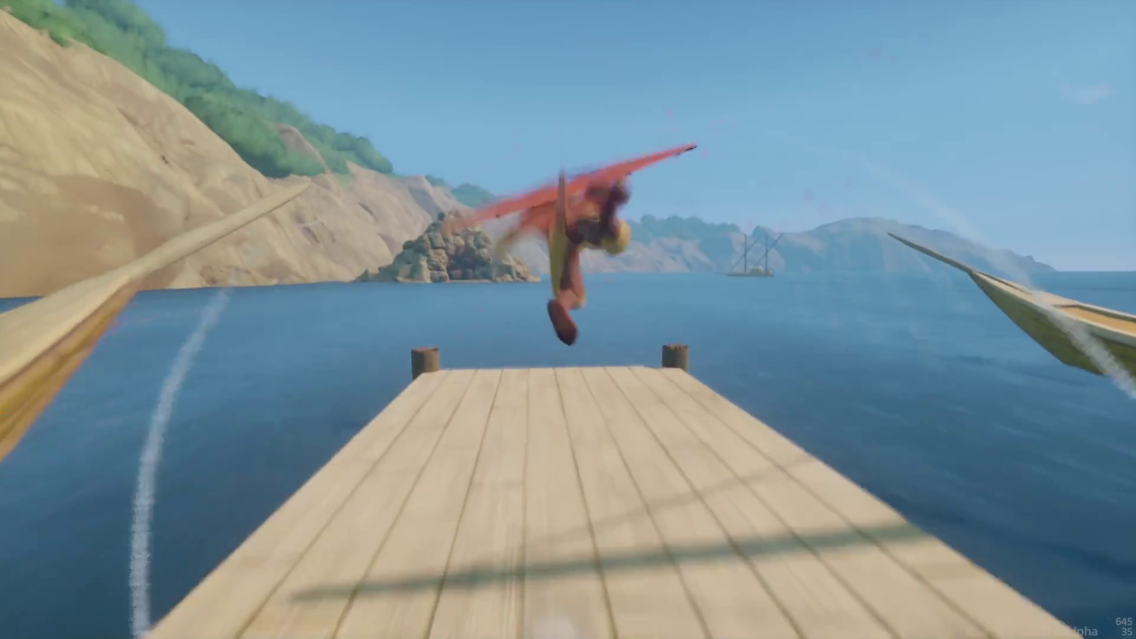
- Make the character leap out of the water during the playtest
{"action": "key", "text": "space"}
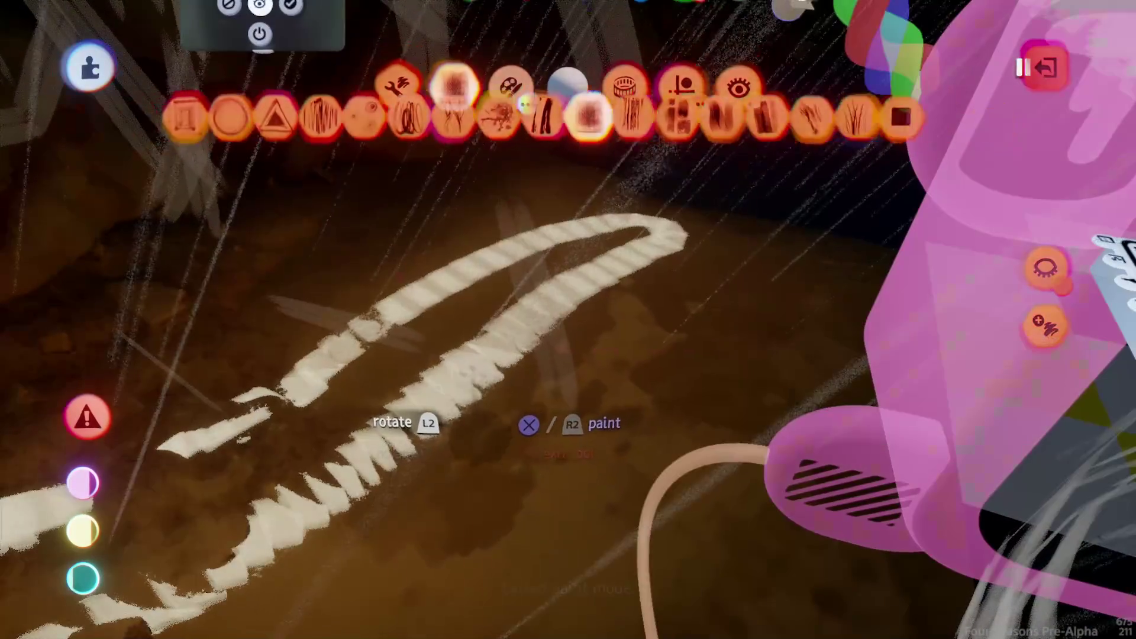
- Leave paint mode and set the sculpture's Cast Shadows to Always
{"action": "key", "text": "Escape"}
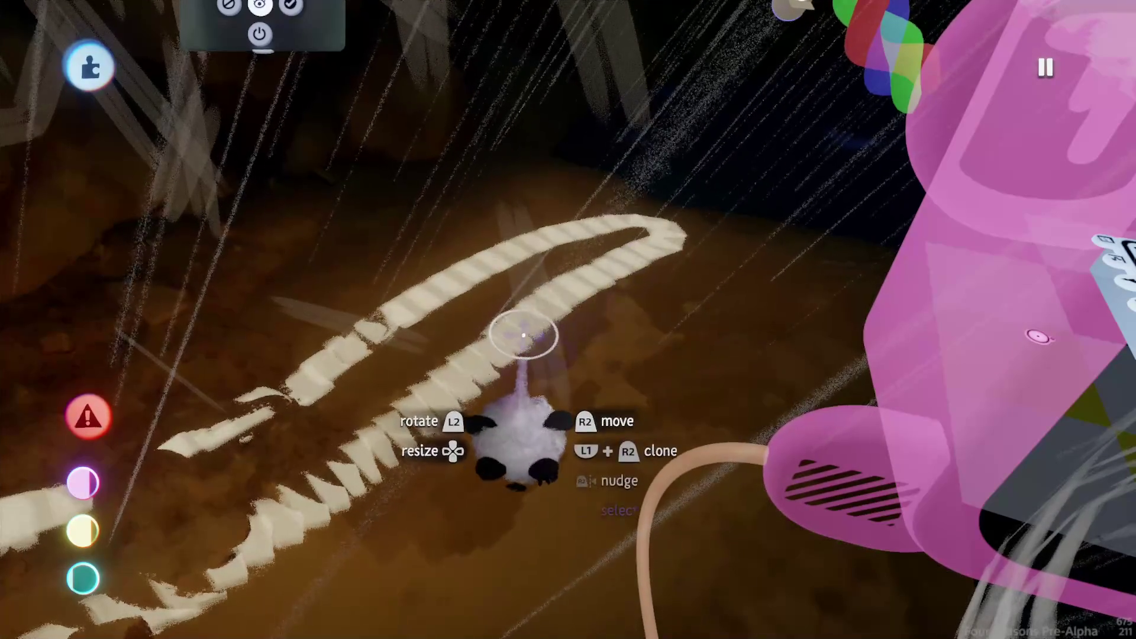
{"action": "key", "text": "Delete"}
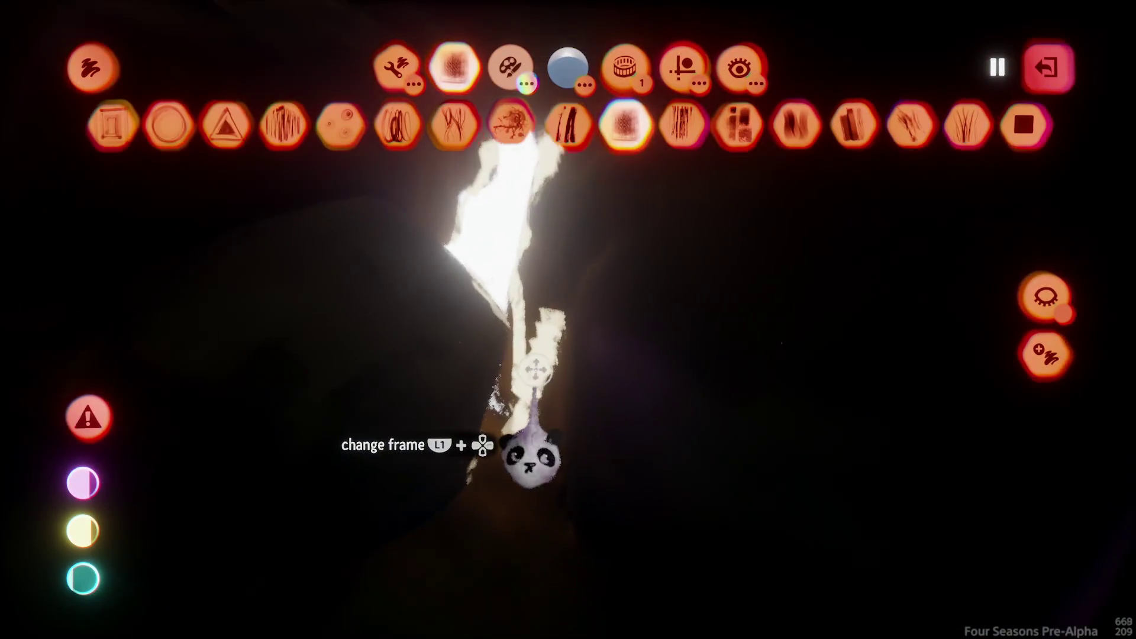
{"action": "key", "text": "Escape"}
{"action": "key", "text": "Escape"}
{"action": "left_click", "coordinate": [527, 444]}
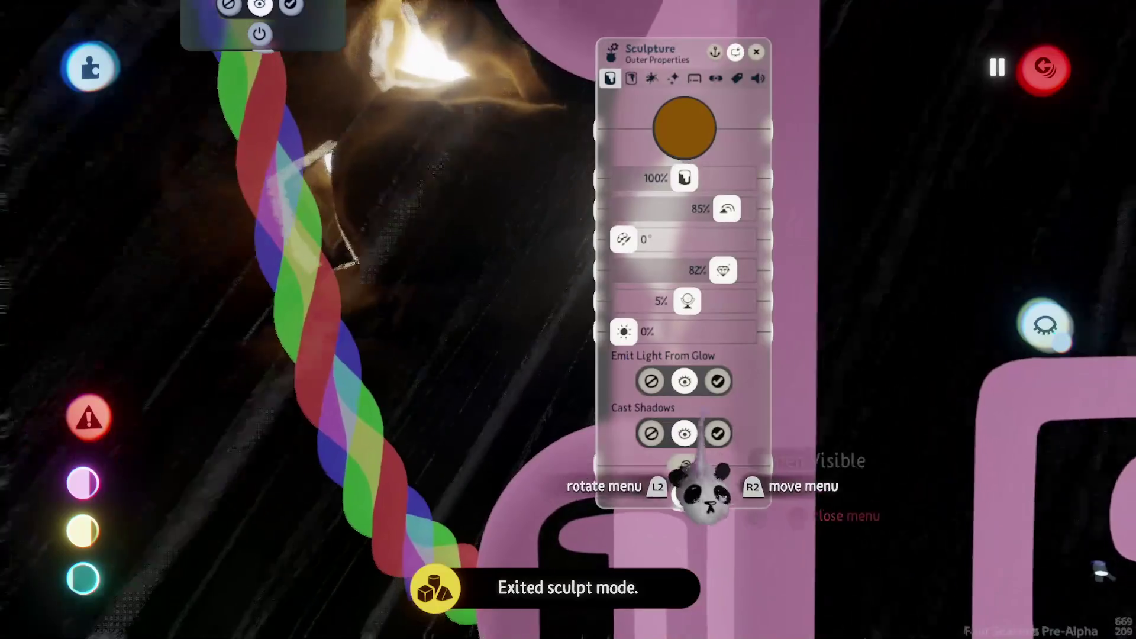
{"action": "left_click", "coordinate": [718, 434]}
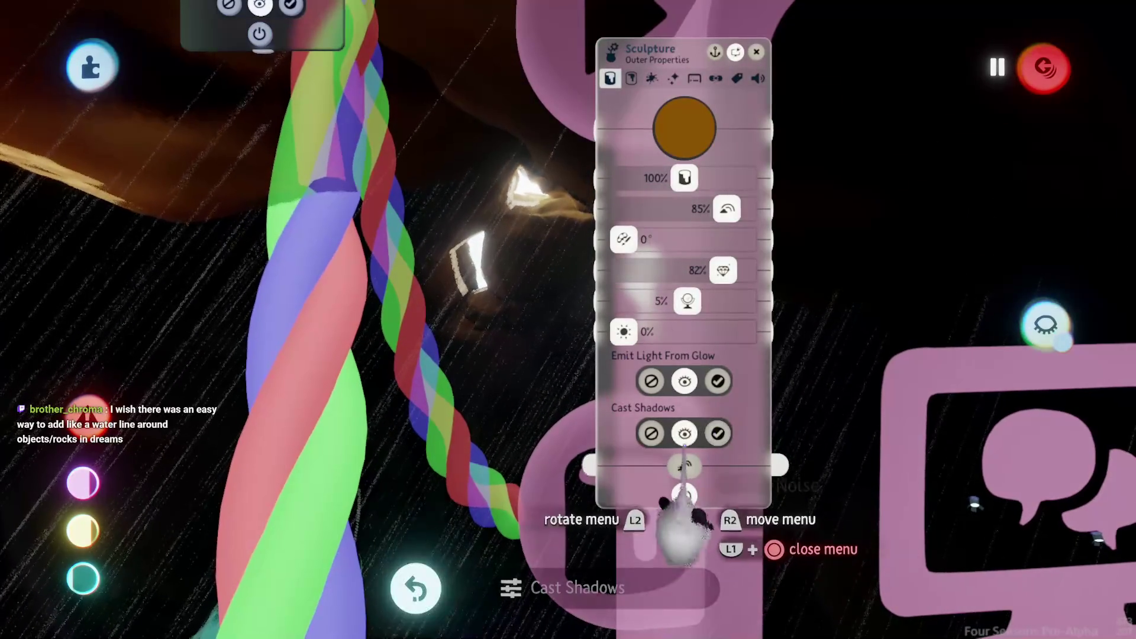
{"action": "key", "text": "Escape"}
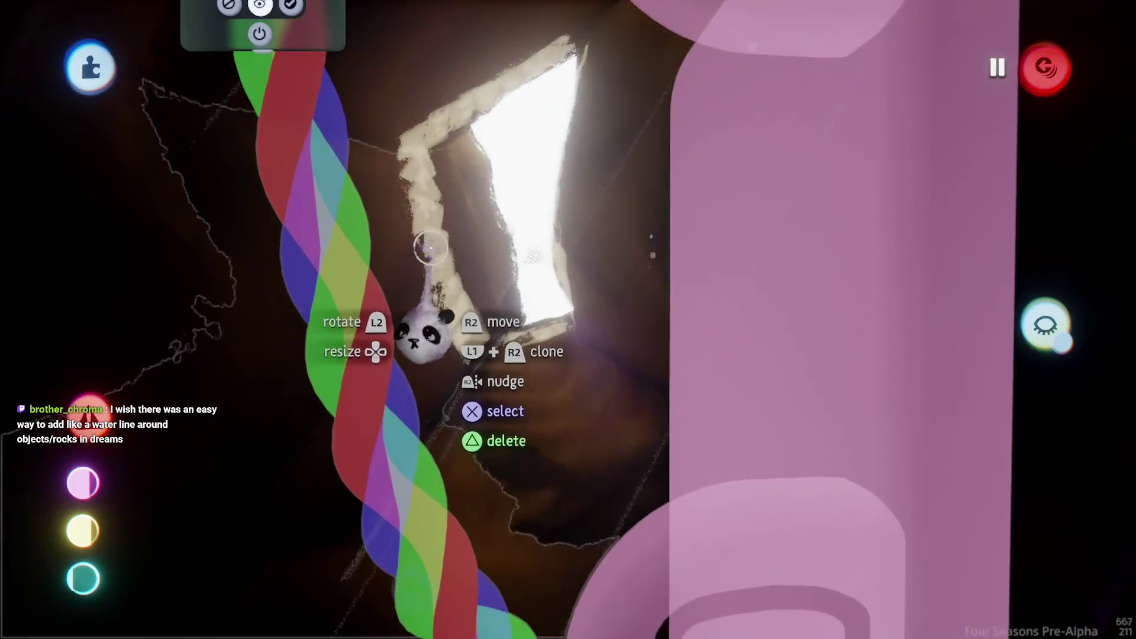
- Raise the painting's Emit Light From Glow value
{"action": "left_click", "coordinate": [427, 264]}
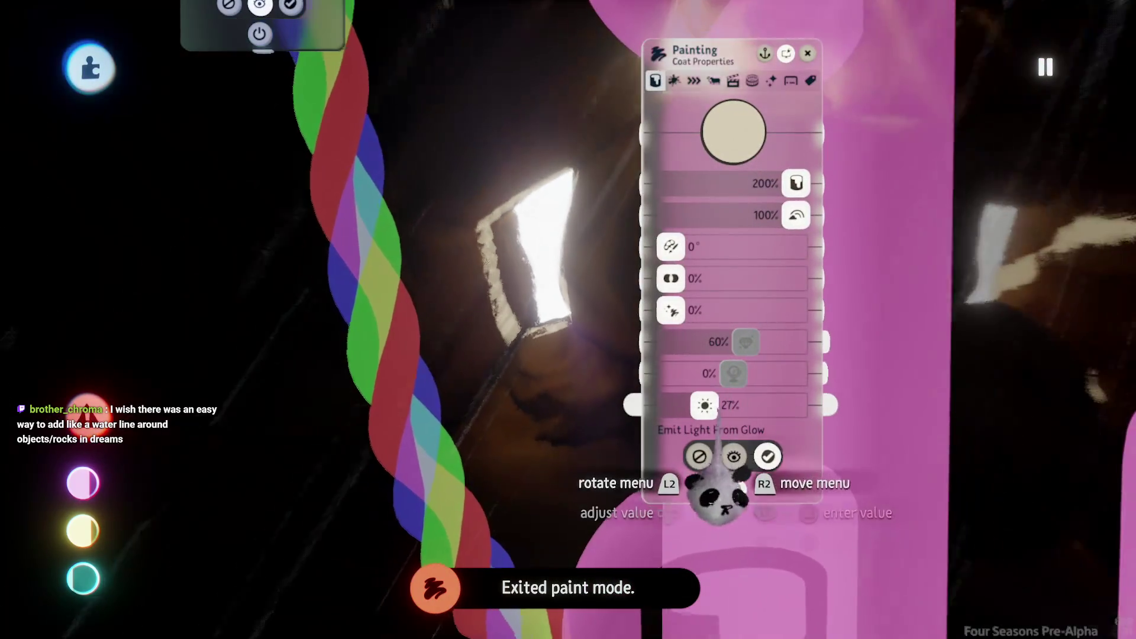
{"action": "left_click_drag", "start_coordinate": [704, 408], "coordinate": [709, 407]}
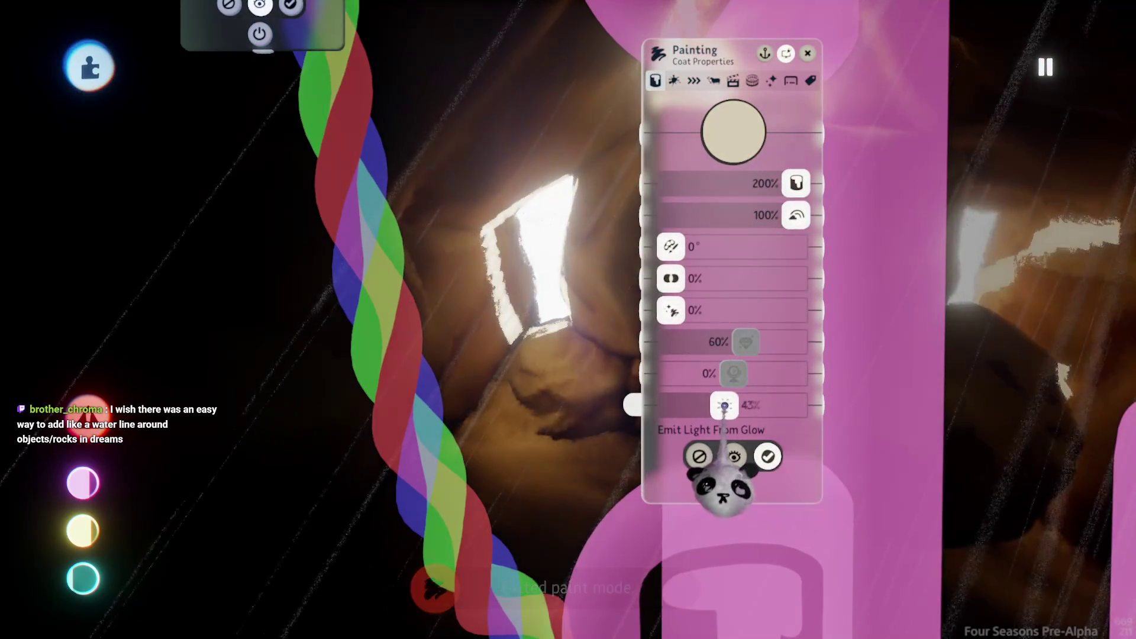
{"action": "key", "text": "Escape"}
- Playtest along the lit cave ledge, then pause and return to edit mode
{"action": "left_click", "coordinate": [323, 447]}
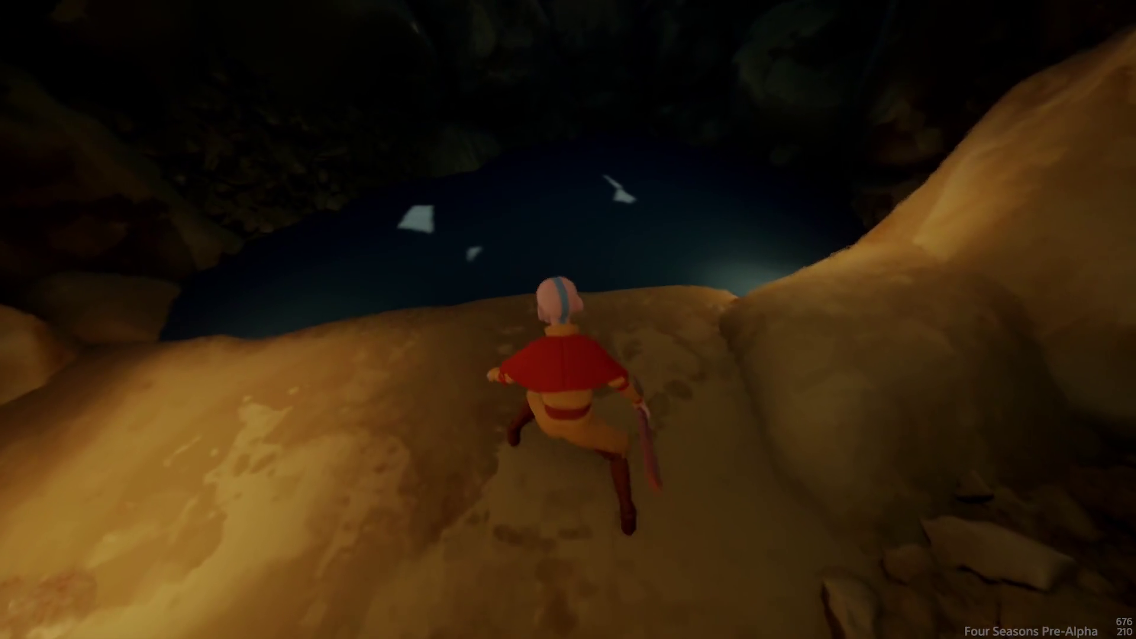
{"action": "key", "text": "Escape"}
{"action": "left_click", "coordinate": [260, 464]}
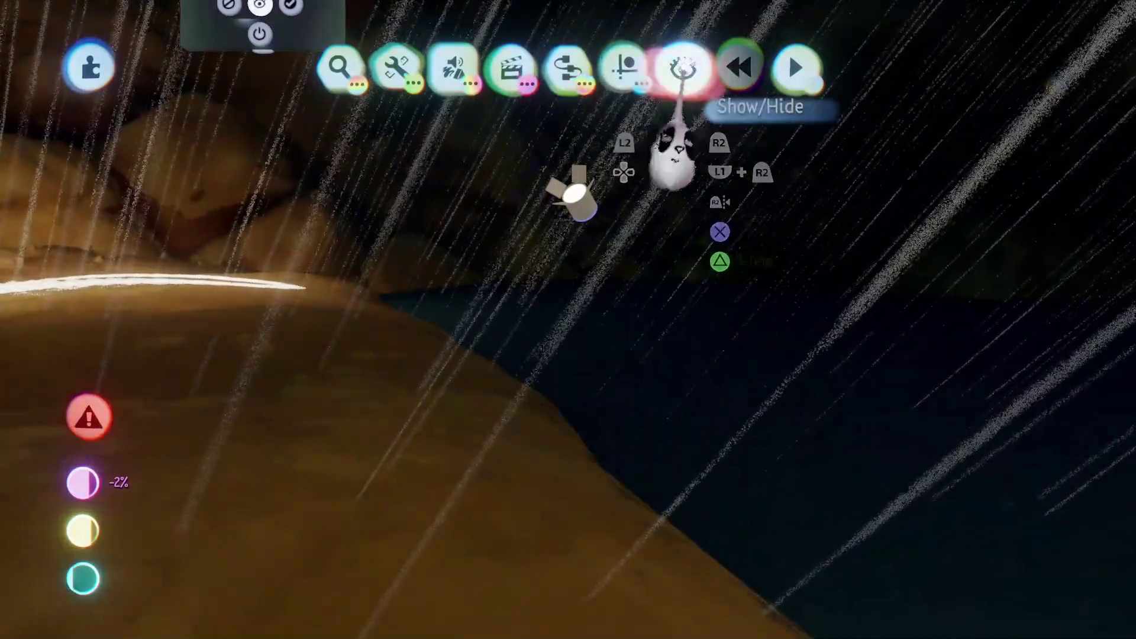
{"action": "left_click", "coordinate": [684, 68]}
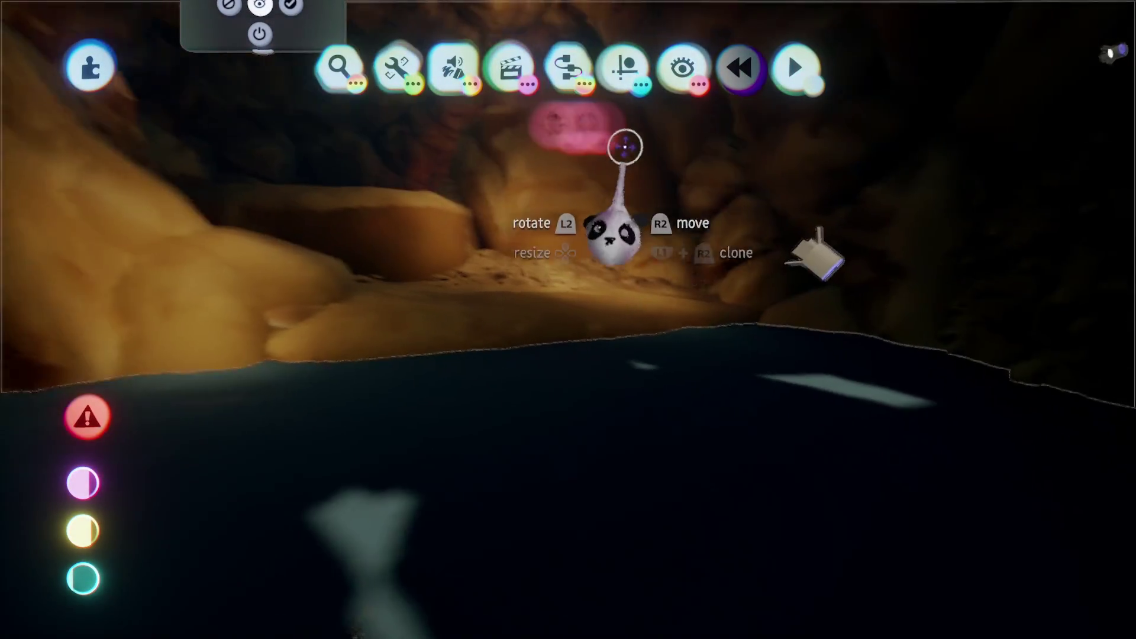
- Stamp a Number Displayer from Movers & Output above the cave pool and open its settings
{"action": "left_click", "coordinate": [568, 68]}
{"action": "left_click", "coordinate": [604, 68]}
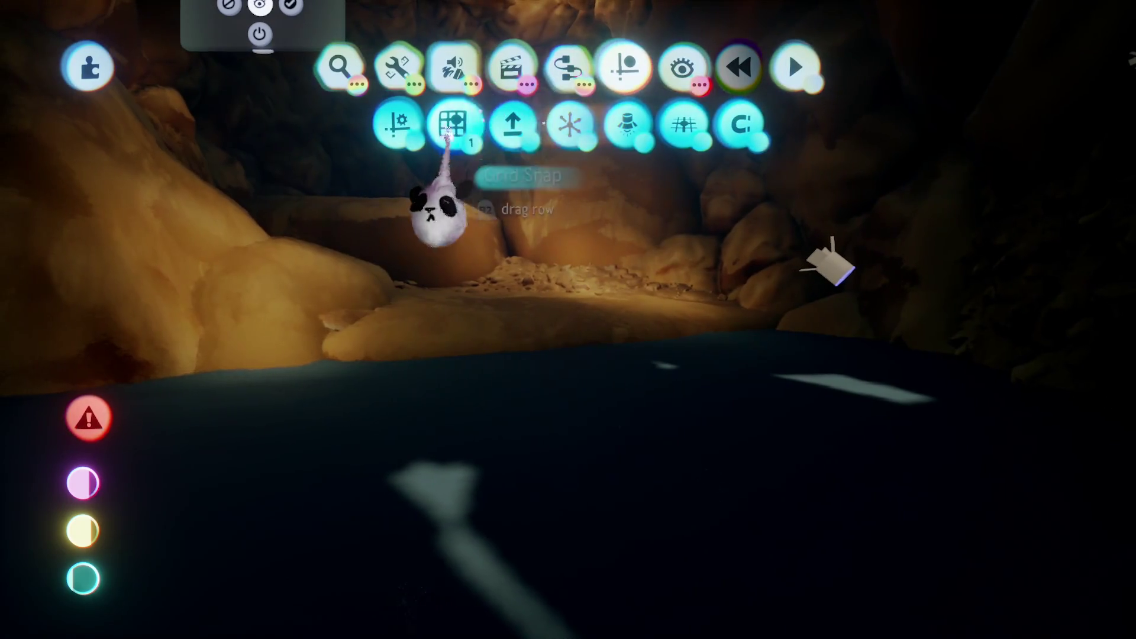
{"action": "key", "text": "Escape"}
{"action": "left_click", "coordinate": [707, 124]}
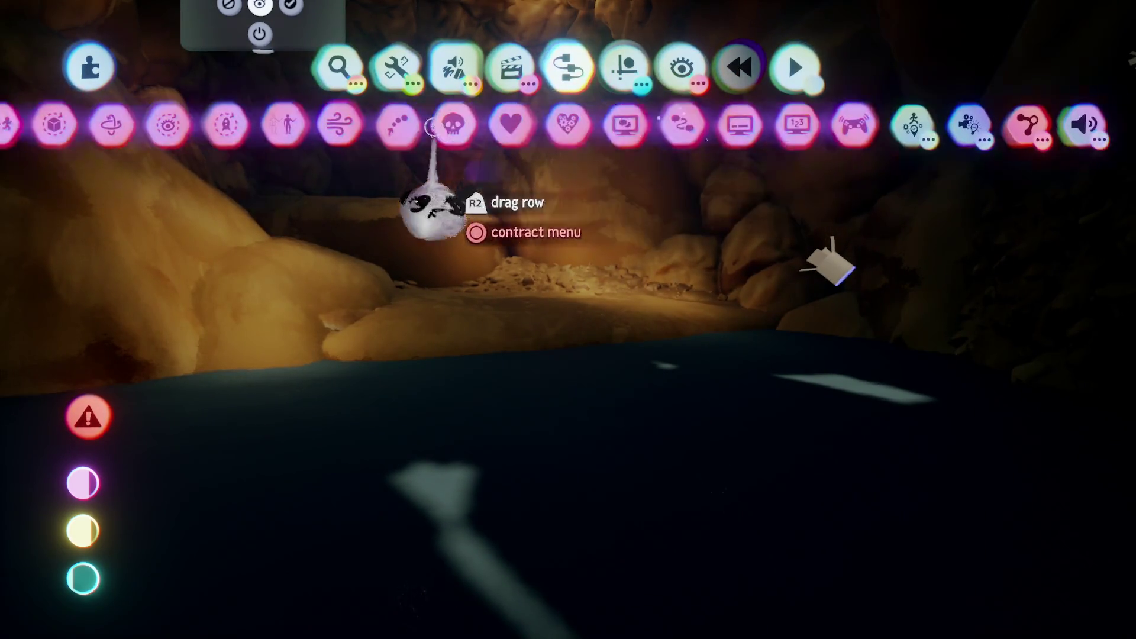
{"action": "left_click", "coordinate": [675, 122]}
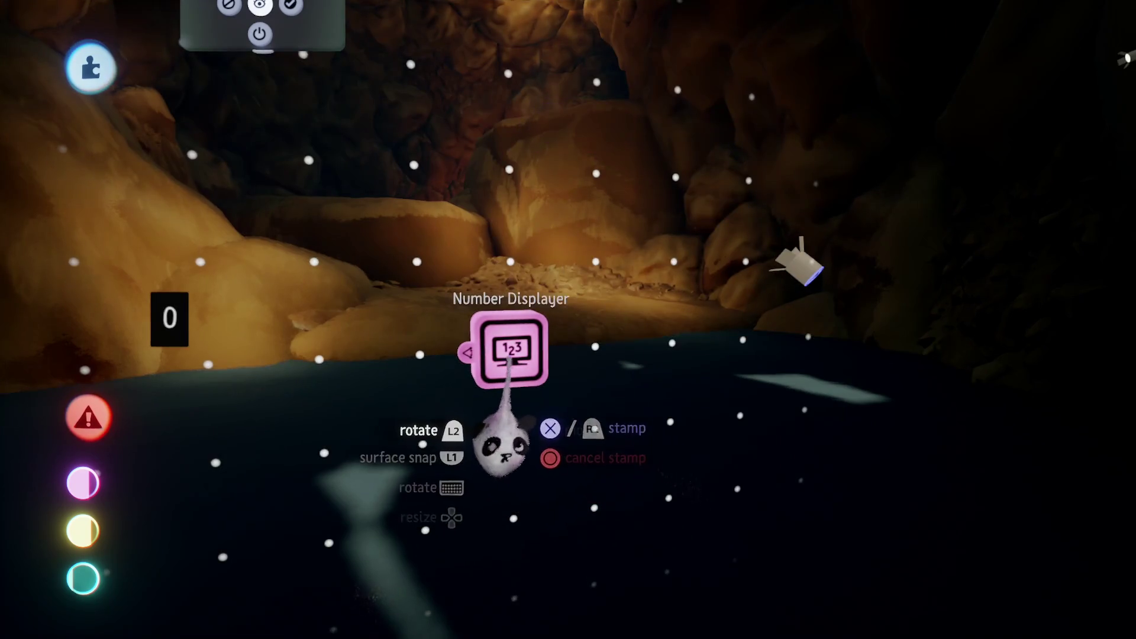
{"action": "left_click", "coordinate": [514, 509]}
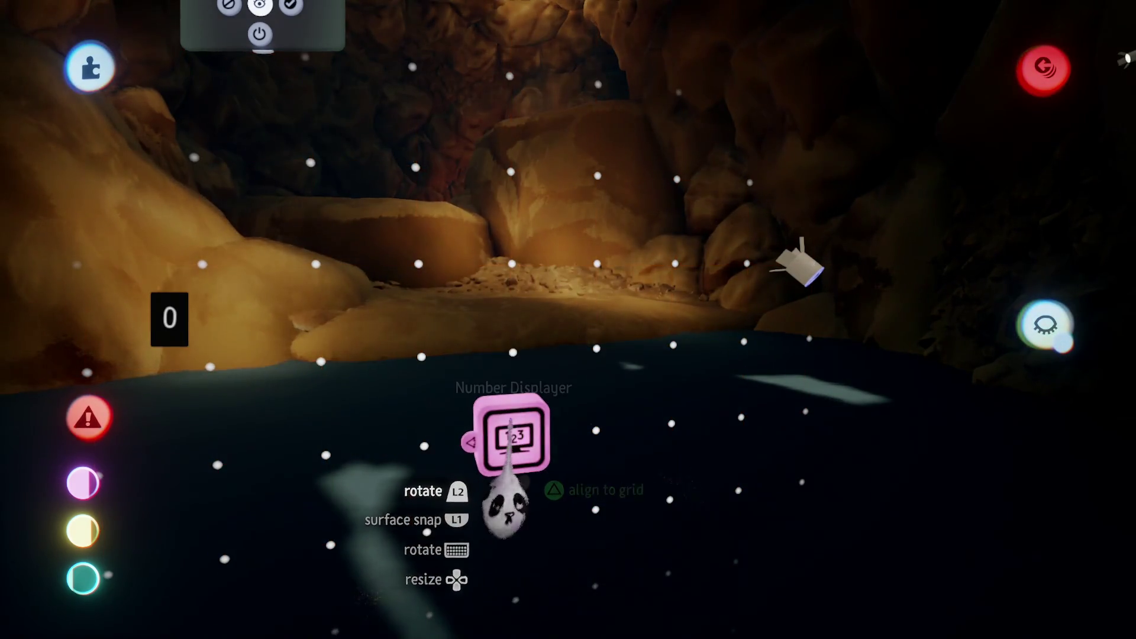
{"action": "left_click", "coordinate": [509, 450]}
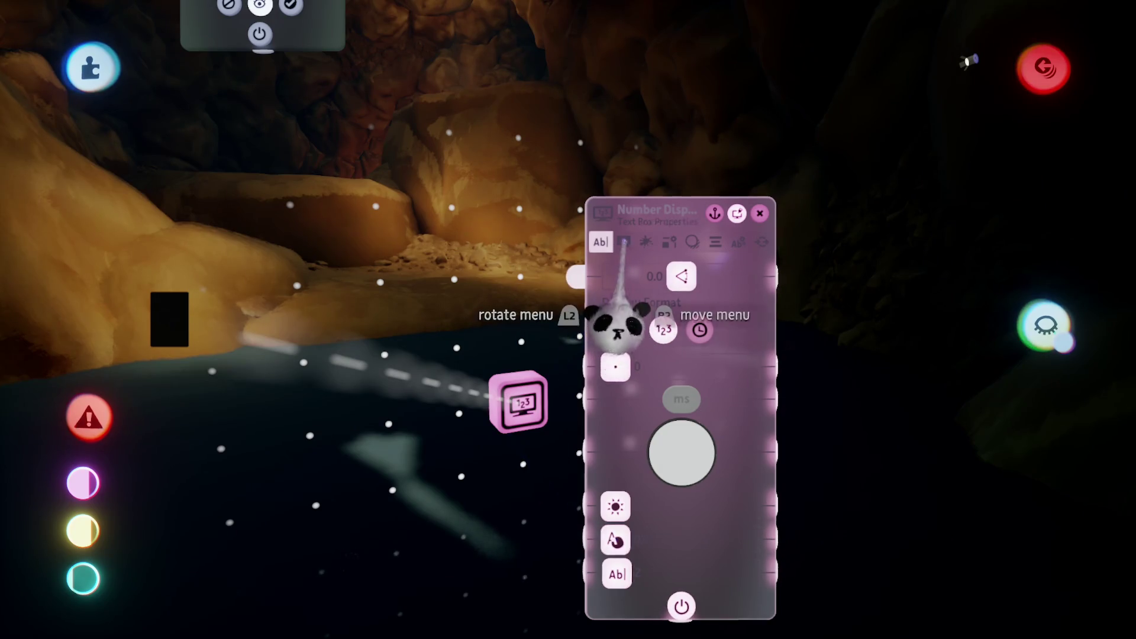
- Move the Number Displayer and scale it to 167%, raising its size from 0.5 m to 75.8 m
{"action": "left_click", "coordinate": [623, 242]}
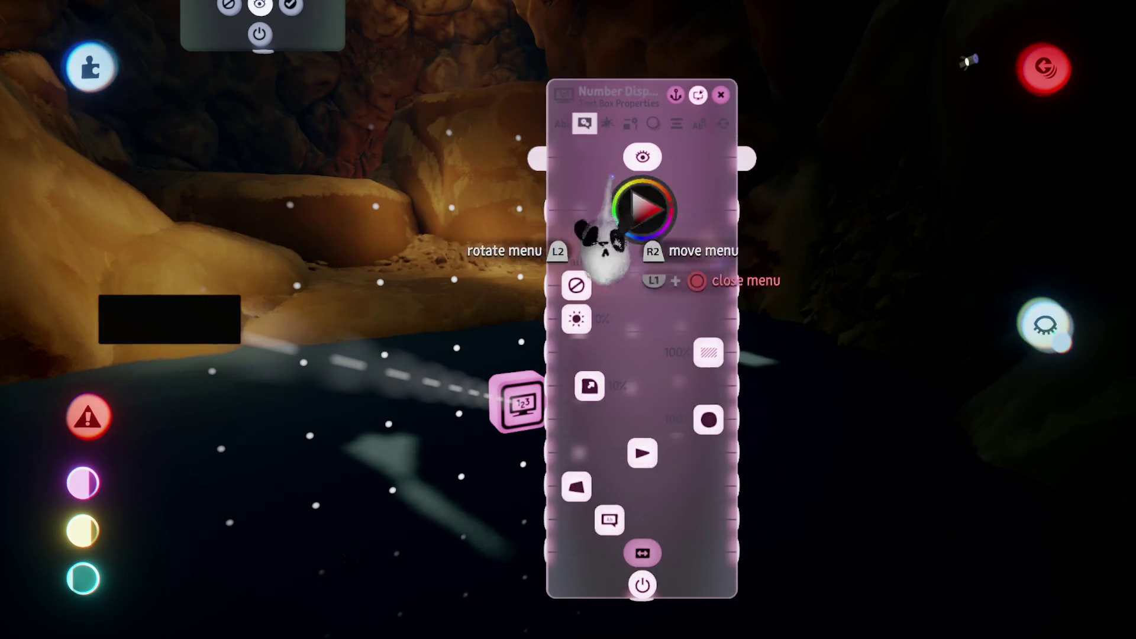
{"action": "left_click", "coordinate": [700, 124]}
{"action": "mouse_move", "coordinate": [648, 272]}
{"action": "left_mouse_down"}
{"action": "mouse_move", "coordinate": [710, 409]}
{"action": "mouse_move", "coordinate": [520, 450]}
{"action": "left_mouse_up"}
{"action": "mouse_move", "coordinate": [565, 367]}
{"action": "left_mouse_down"}
{"action": "mouse_move", "coordinate": [541, 335]}
{"action": "mouse_move", "coordinate": [538, 362]}
{"action": "mouse_move", "coordinate": [554, 389]}
{"action": "mouse_move", "coordinate": [474, 302]}
{"action": "mouse_move", "coordinate": [665, 284]}
{"action": "mouse_move", "coordinate": [791, 290]}
{"action": "mouse_move", "coordinate": [496, 364]}
{"action": "mouse_move", "coordinate": [520, 349]}
{"action": "mouse_move", "coordinate": [508, 362]}
{"action": "mouse_move", "coordinate": [477, 342]}
{"action": "left_mouse_up"}
{"action": "key", "text": "Up"}
{"action": "key", "text": "Up"}
{"action": "key", "text": "Up"}
{"action": "key", "text": "Up"}
{"action": "key", "text": "Up"}
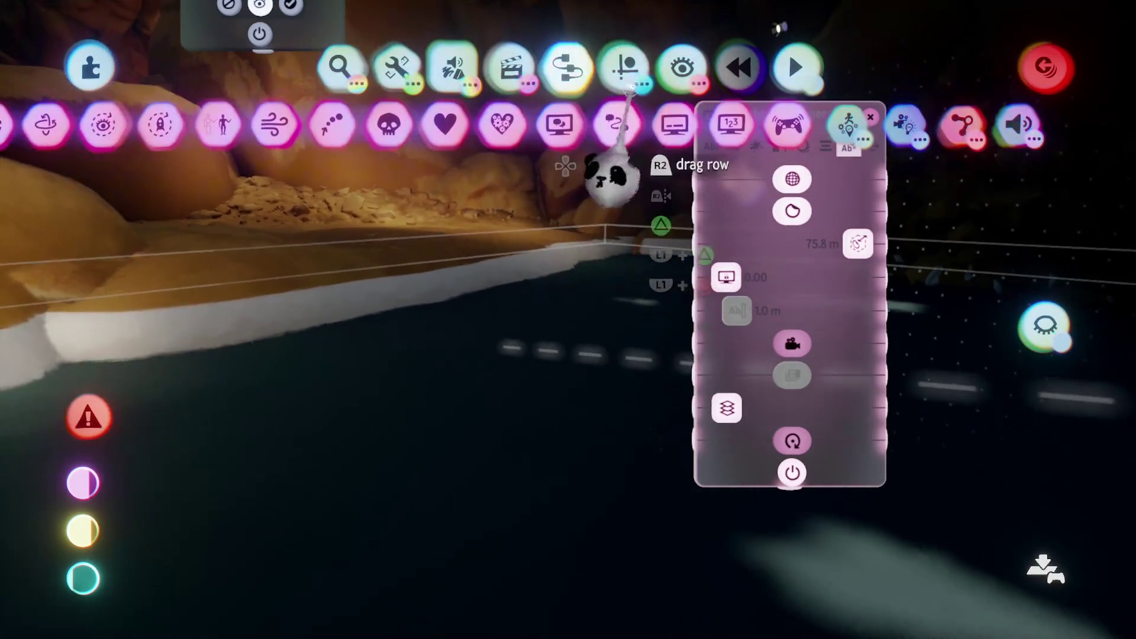
- Shrink the Number Displayer's box from 75.8 m to 39.1 m, then show its Texture Properties
{"action": "left_click", "coordinate": [609, 122]}
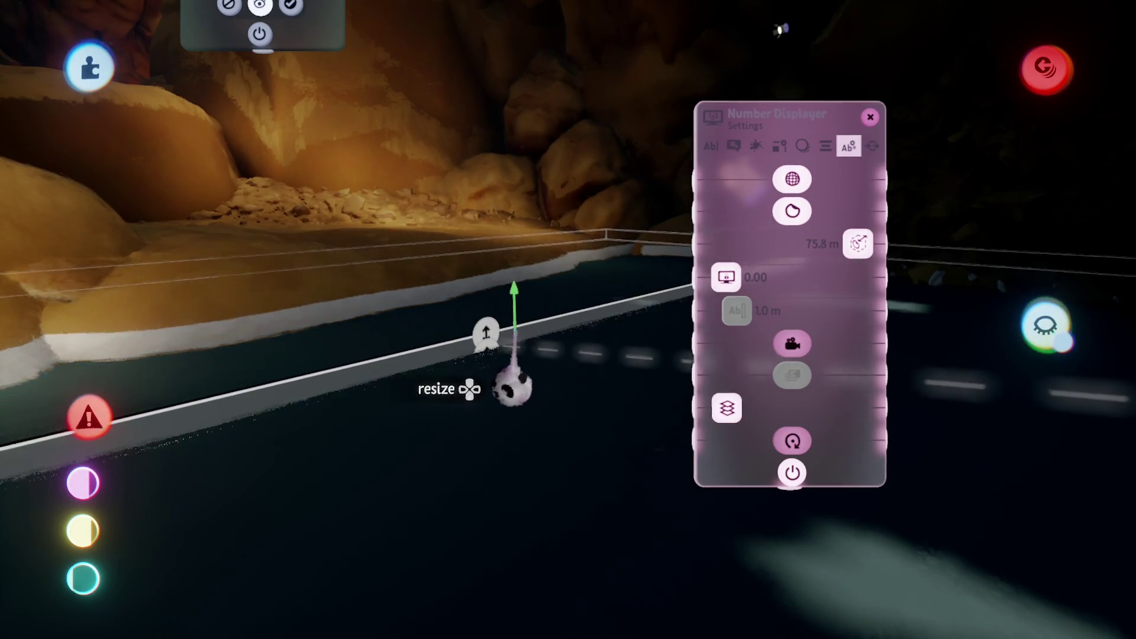
{"action": "mouse_move", "coordinate": [516, 326]}
{"action": "left_mouse_down"}
{"action": "mouse_move", "coordinate": [468, 408]}
{"action": "mouse_move", "coordinate": [426, 354]}
{"action": "left_mouse_up"}
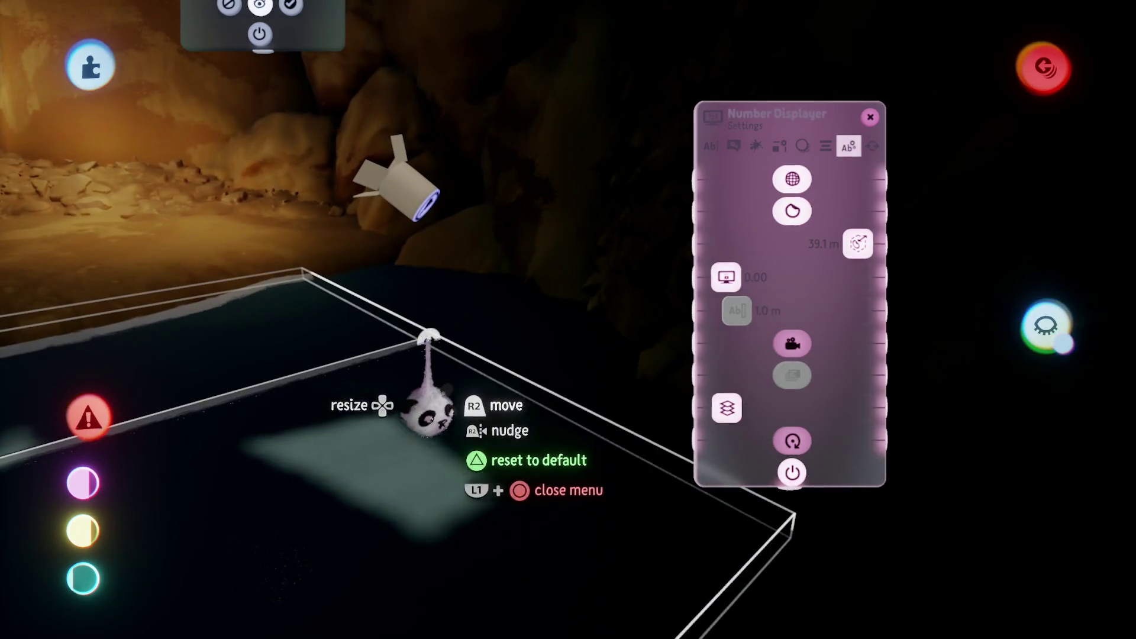
{"action": "mouse_move", "coordinate": [731, 321]}
{"action": "left_mouse_down"}
{"action": "mouse_move", "coordinate": [533, 444]}
{"action": "mouse_move", "coordinate": [432, 469]}
{"action": "mouse_move", "coordinate": [551, 497]}
{"action": "mouse_move", "coordinate": [545, 419]}
{"action": "mouse_move", "coordinate": [787, 247]}
{"action": "mouse_move", "coordinate": [740, 236]}
{"action": "mouse_move", "coordinate": [796, 317]}
{"action": "left_mouse_up"}
{"action": "key", "text": "Left"}
- Turn on a shoreline texture, set one setting to 79% and raise the scale
{"action": "left_click", "coordinate": [828, 199]}
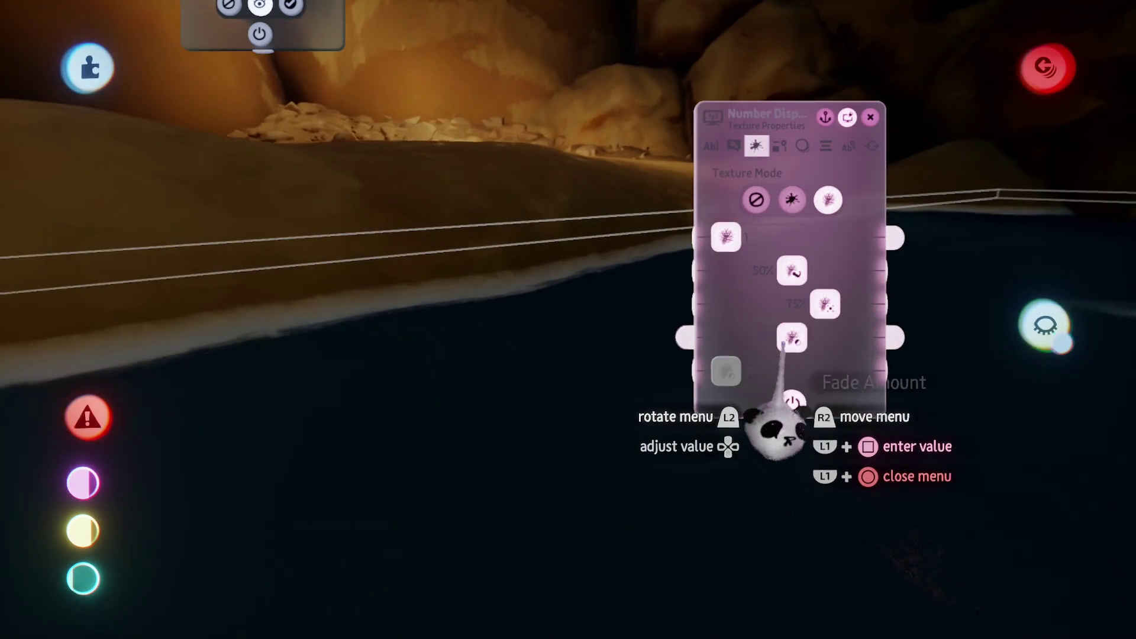
{"action": "left_click_drag", "start_coordinate": [821, 340], "coordinate": [851, 338]}
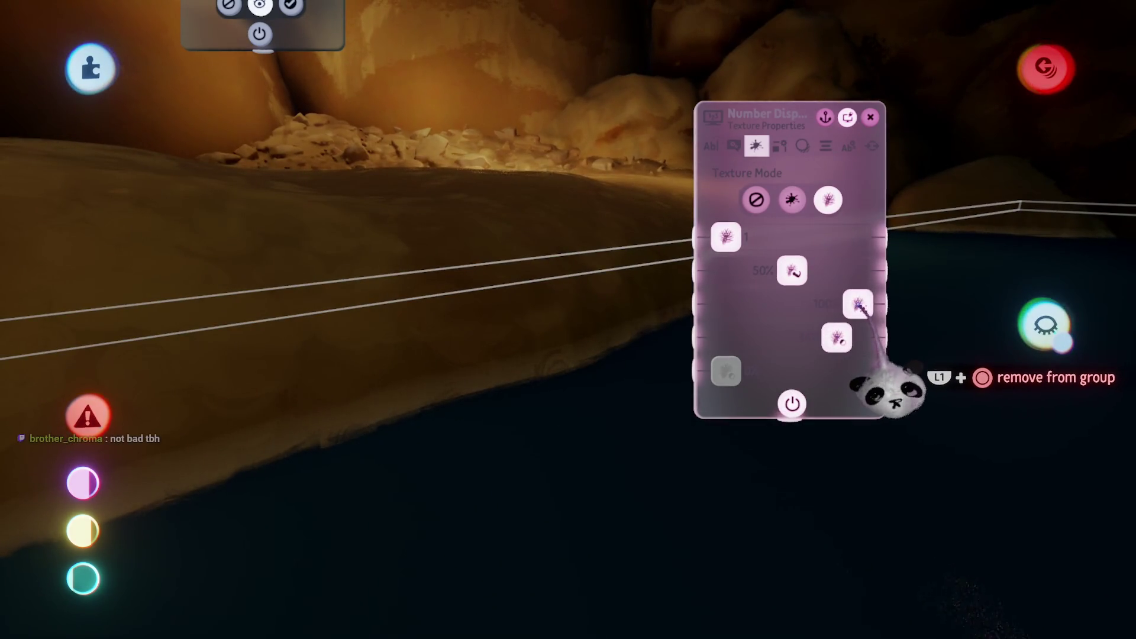
{"action": "left_click_drag", "start_coordinate": [834, 384], "coordinate": [832, 319]}
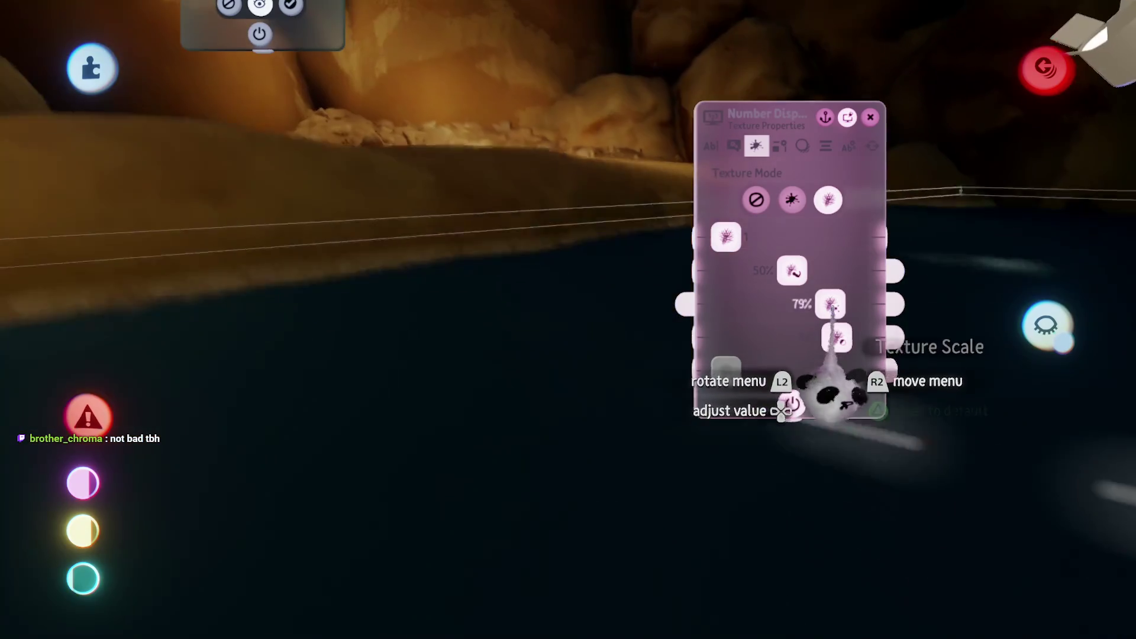
{"action": "left_click_drag", "start_coordinate": [812, 393], "coordinate": [855, 391]}
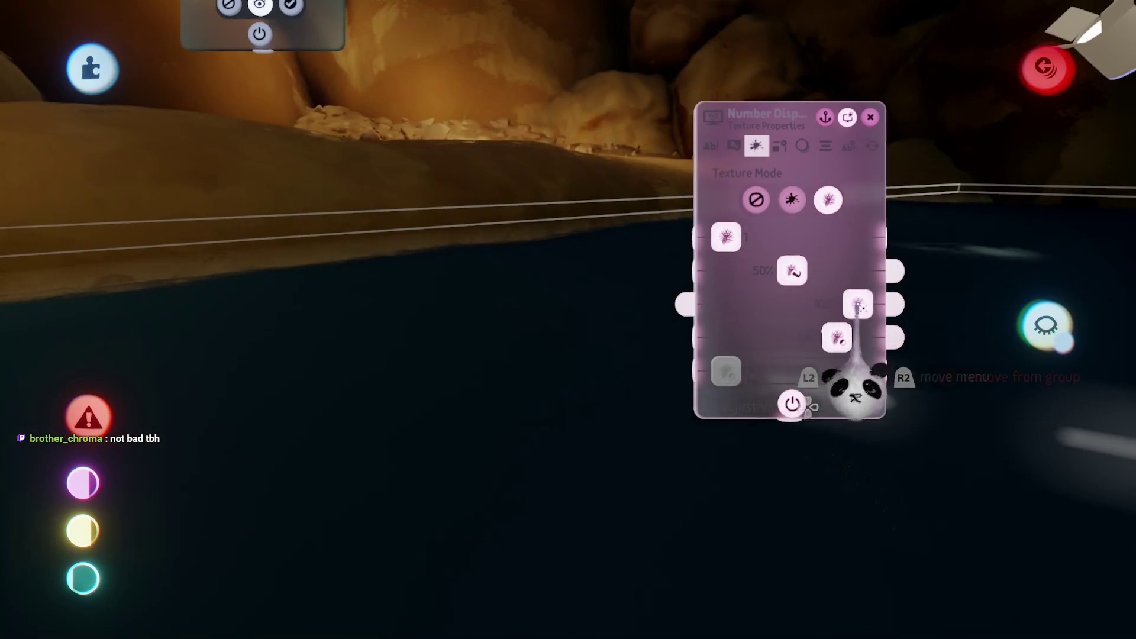
{"action": "mouse_move", "coordinate": [770, 361]}
{"action": "left_mouse_down"}
{"action": "mouse_move", "coordinate": [841, 363]}
{"action": "mouse_move", "coordinate": [831, 363]}
{"action": "left_mouse_up"}
{"action": "mouse_move", "coordinate": [808, 308]}
{"action": "left_mouse_down"}
{"action": "mouse_move", "coordinate": [246, 394]}
{"action": "mouse_move", "coordinate": [570, 406]}
{"action": "left_mouse_up"}
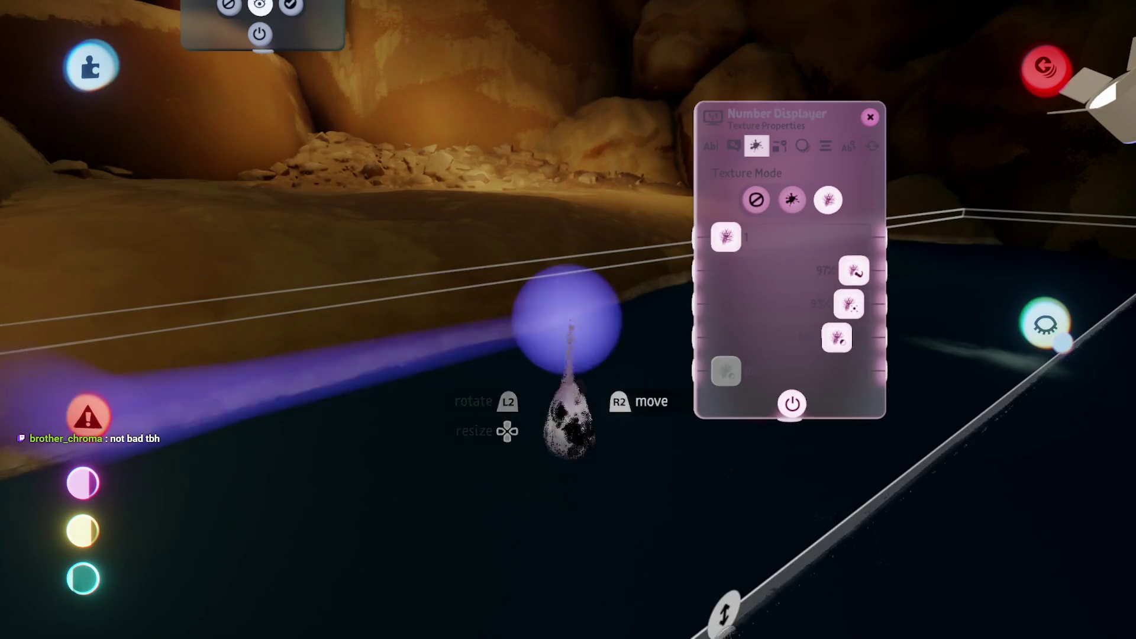
- Use painterly texture mode with lower strength and finer detail, then go to Text Box Properties
{"action": "left_click", "coordinate": [792, 199]}
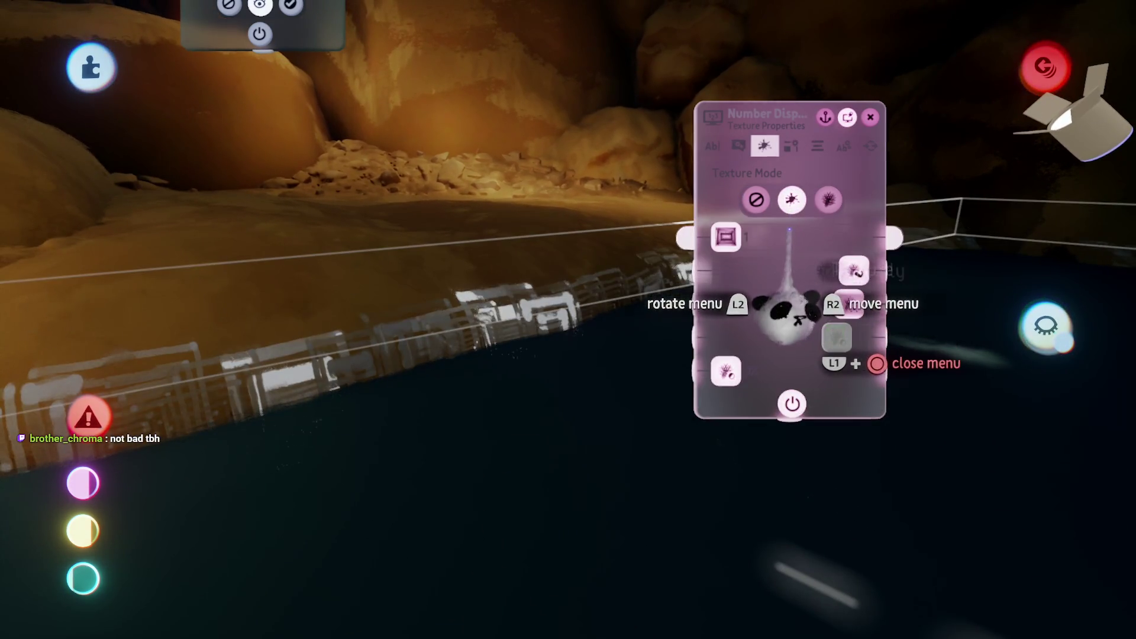
{"action": "left_click_drag", "start_coordinate": [826, 354], "coordinate": [789, 419]}
{"action": "mouse_move", "coordinate": [701, 417]}
{"action": "left_mouse_down"}
{"action": "mouse_move", "coordinate": [822, 407]}
{"action": "mouse_move", "coordinate": [802, 329]}
{"action": "left_mouse_up"}
{"action": "left_click", "coordinate": [828, 199]}
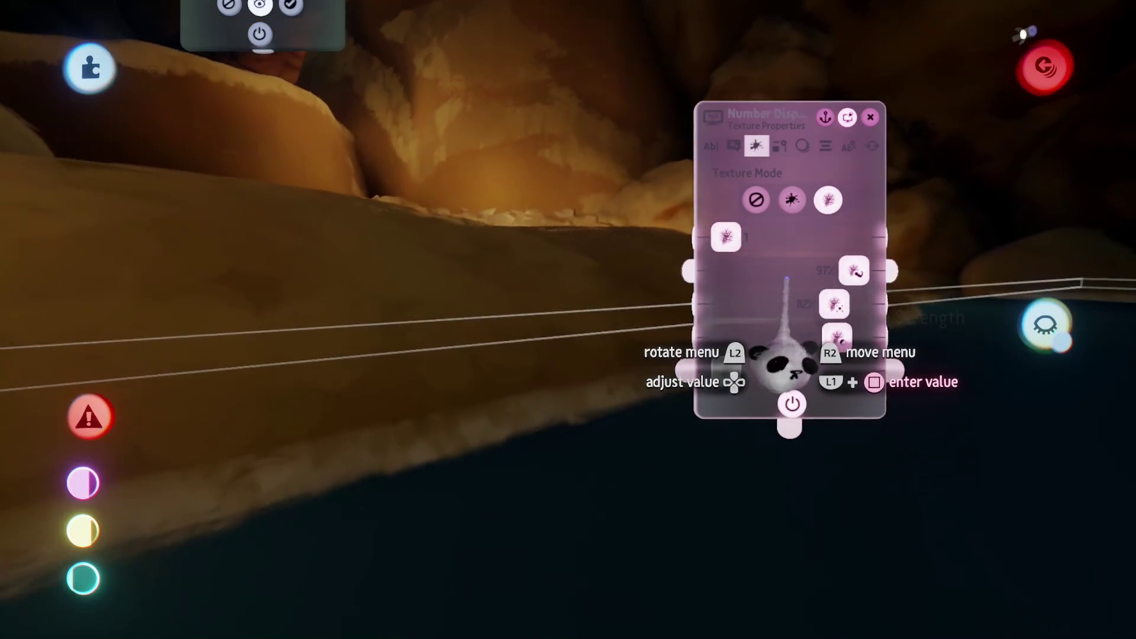
{"action": "key", "text": "Left"}
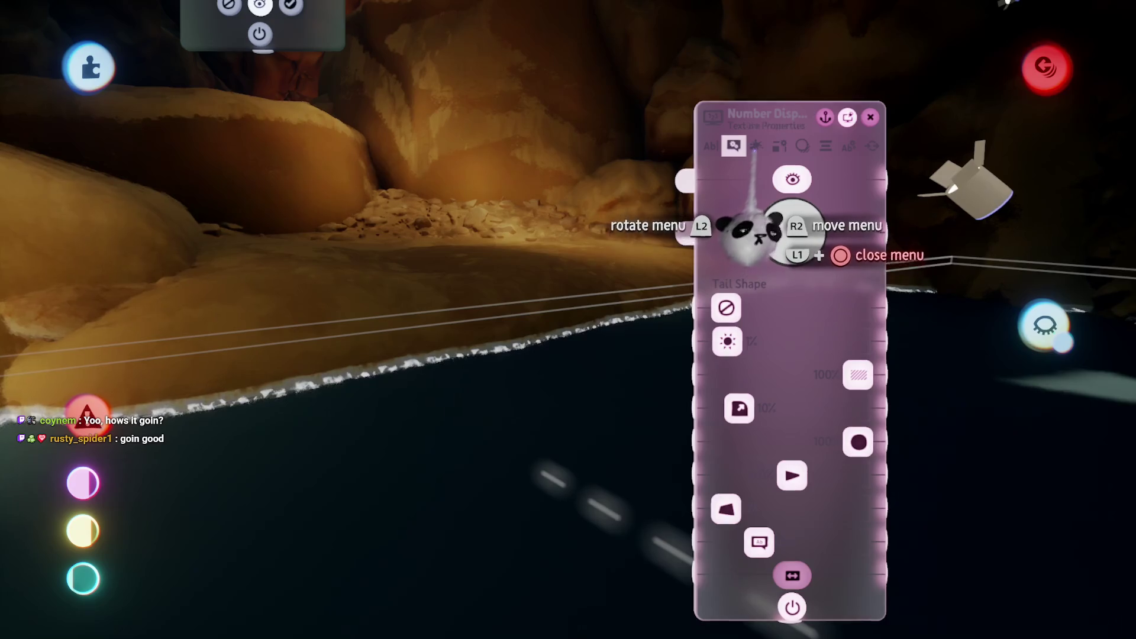
- Cycle through the Number Displayer's texture and tail shape pages while orbiting the shore
{"action": "key", "text": "Tab"}
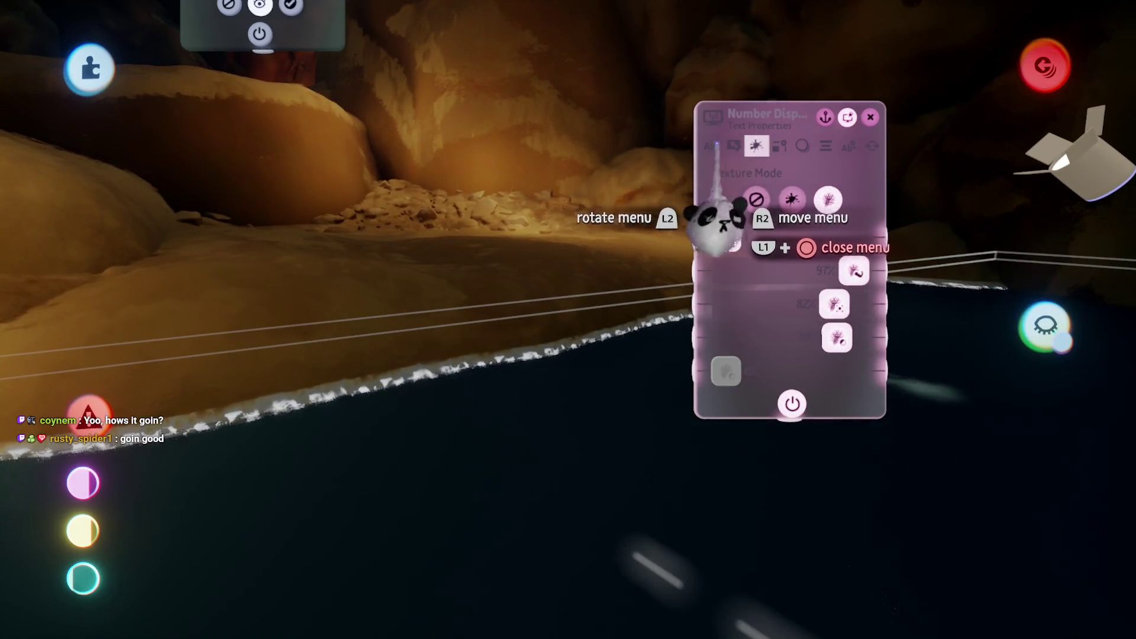
{"action": "key", "text": "Tab"}
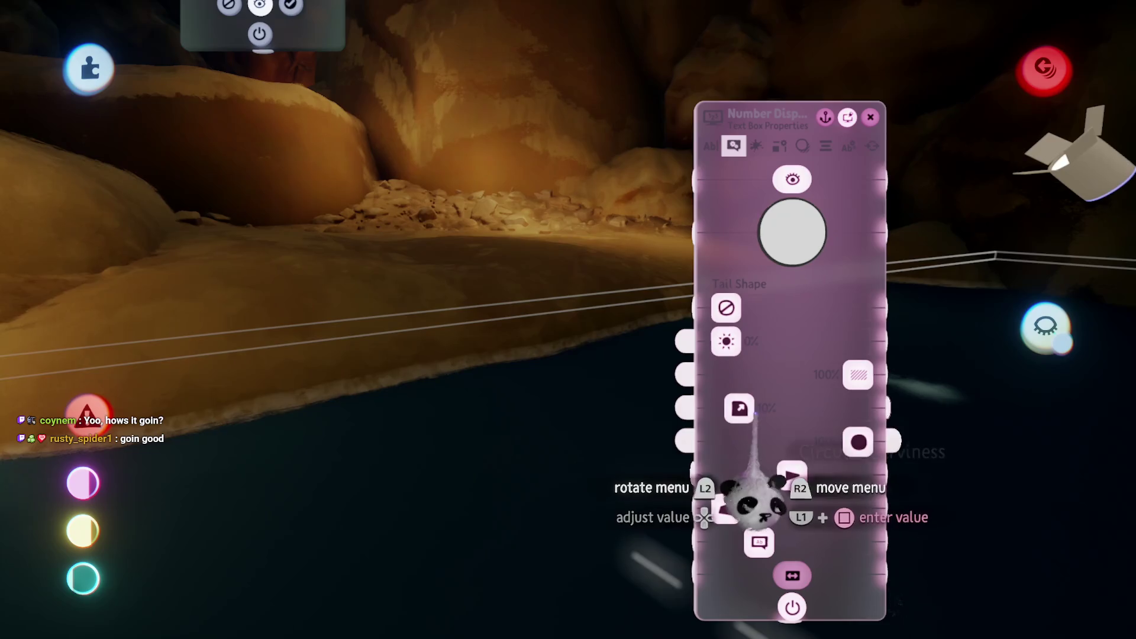
{"action": "key", "text": "Tab"}
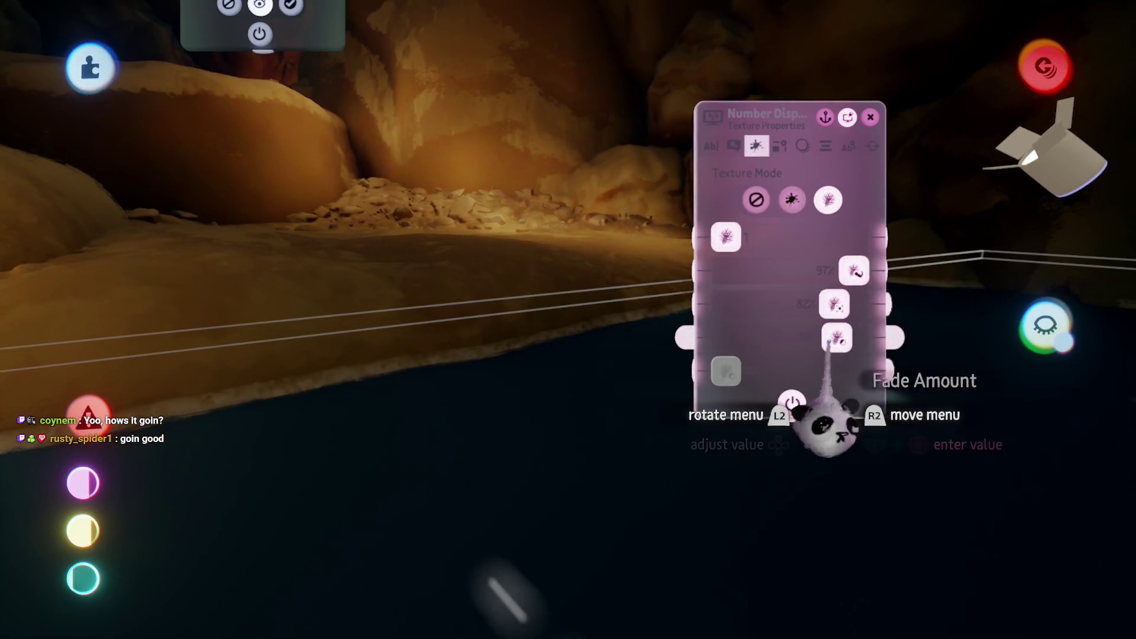
{"action": "mouse_move", "coordinate": [839, 338]}
{"action": "left_mouse_down"}
{"action": "mouse_move", "coordinate": [680, 355]}
{"action": "mouse_move", "coordinate": [553, 322]}
{"action": "mouse_move", "coordinate": [533, 367]}
{"action": "mouse_move", "coordinate": [520, 320]}
{"action": "mouse_move", "coordinate": [542, 381]}
{"action": "mouse_move", "coordinate": [558, 368]}
{"action": "left_mouse_up"}
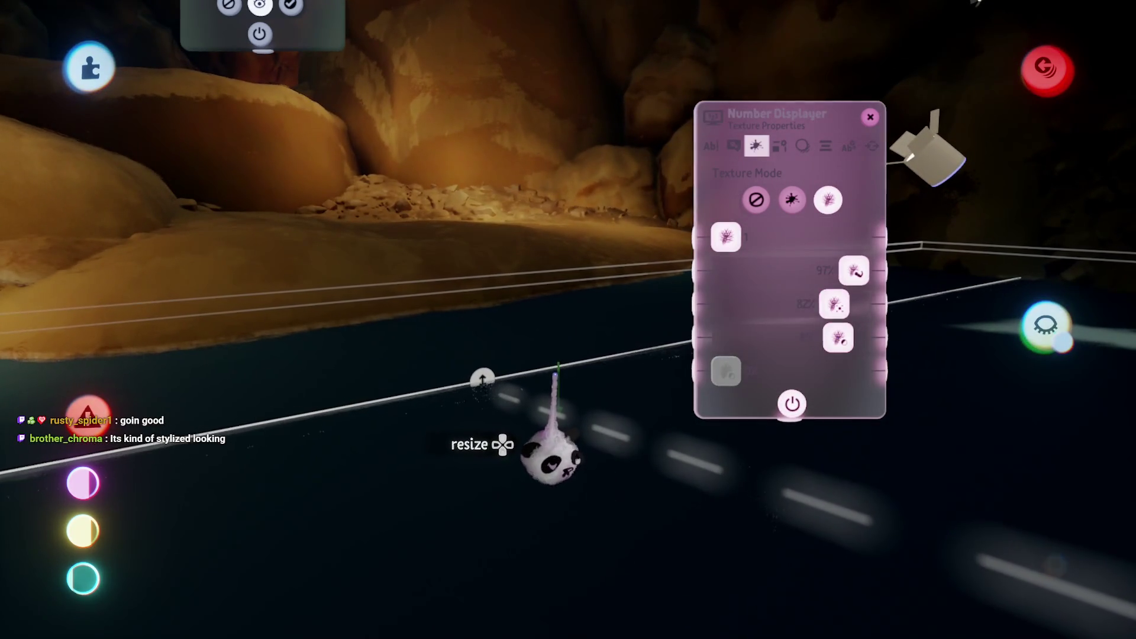
{"action": "mouse_move", "coordinate": [554, 375]}
{"action": "left_mouse_down"}
{"action": "mouse_move", "coordinate": [591, 376]}
{"action": "mouse_move", "coordinate": [793, 269]}
{"action": "left_mouse_up"}
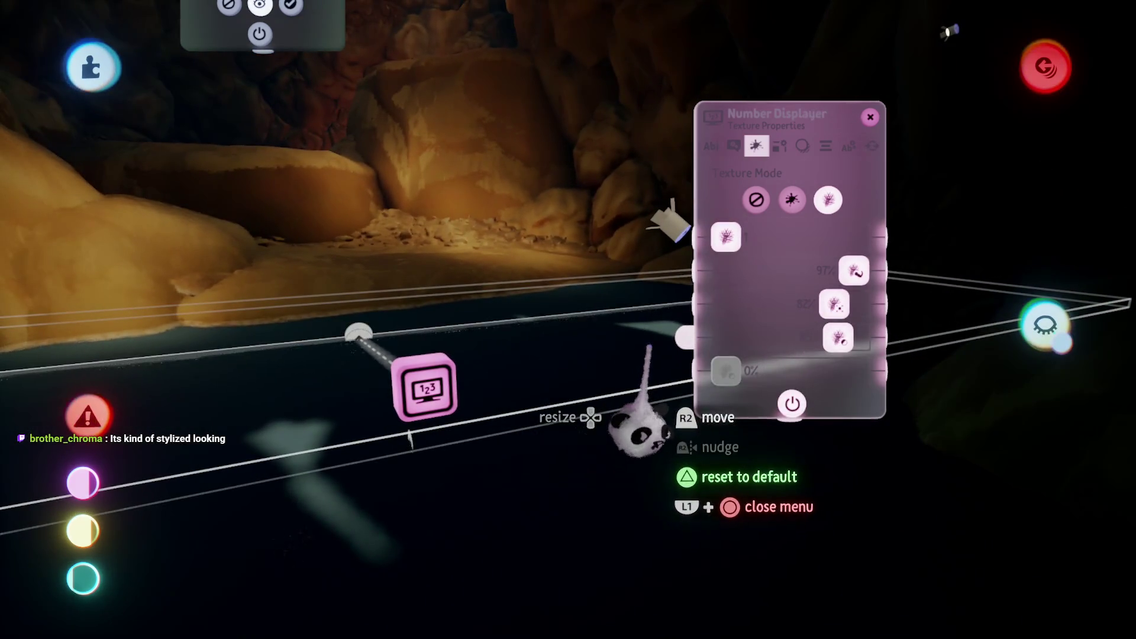
{"action": "mouse_move", "coordinate": [663, 376]}
{"action": "left_mouse_down"}
{"action": "mouse_move", "coordinate": [852, 415]}
{"action": "mouse_move", "coordinate": [673, 297]}
{"action": "mouse_move", "coordinate": [705, 438]}
{"action": "mouse_move", "coordinate": [616, 469]}
{"action": "left_mouse_up"}
- Close the Number Displayer settings and look around the dark cave
{"action": "key", "text": "Escape"}
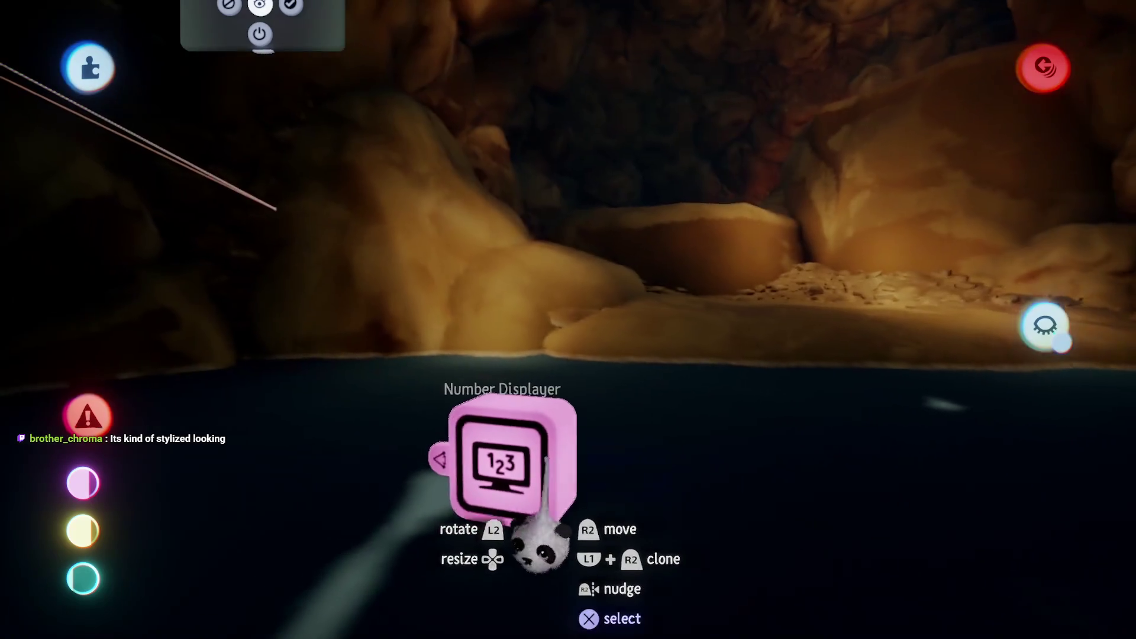
{"action": "mouse_move", "coordinate": [540, 547]}
{"action": "left_mouse_down"}
{"action": "mouse_move", "coordinate": [521, 546]}
{"action": "mouse_move", "coordinate": [554, 452]}
{"action": "mouse_move", "coordinate": [558, 482]}
{"action": "mouse_move", "coordinate": [540, 467]}
{"action": "mouse_move", "coordinate": [468, 524]}
{"action": "left_mouse_up"}
{"action": "mouse_move", "coordinate": [499, 476]}
{"action": "left_mouse_down"}
{"action": "mouse_move", "coordinate": [502, 337]}
{"action": "mouse_move", "coordinate": [390, 373]}
{"action": "mouse_move", "coordinate": [609, 345]}
{"action": "mouse_move", "coordinate": [675, 283]}
{"action": "mouse_move", "coordinate": [596, 420]}
{"action": "mouse_move", "coordinate": [540, 355]}
{"action": "mouse_move", "coordinate": [621, 414]}
{"action": "mouse_move", "coordinate": [558, 434]}
{"action": "mouse_move", "coordinate": [555, 377]}
{"action": "mouse_move", "coordinate": [614, 459]}
{"action": "mouse_move", "coordinate": [573, 394]}
{"action": "left_mouse_up"}
{"action": "left_click", "coordinate": [545, 395]}
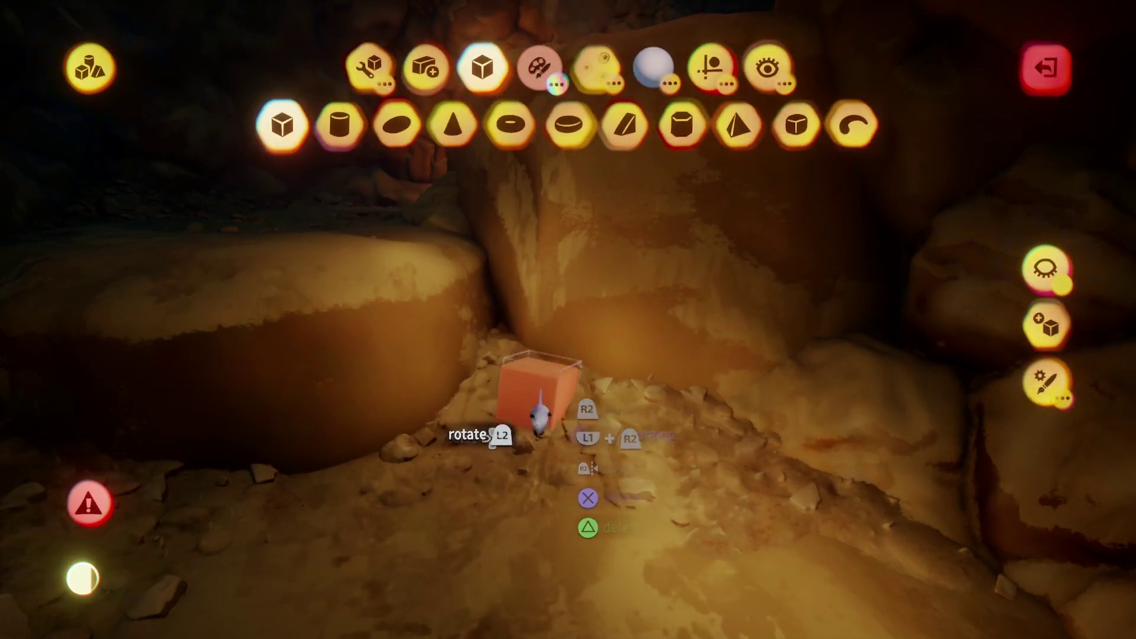
- Grab a cave rock piece, turn it slightly, and nudge it into place
{"action": "key", "text": "Escape"}
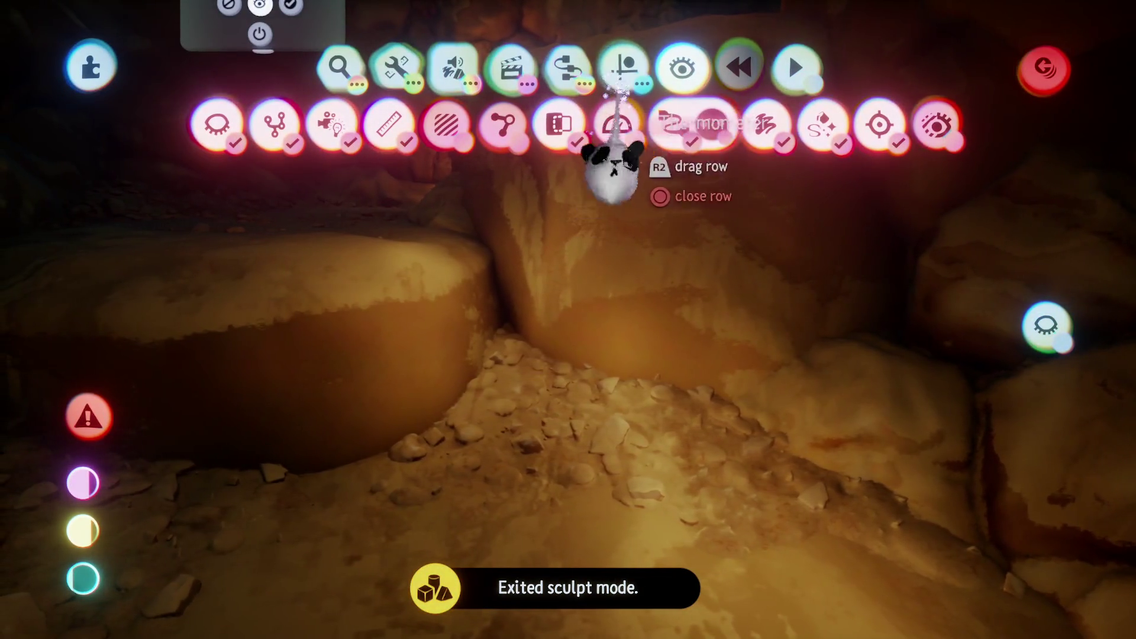
{"action": "key", "text": "Escape"}
{"action": "mouse_move", "coordinate": [540, 419]}
{"action": "left_mouse_down"}
{"action": "mouse_move", "coordinate": [568, 384]}
{"action": "mouse_move", "coordinate": [629, 173]}
{"action": "left_mouse_up"}
{"action": "key", "text": "Escape"}
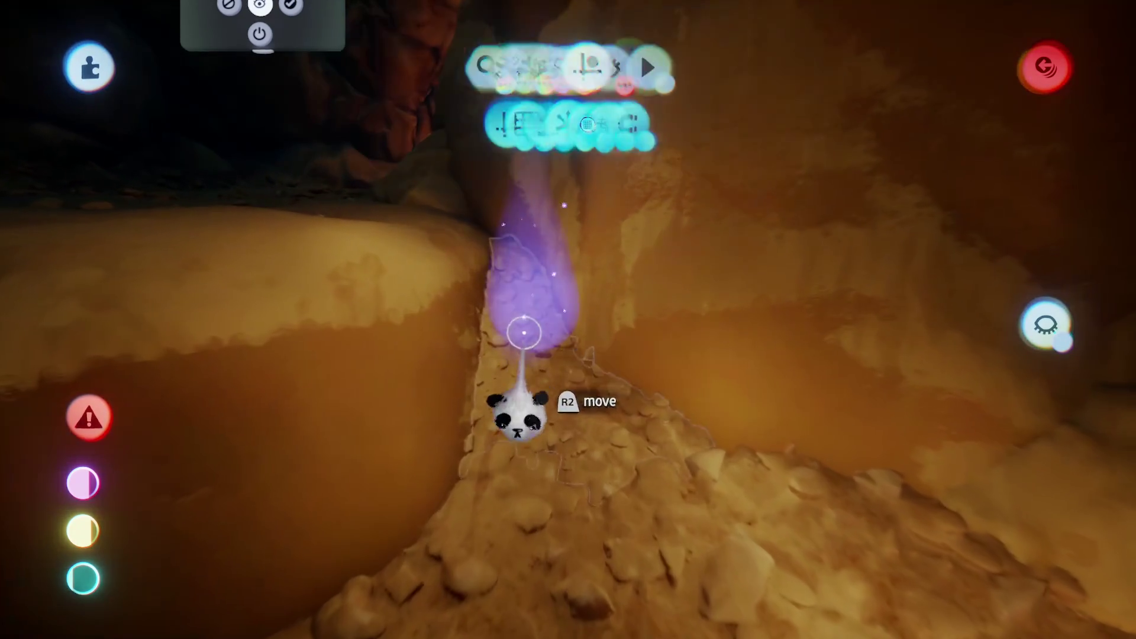
{"action": "left_click_drag", "start_coordinate": [523, 334], "coordinate": [526, 354]}
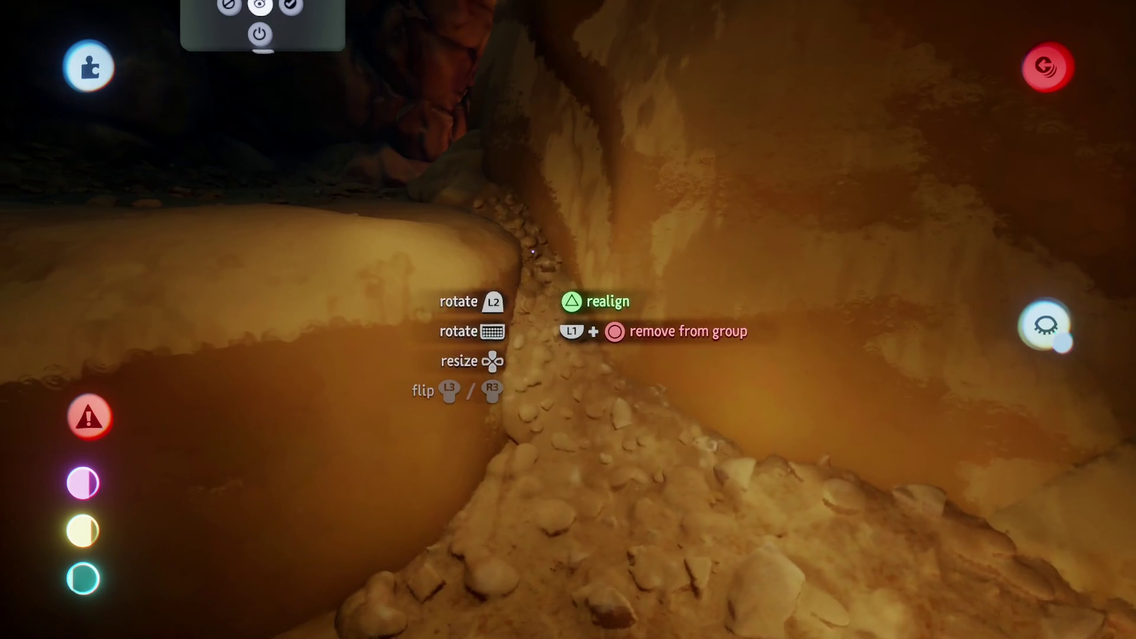
{"action": "mouse_move", "coordinate": [539, 279]}
{"action": "left_mouse_down"}
{"action": "mouse_move", "coordinate": [540, 310]}
{"action": "mouse_move", "coordinate": [540, 292]}
{"action": "left_mouse_up"}
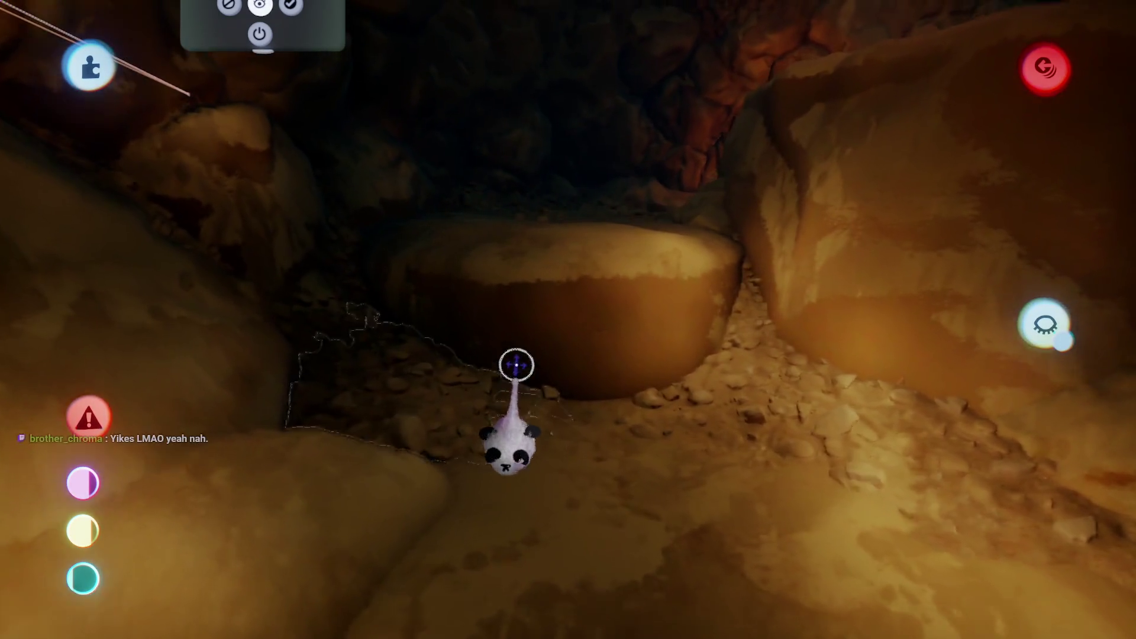
{"action": "mouse_move", "coordinate": [516, 365]}
{"action": "left_mouse_down"}
{"action": "mouse_move", "coordinate": [515, 338]}
{"action": "mouse_move", "coordinate": [359, 224]}
{"action": "mouse_move", "coordinate": [342, 228]}
{"action": "mouse_move", "coordinate": [462, 271]}
{"action": "mouse_move", "coordinate": [501, 396]}
{"action": "mouse_move", "coordinate": [516, 326]}
{"action": "mouse_move", "coordinate": [504, 361]}
{"action": "mouse_move", "coordinate": [524, 388]}
{"action": "mouse_move", "coordinate": [490, 368]}
{"action": "mouse_move", "coordinate": [516, 374]}
{"action": "left_mouse_up"}
{"action": "key", "text": "Escape"}
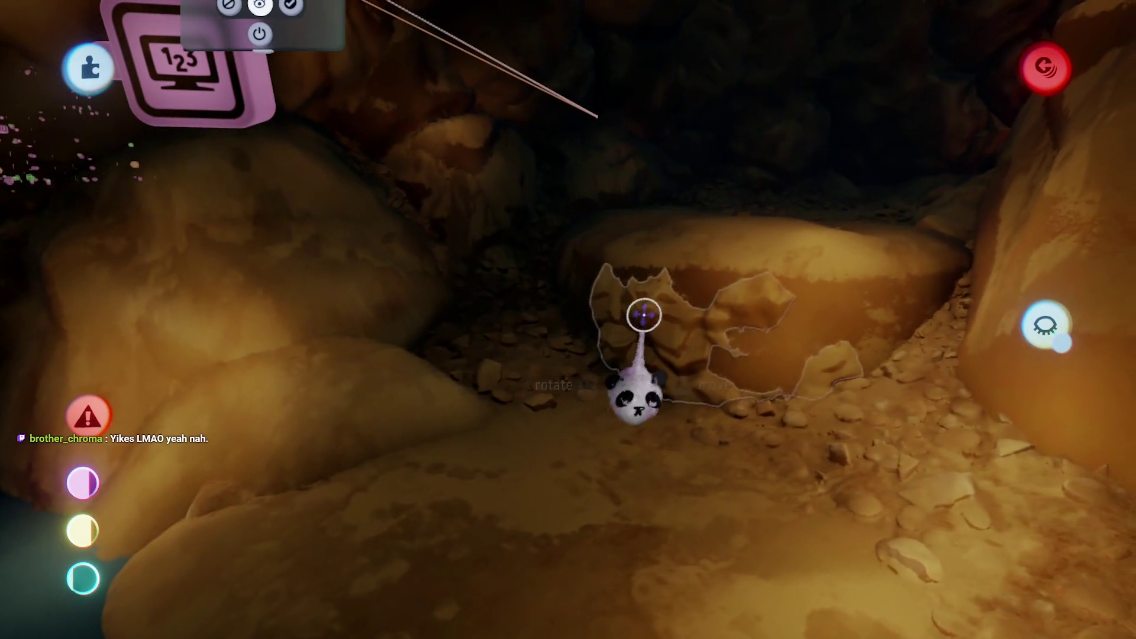
- Scale up another rock sculpture, move it closer, and set it down in the cave
{"action": "mouse_move", "coordinate": [564, 358]}
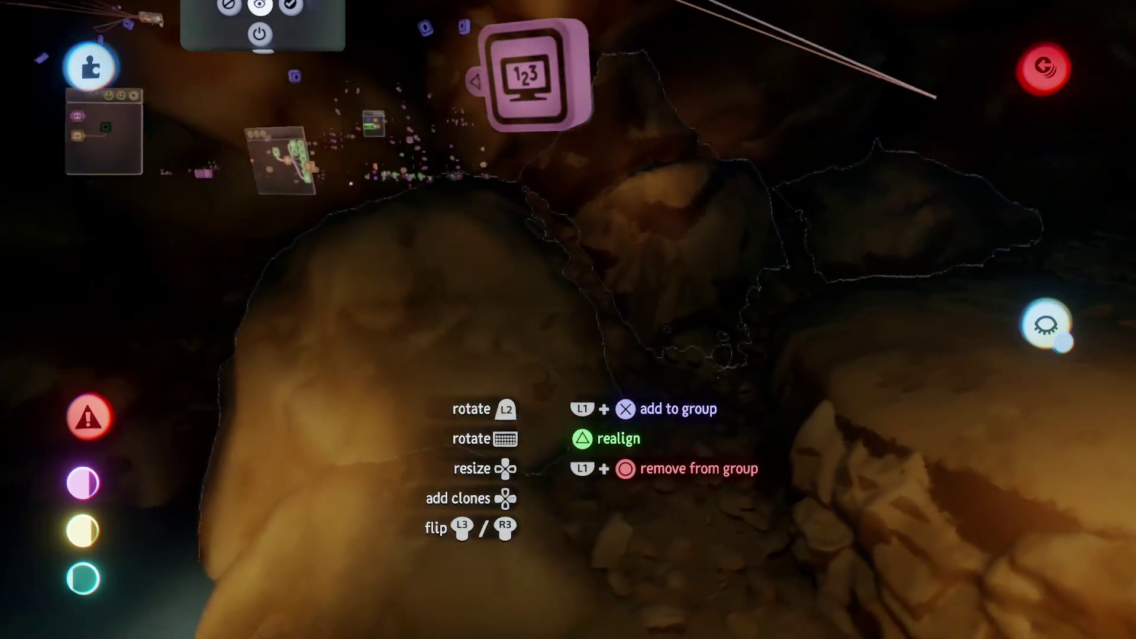
{"action": "left_click_drag", "start_coordinate": [543, 361], "coordinate": [529, 318]}
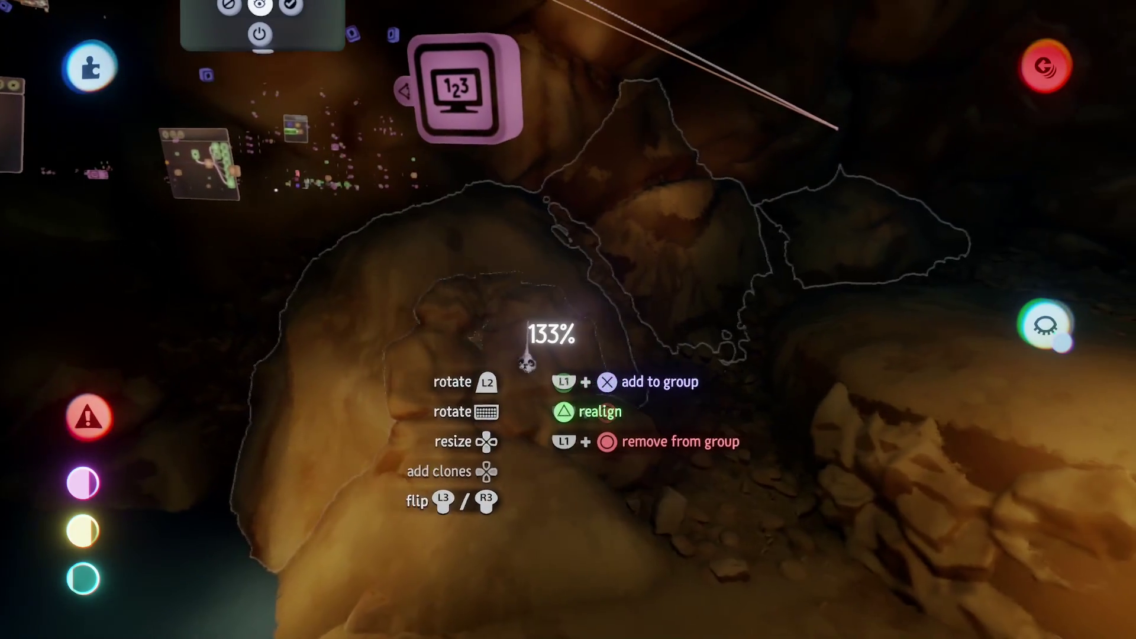
{"action": "left_click_drag", "start_coordinate": [527, 362], "coordinate": [427, 241]}
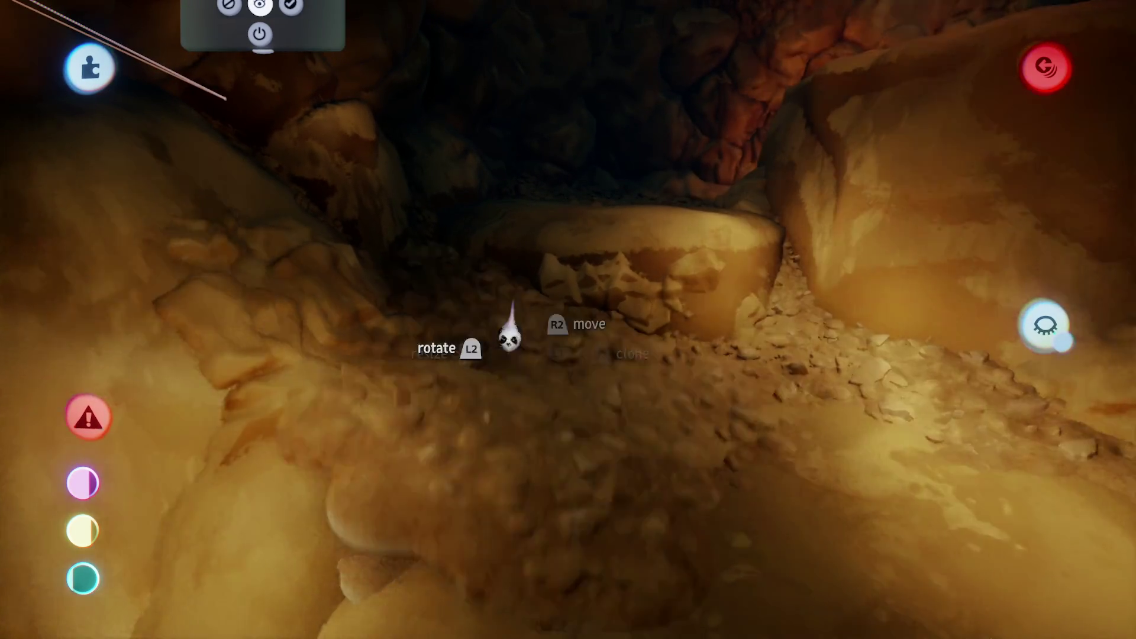
{"action": "left_click_drag", "start_coordinate": [507, 330], "coordinate": [522, 322]}
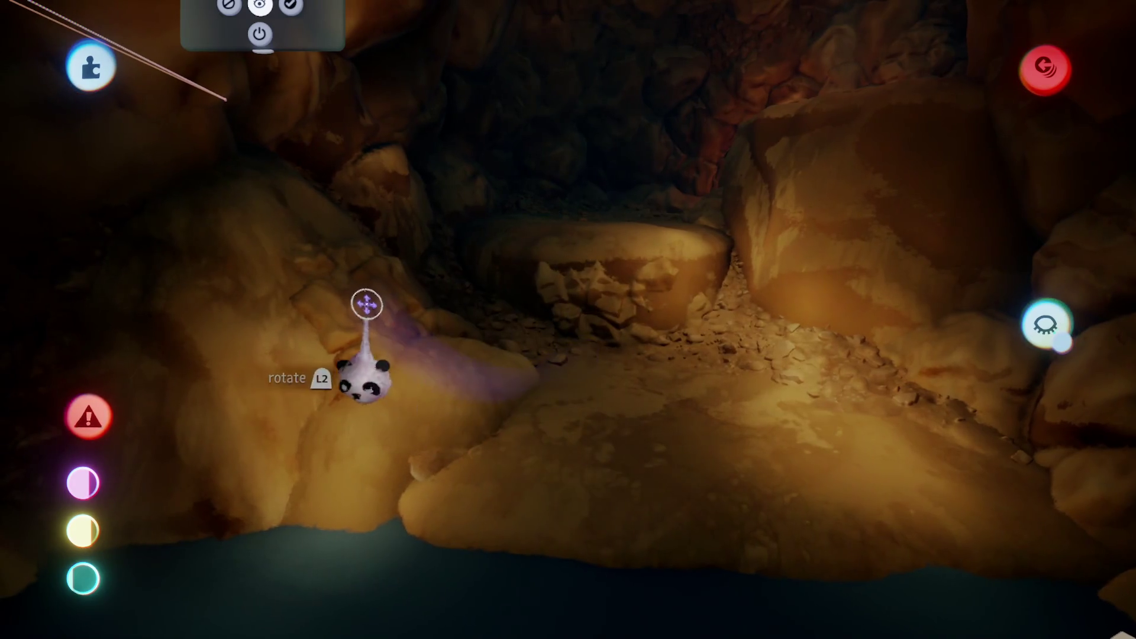
{"action": "mouse_move", "coordinate": [385, 284]}
{"action": "left_mouse_down"}
{"action": "mouse_move", "coordinate": [495, 342]}
{"action": "mouse_move", "coordinate": [463, 374]}
{"action": "mouse_move", "coordinate": [459, 415]}
{"action": "mouse_move", "coordinate": [490, 450]}
{"action": "mouse_move", "coordinate": [502, 438]}
{"action": "left_mouse_up"}
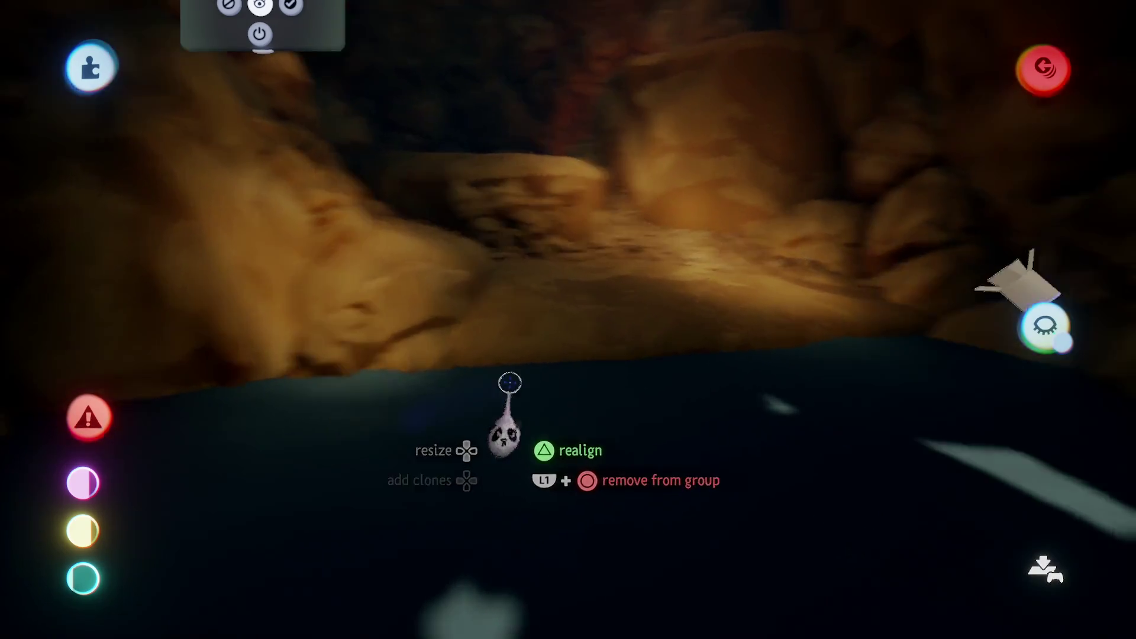
{"action": "left_click_drag", "start_coordinate": [506, 387], "coordinate": [528, 395]}
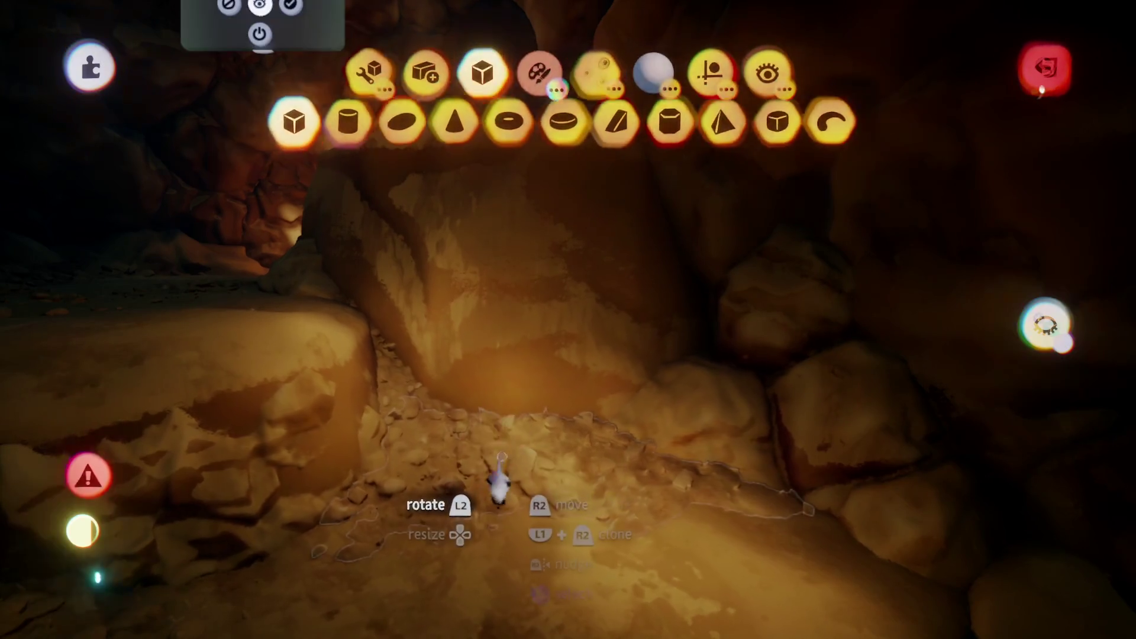
{"action": "key", "text": "Escape"}
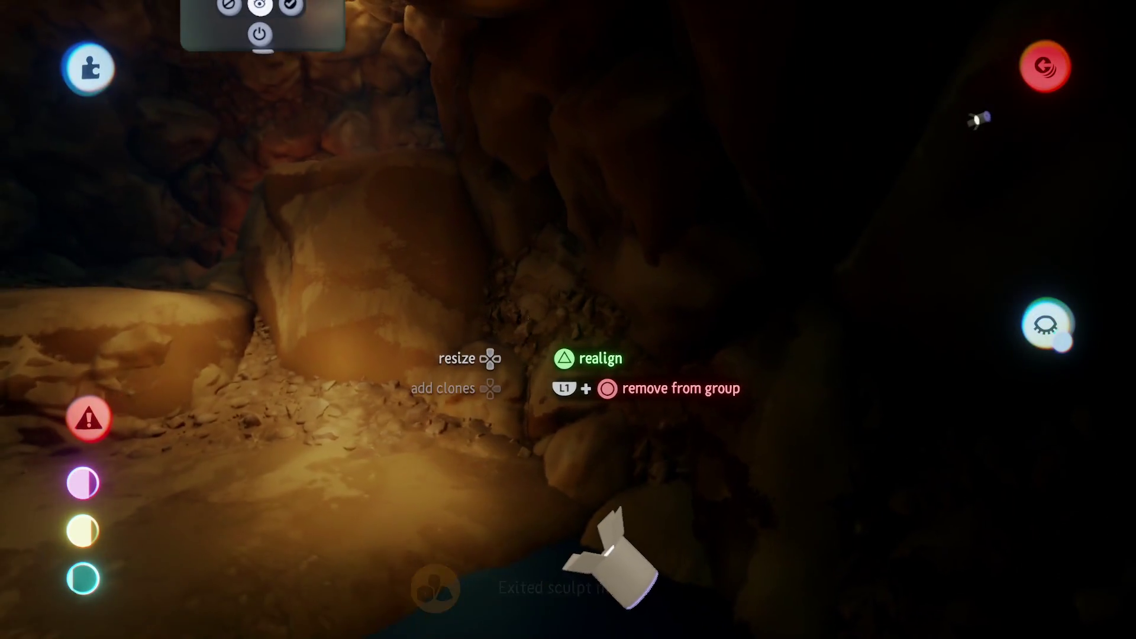
{"action": "left_click_drag", "start_coordinate": [527, 374], "coordinate": [530, 385]}
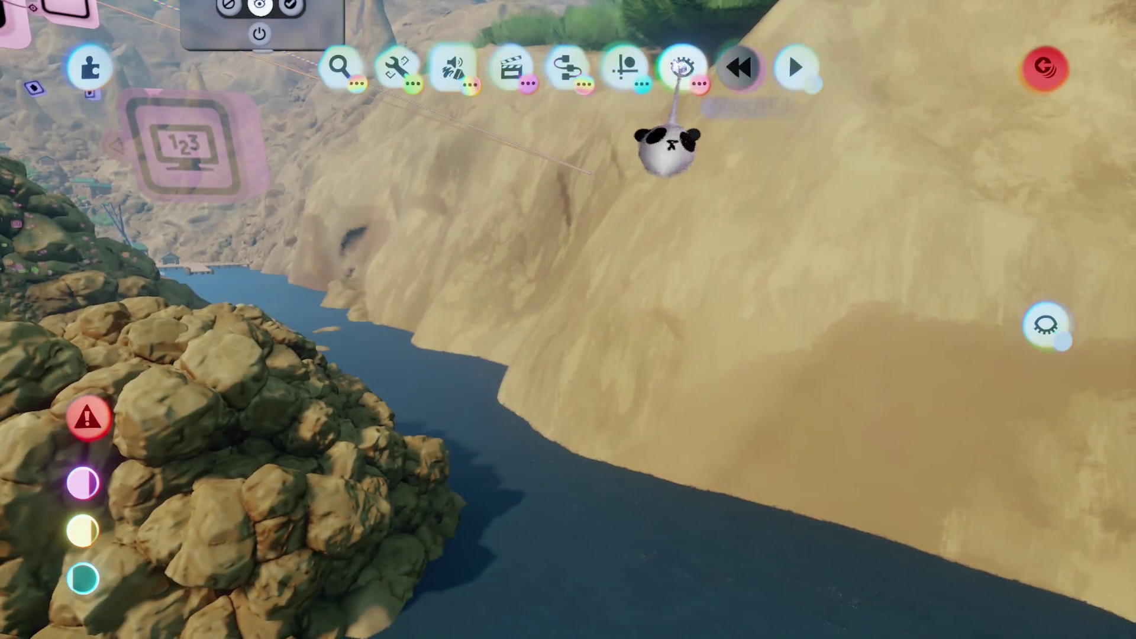
- Shrink the bumpy rock patch to 87% and set it against the island's side
{"action": "left_click", "coordinate": [682, 67]}
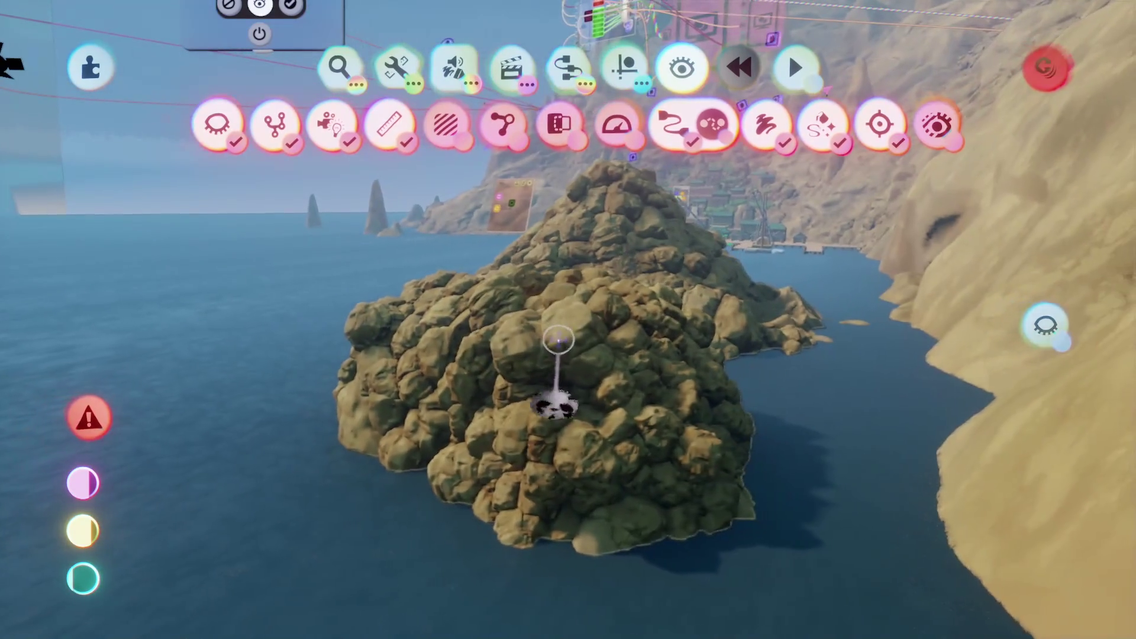
{"action": "key", "text": "Escape"}
{"action": "left_click", "coordinate": [719, 453]}
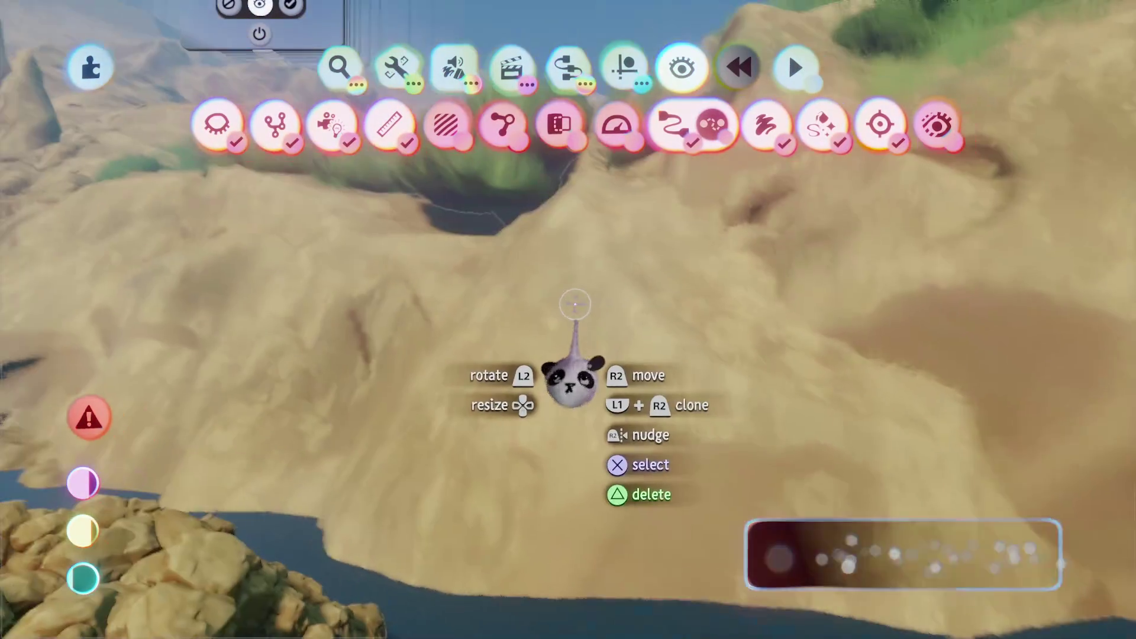
{"action": "key", "text": "Escape"}
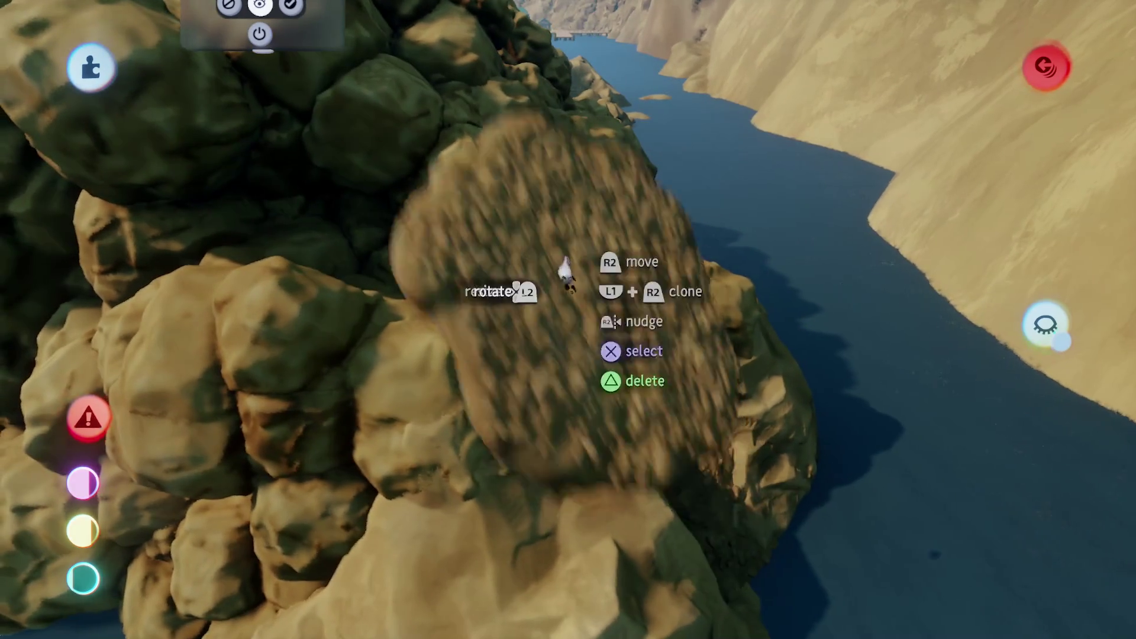
- Resize the island's rock platform to 85% and fit it among the boulders
{"action": "left_click", "coordinate": [565, 275]}
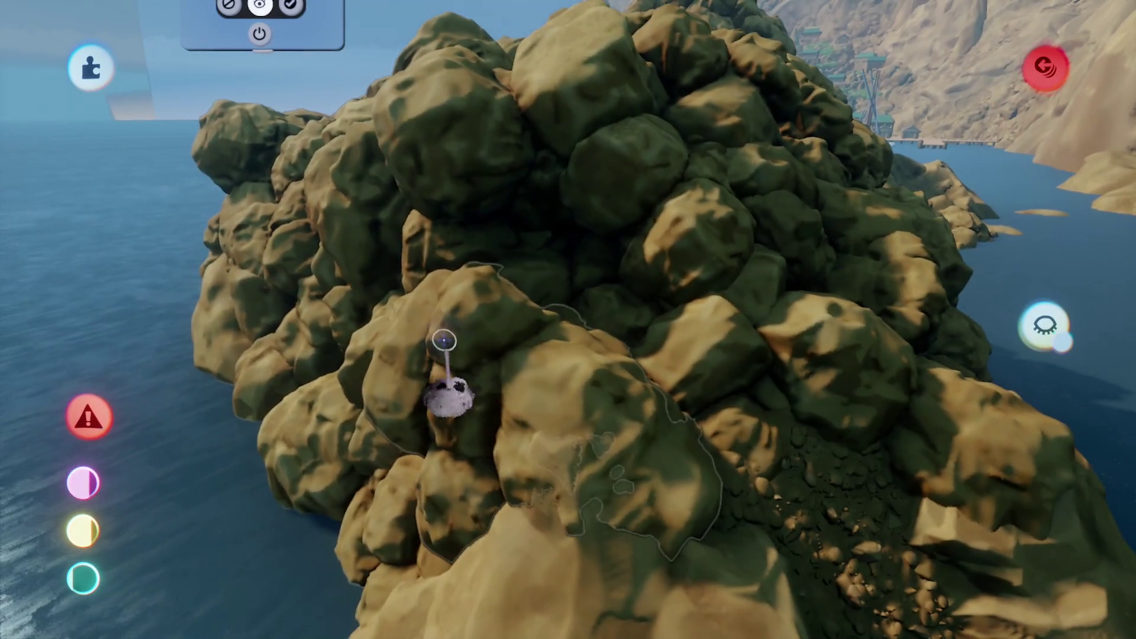
{"action": "key", "text": "Escape"}
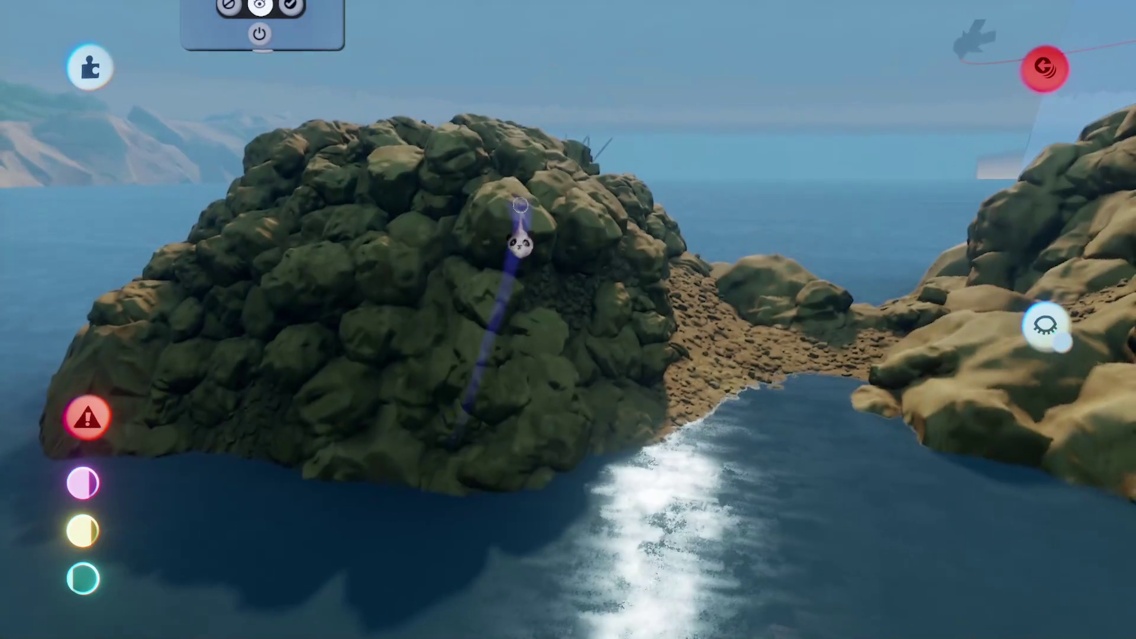
- Scale boulders to 58–78% and pack them into the island's slope
{"action": "key", "text": "Escape"}
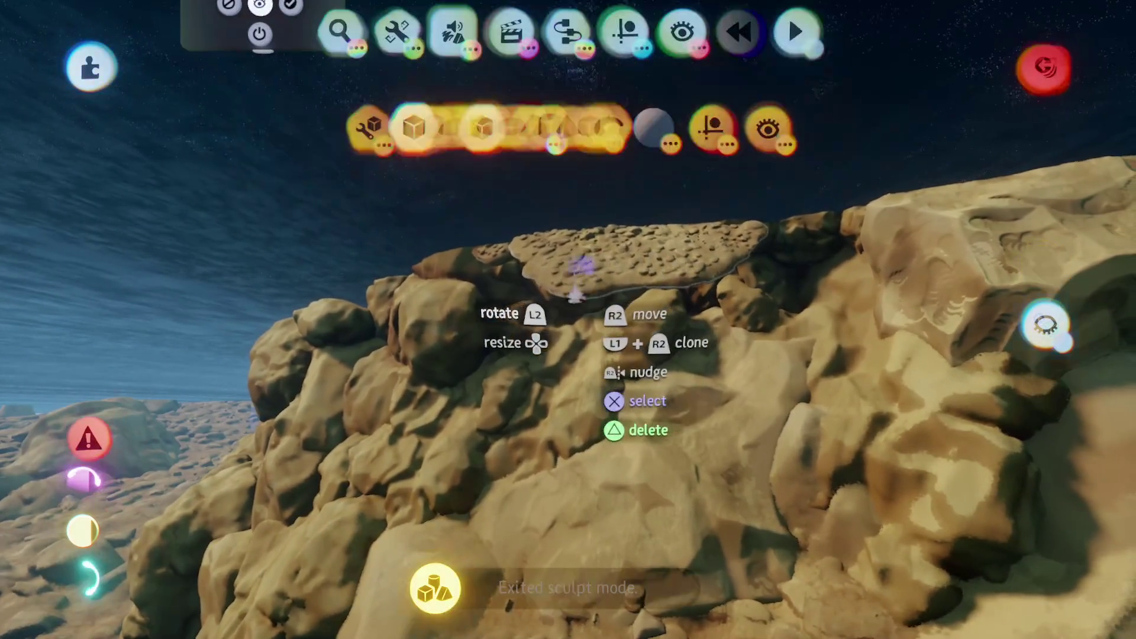
- Leave sculpt mode above the boulder-packed rock island with its flat slab
{"action": "key", "text": "Escape"}
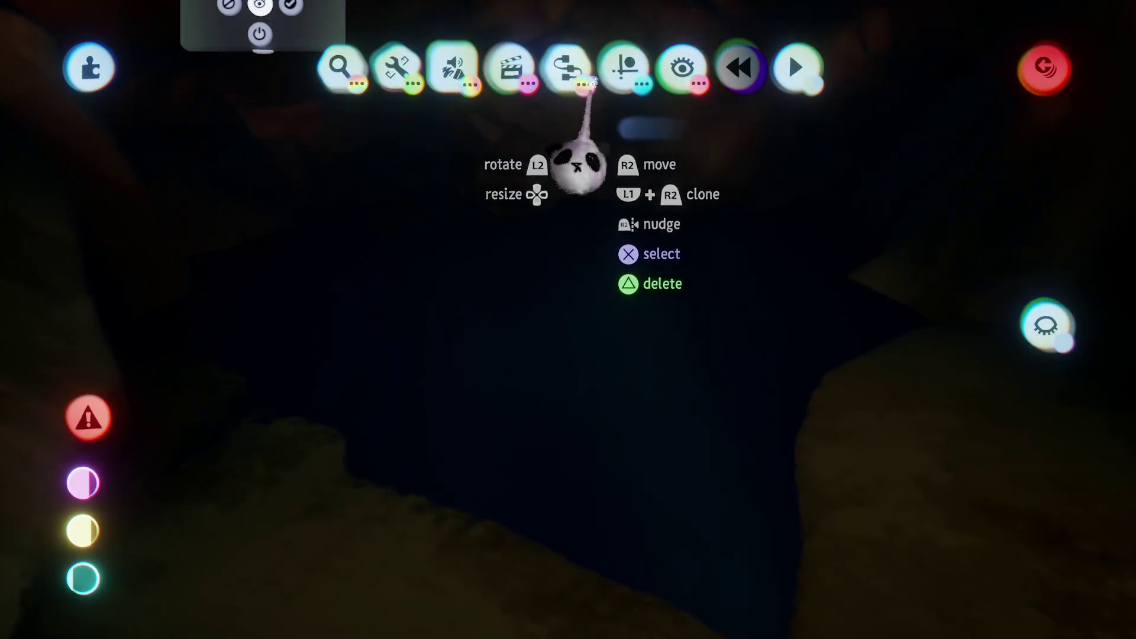
- Scale a boulder to 68%, wedge it into the island slope, and check tool options
{"action": "left_click", "coordinate": [625, 68]}
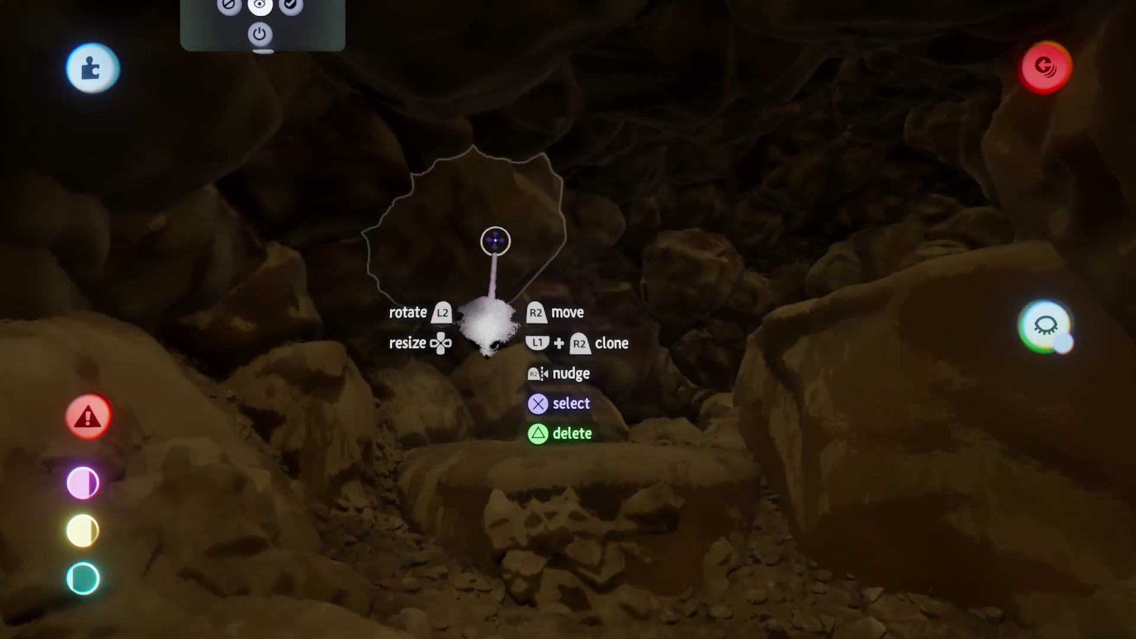
- Leave sculpt mode and open the options menu with save and exit choices
{"action": "key", "text": "Escape"}
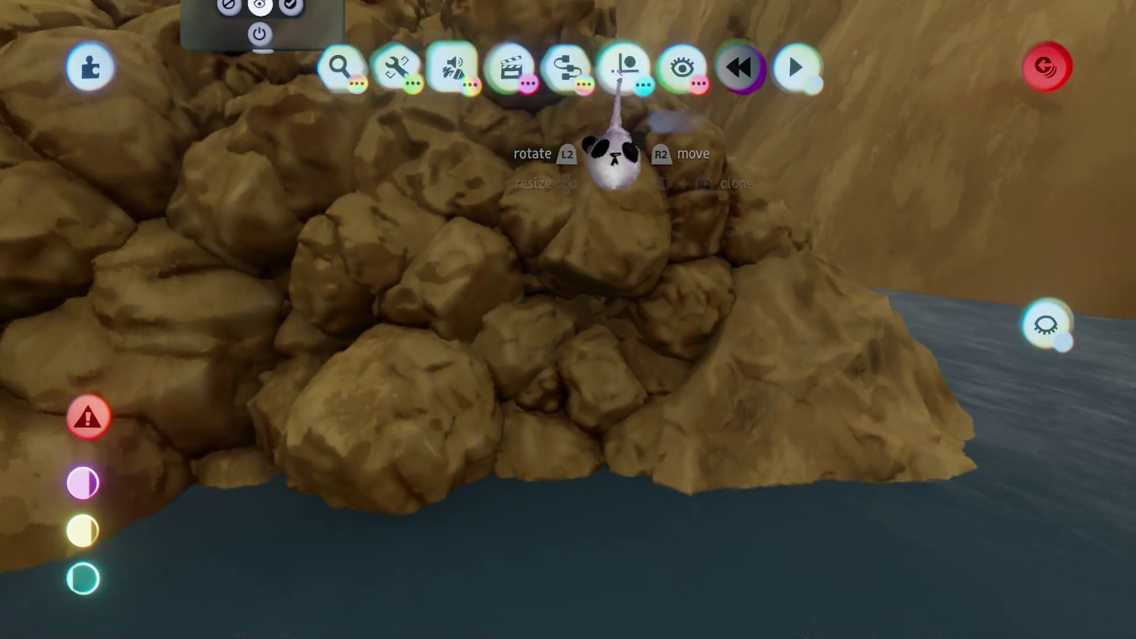
{"action": "left_click", "coordinate": [620, 71]}
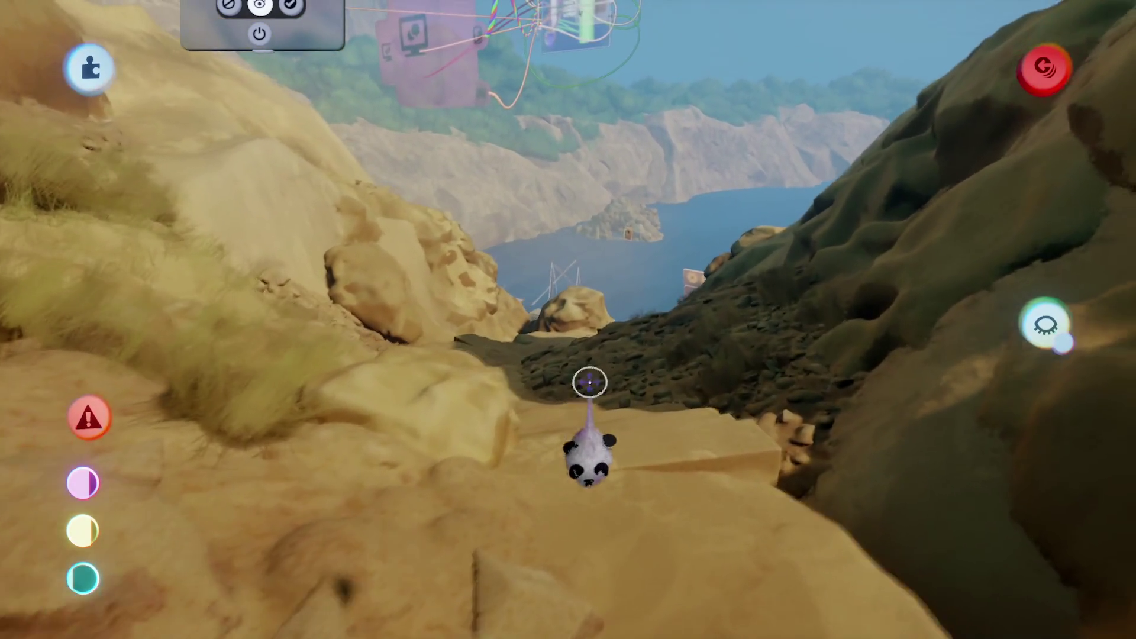
{"action": "key", "text": "Escape"}
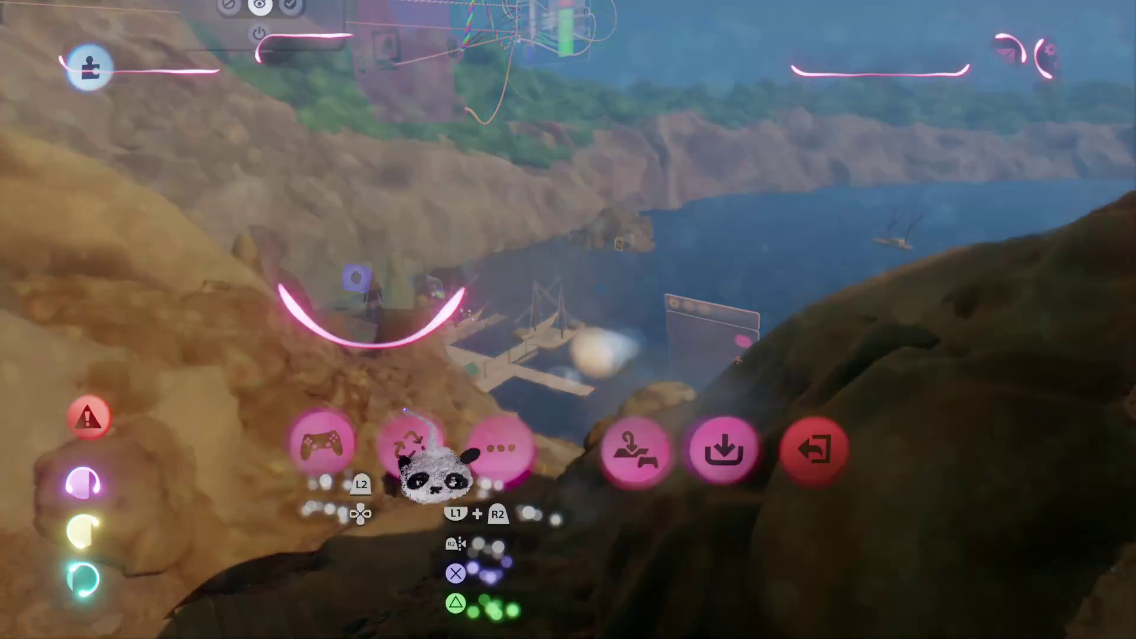
- Playtest the level up the canyon stairs, then pause to the Journal showing 0/0 quests
{"action": "left_click", "coordinate": [324, 456]}
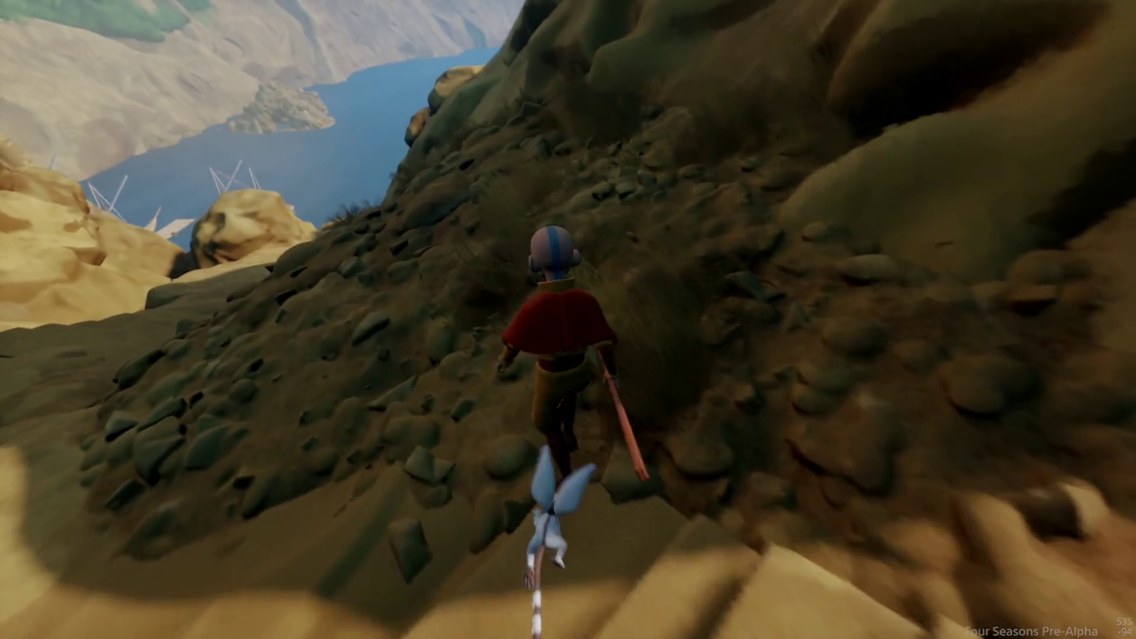
{"action": "key", "text": "Escape"}
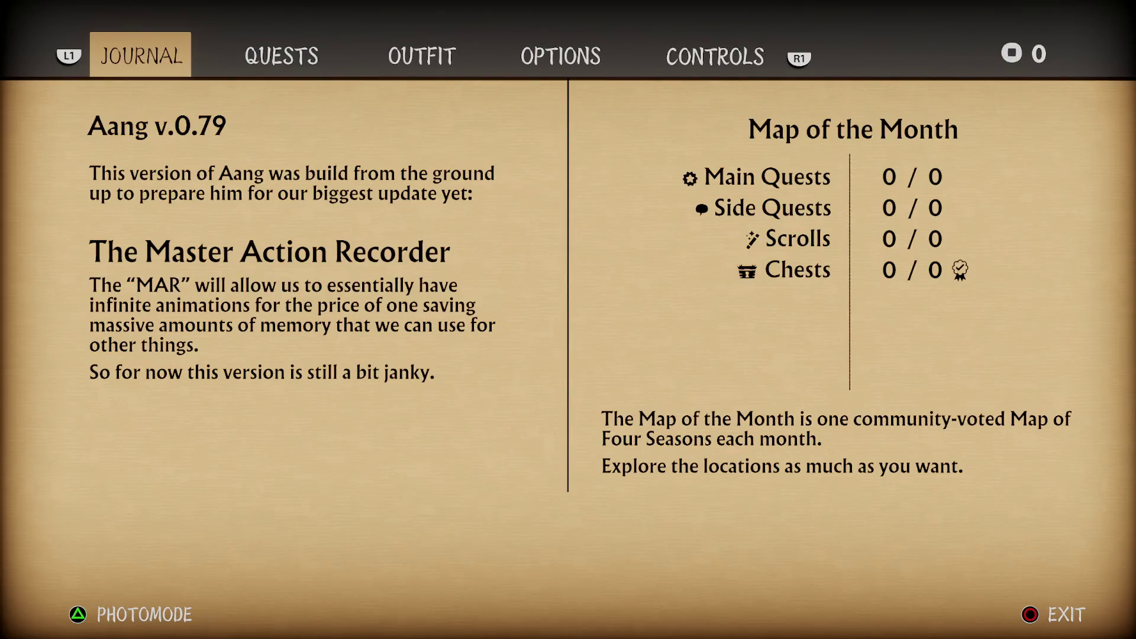
- Take a Field of View 10 photo-mode close-up of the bay's rock island, then resume play
{"action": "key", "text": "Escape"}
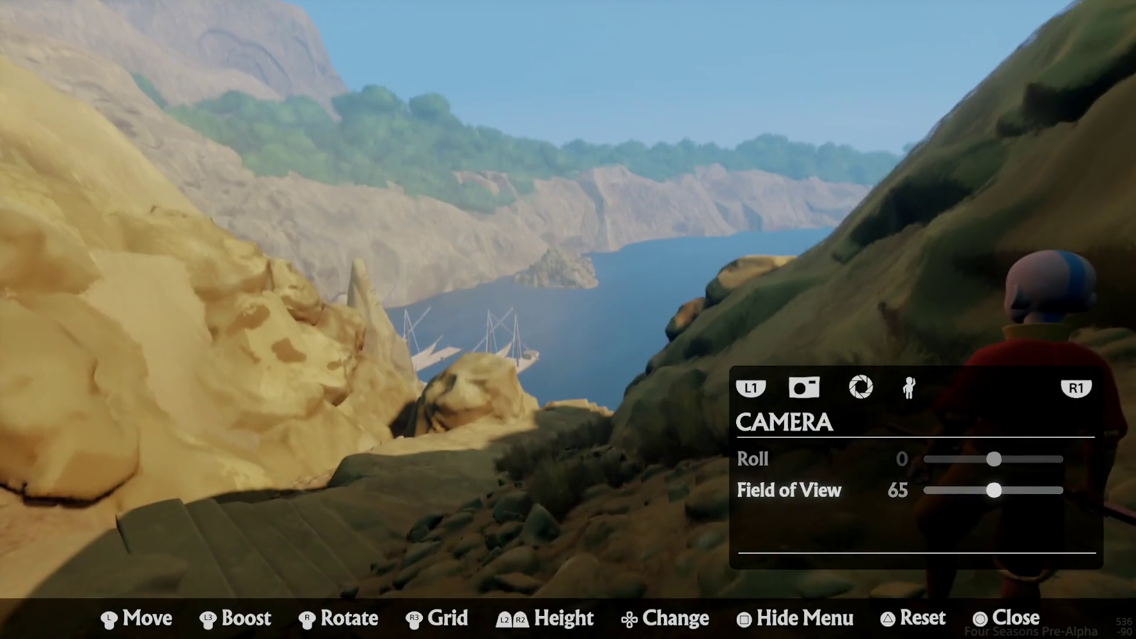
{"action": "key", "text": "Right"}
{"action": "key", "text": "Right"}
{"action": "key", "text": "Right"}
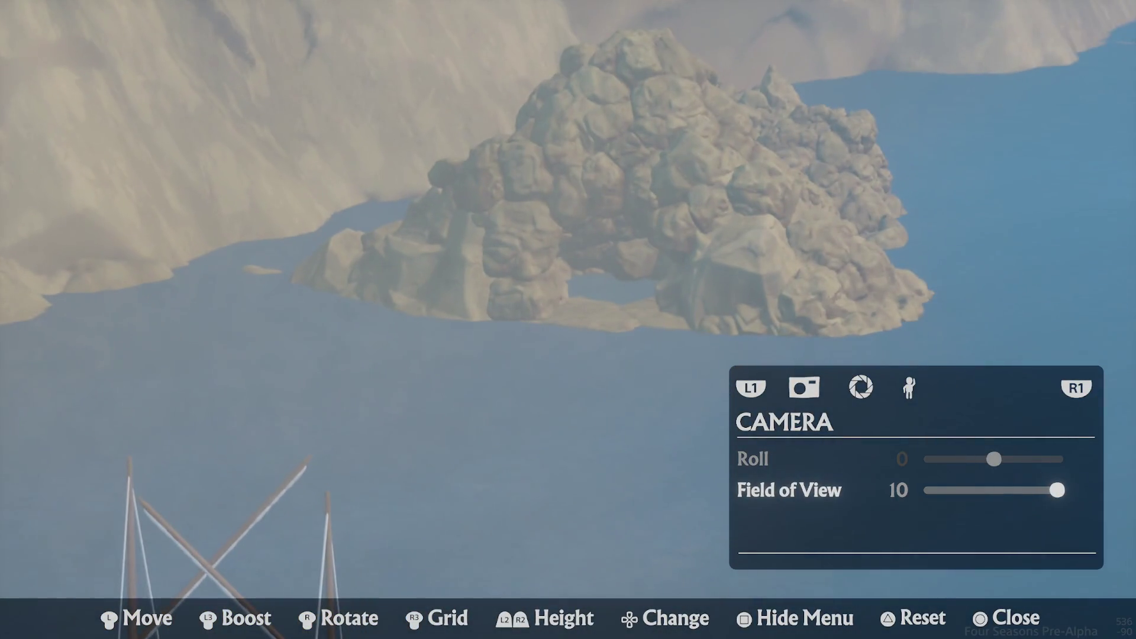
{"action": "key", "text": "a"}
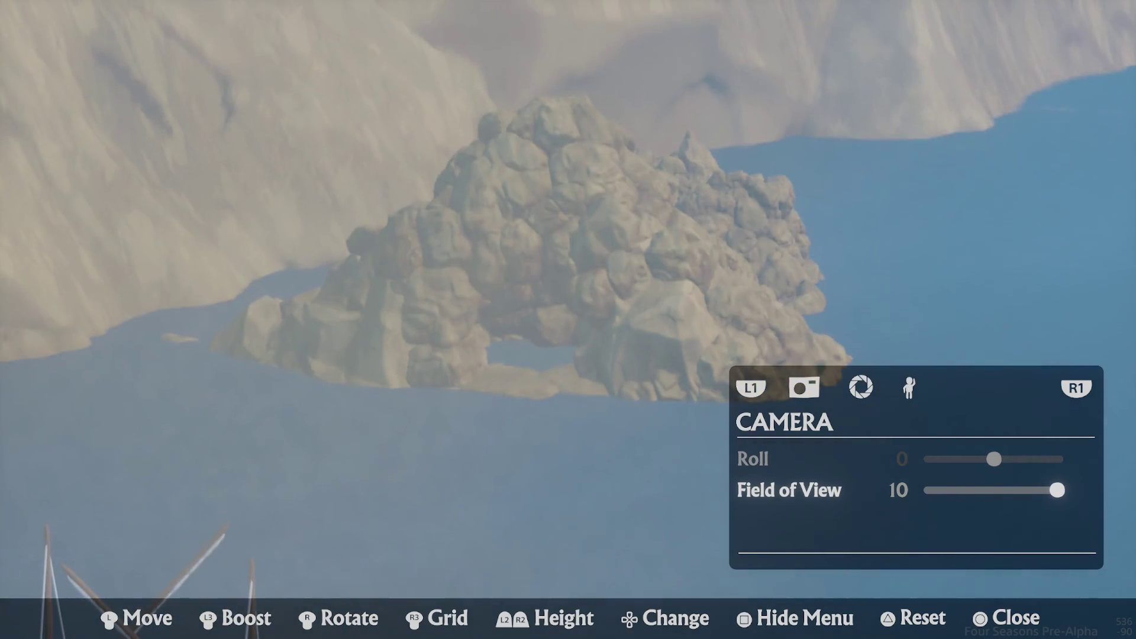
{"action": "key", "text": "s"}
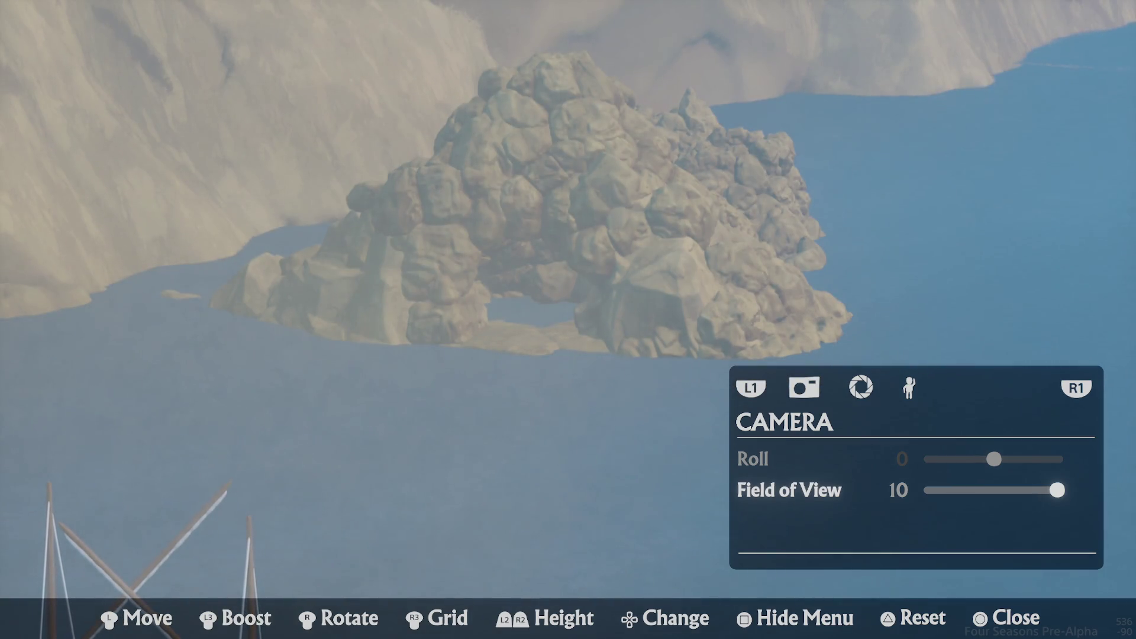
{"action": "key", "text": "Escape"}
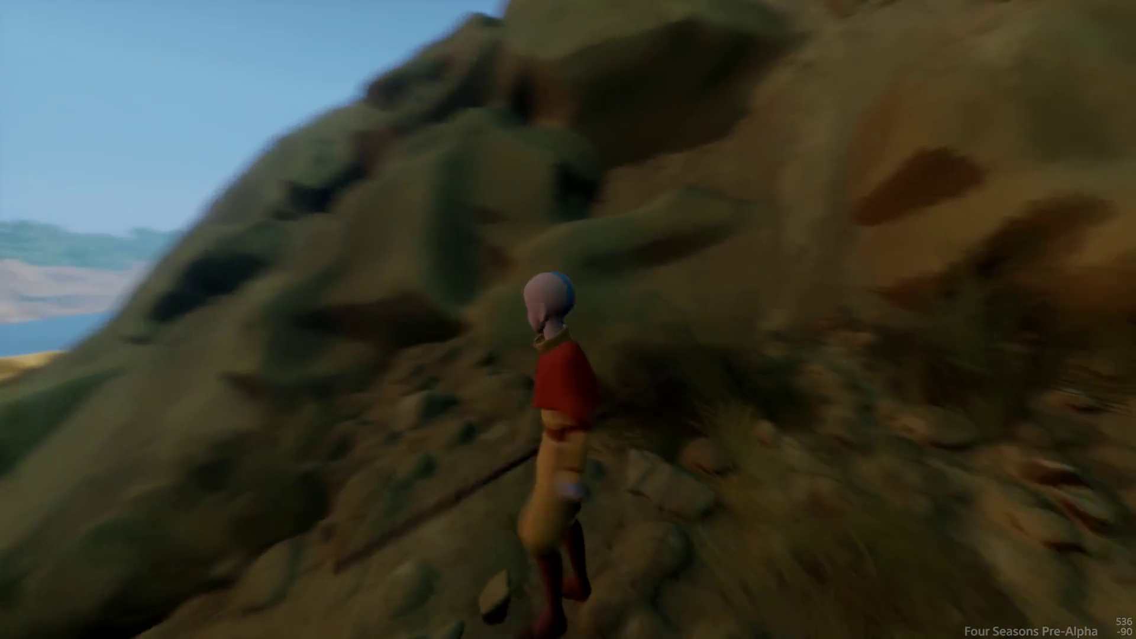
- Run up the cliff stairs to the fenced plateau and glide off toward the boat
{"action": "key", "text": "w"}
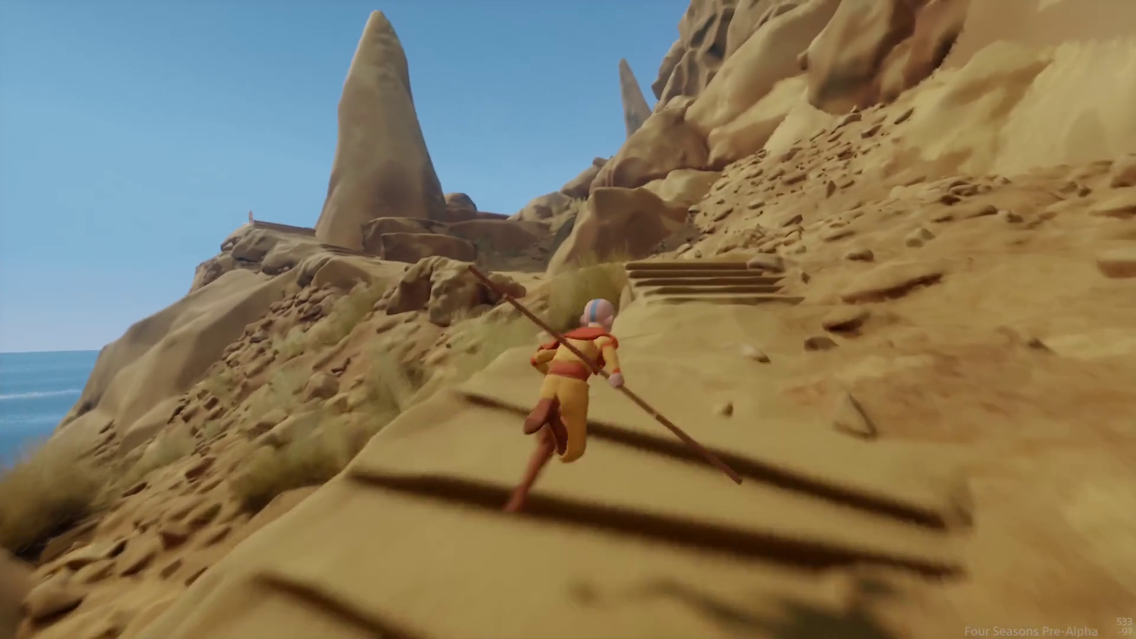
{"action": "key", "text": "a"}
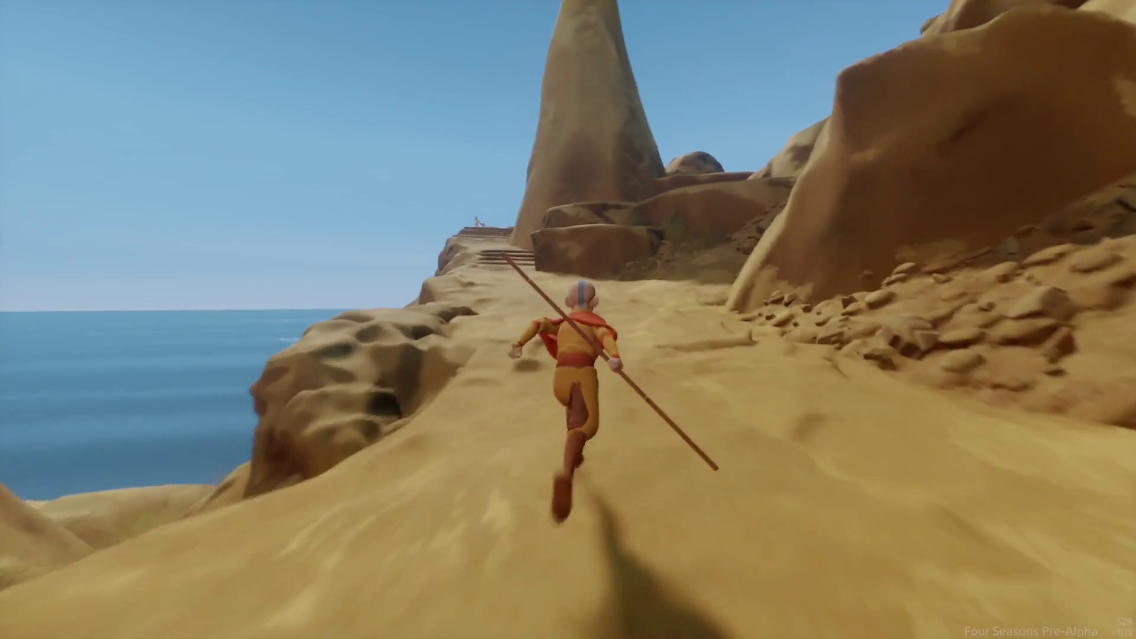
{"action": "key", "text": "d"}
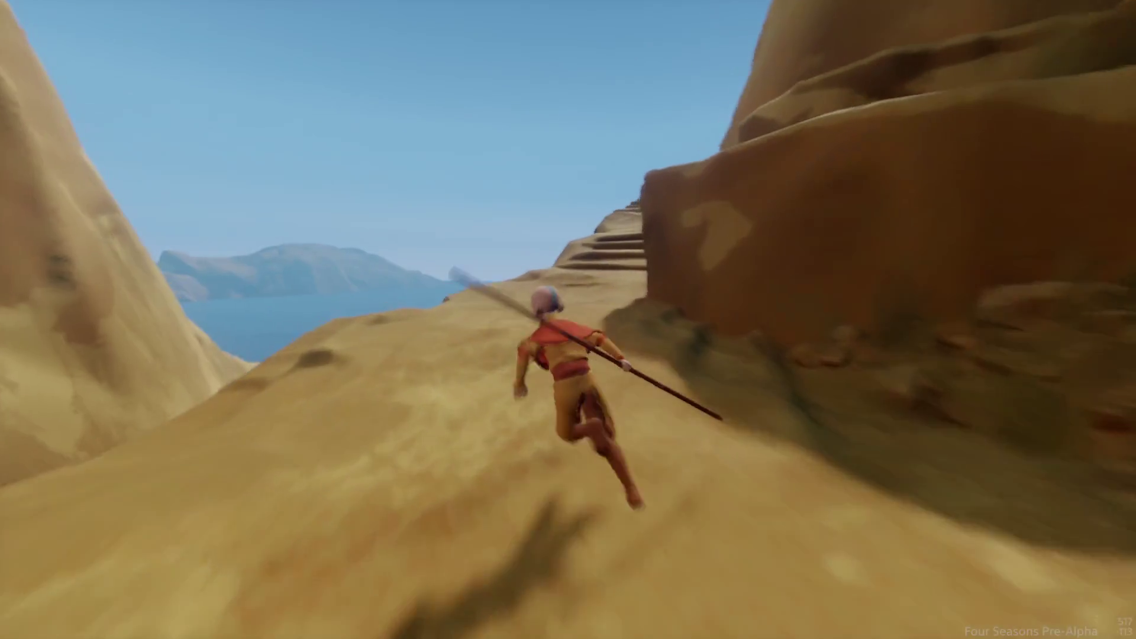
{"action": "key", "text": "w"}
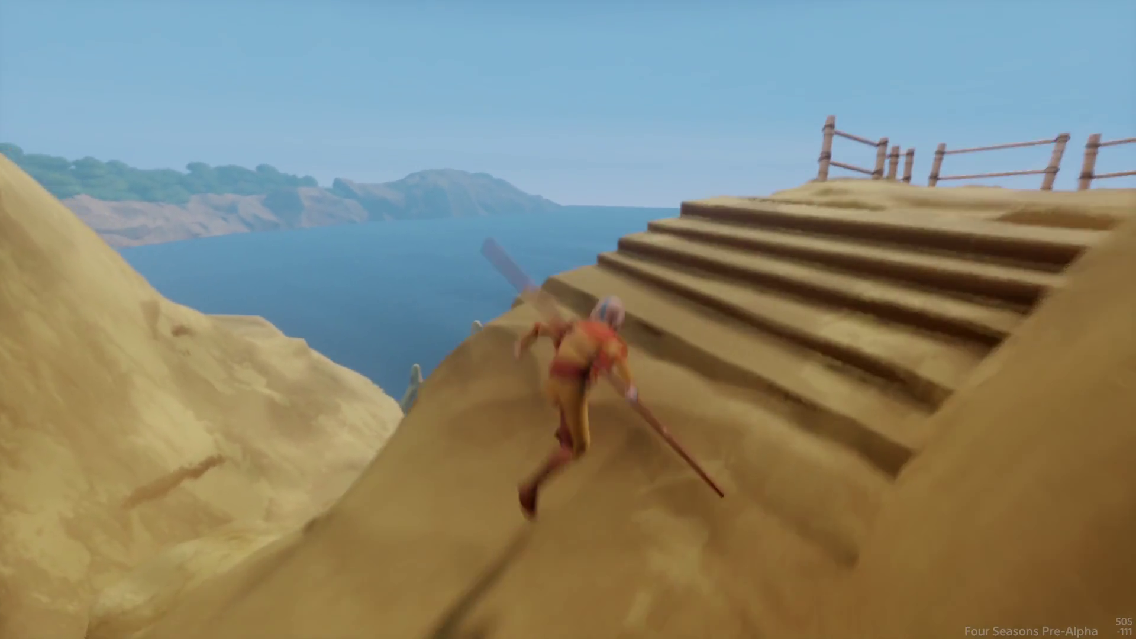
{"action": "key", "text": "space"}
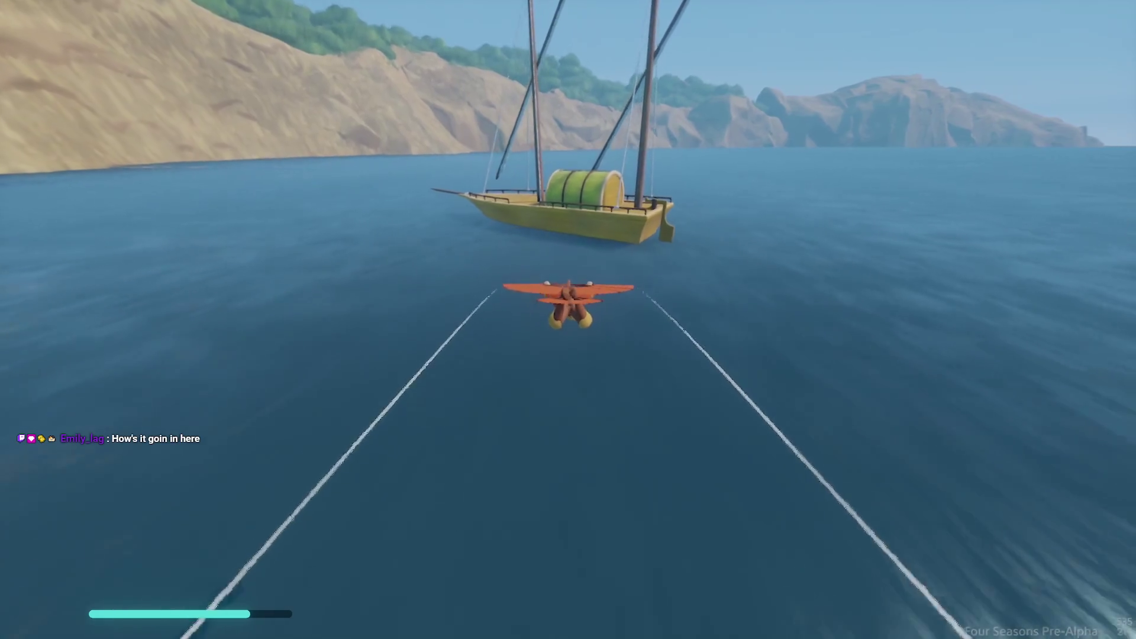
- Cross the boat deck, jump off the ship and glide into the rock island's cave
{"action": "key", "text": "w"}
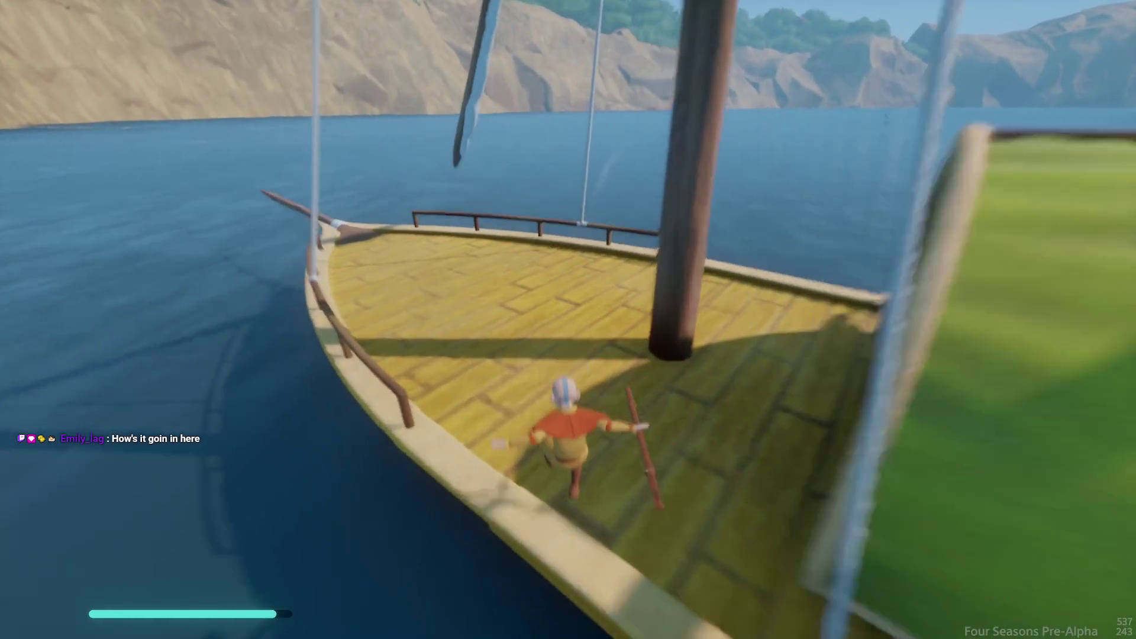
{"action": "key", "text": "a"}
{"action": "key", "text": "s"}
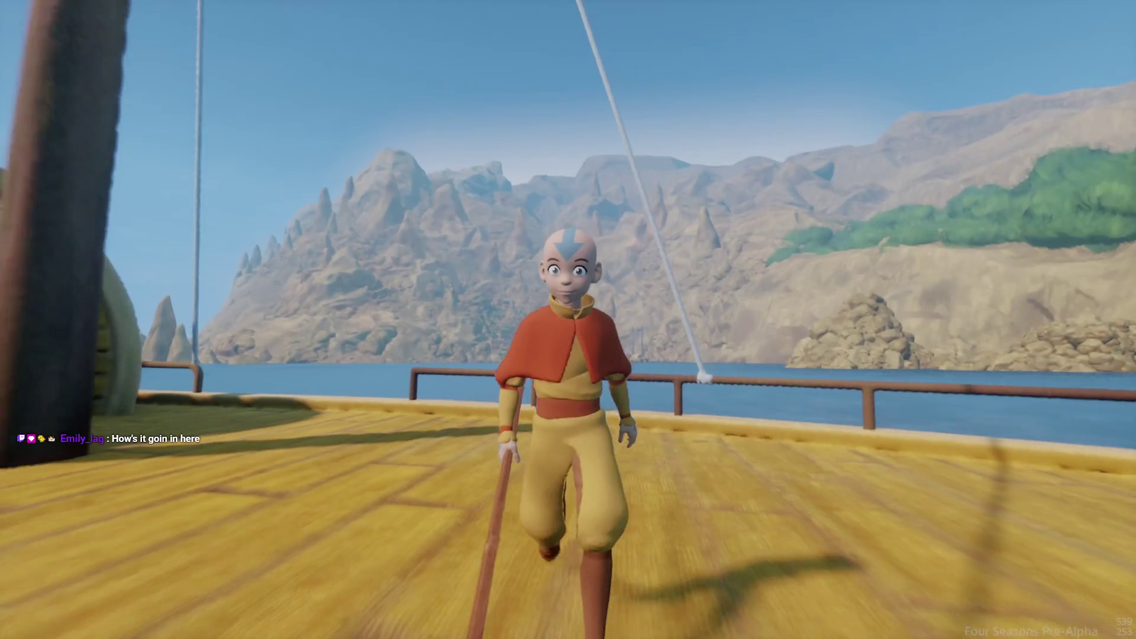
{"action": "key", "text": "w"}
{"action": "key", "text": "space"}
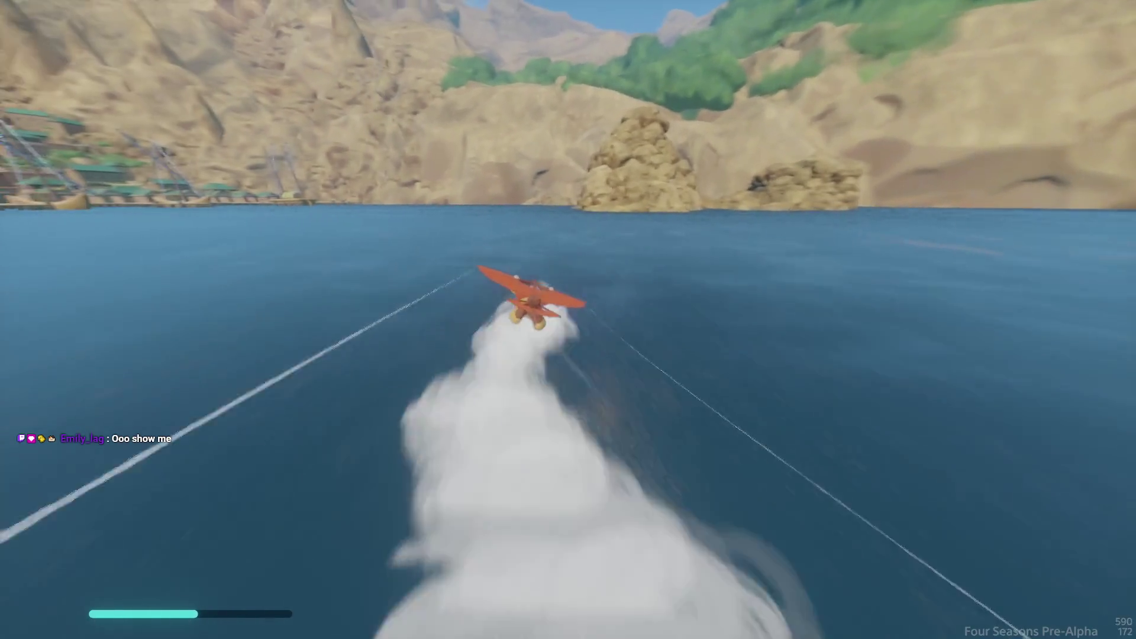
{"action": "key", "text": "shift"}
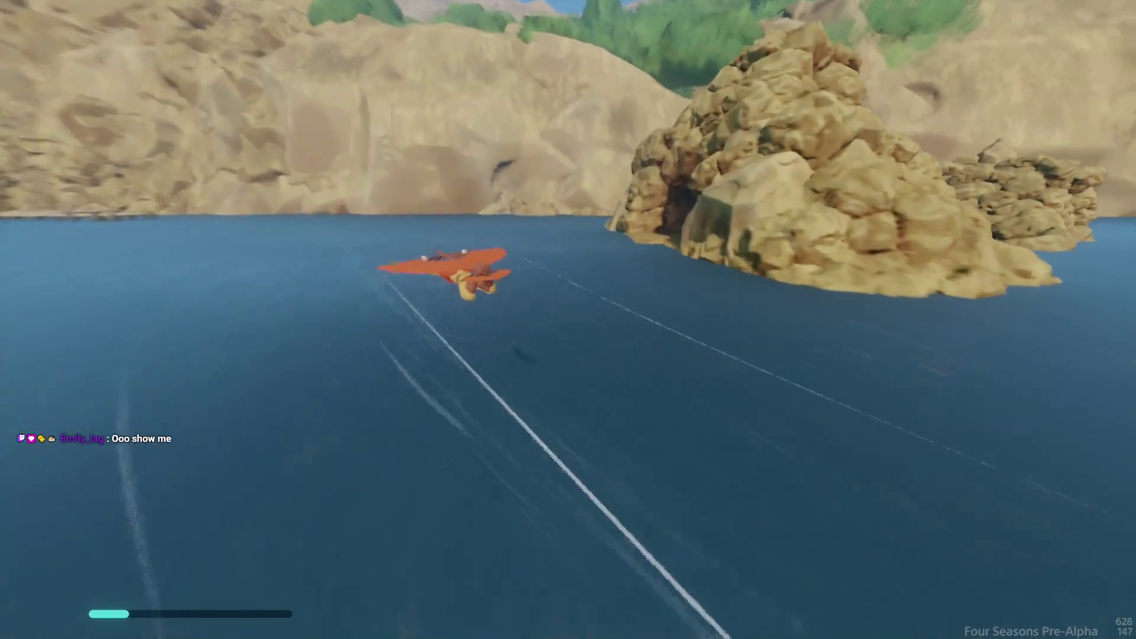
- Land in the cave mouth, run inside and swim up through the underwater cave
{"action": "key", "text": "w"}
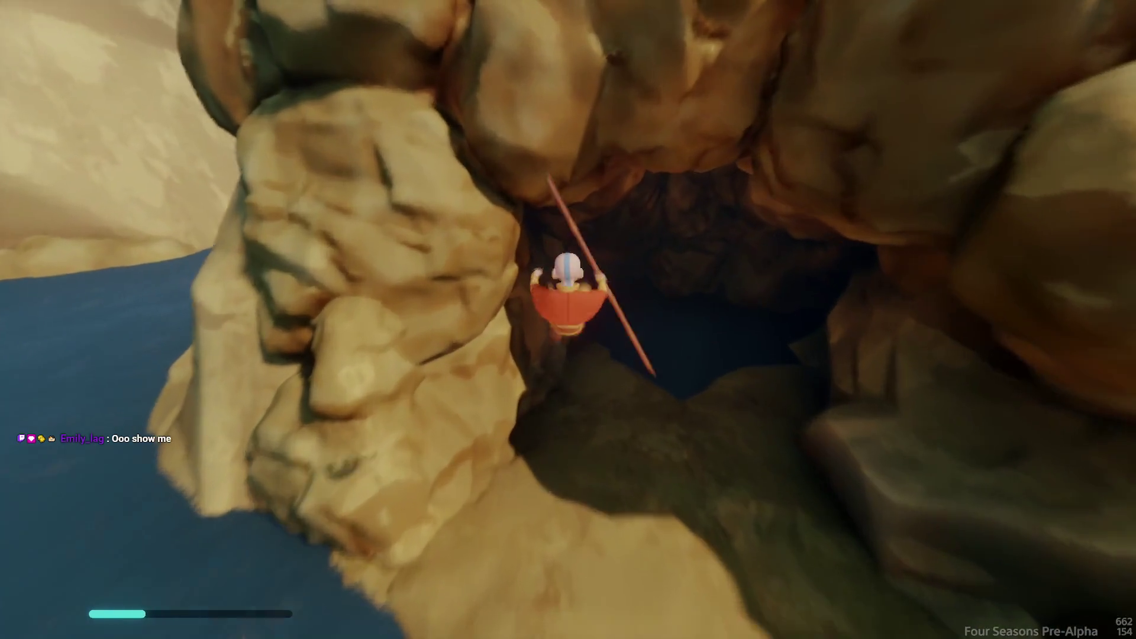
{"action": "key", "text": "w"}
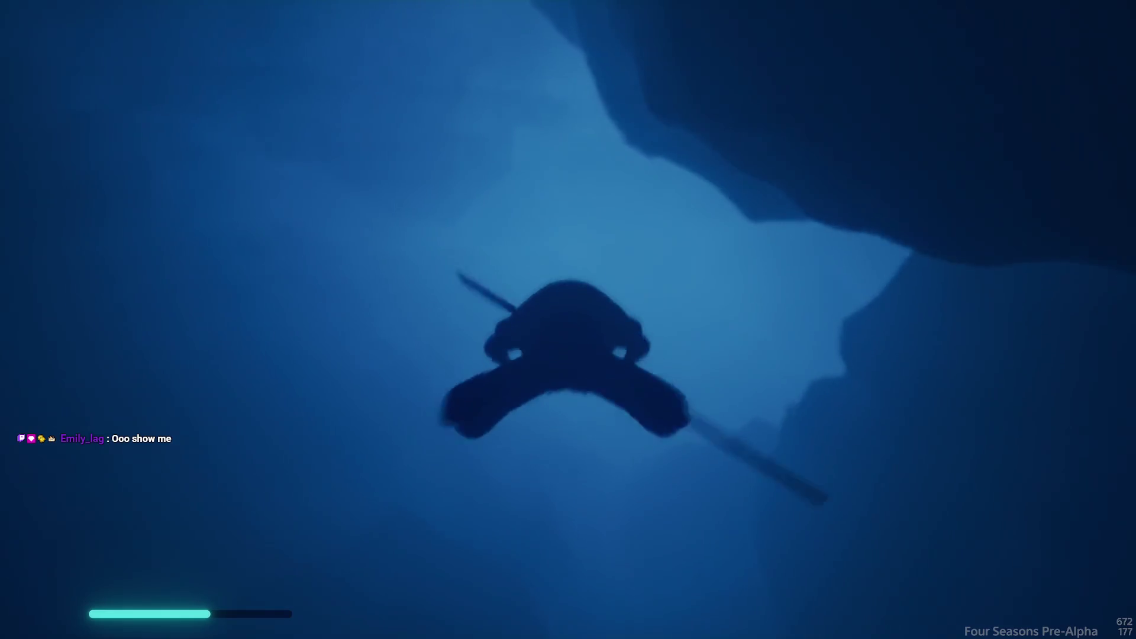
{"action": "key", "text": "w"}
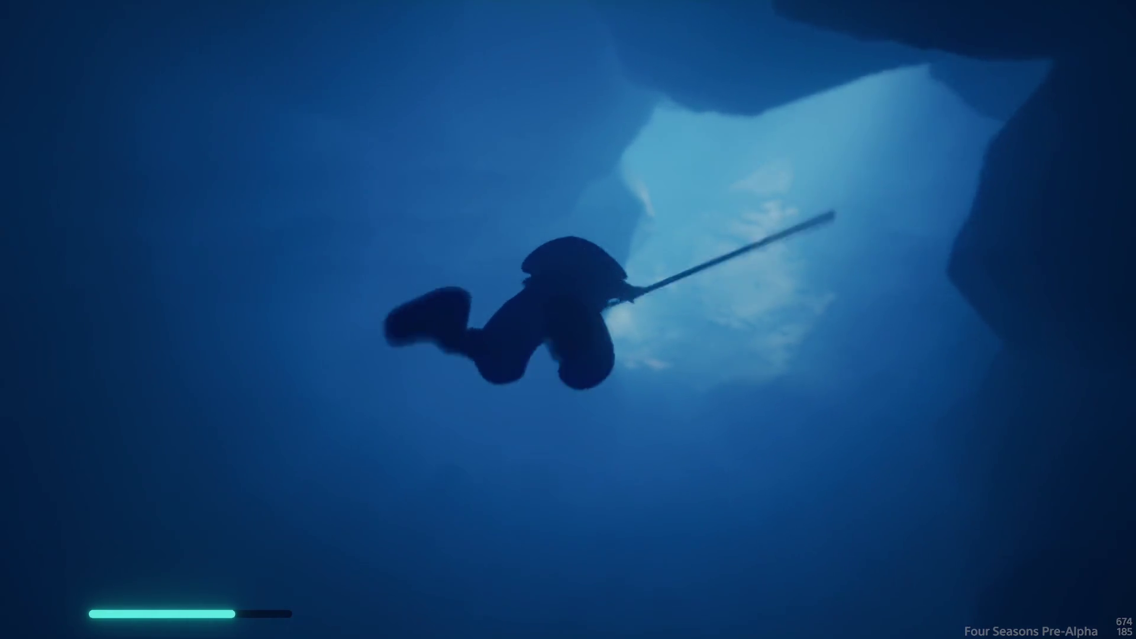
{"action": "key", "text": "w"}
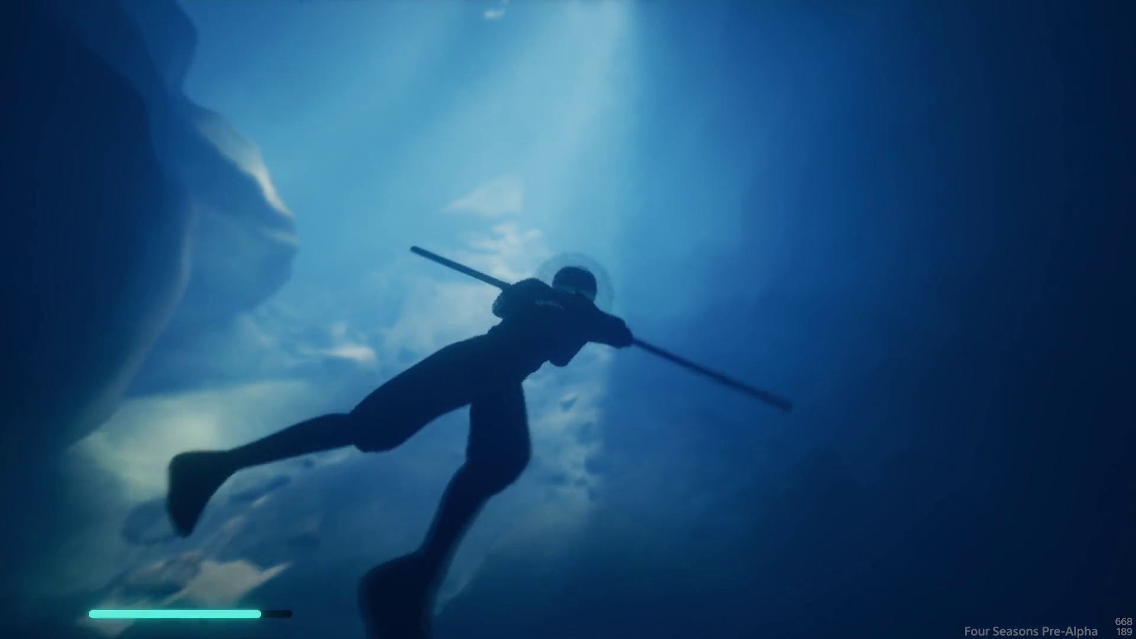
{"action": "key", "text": "w"}
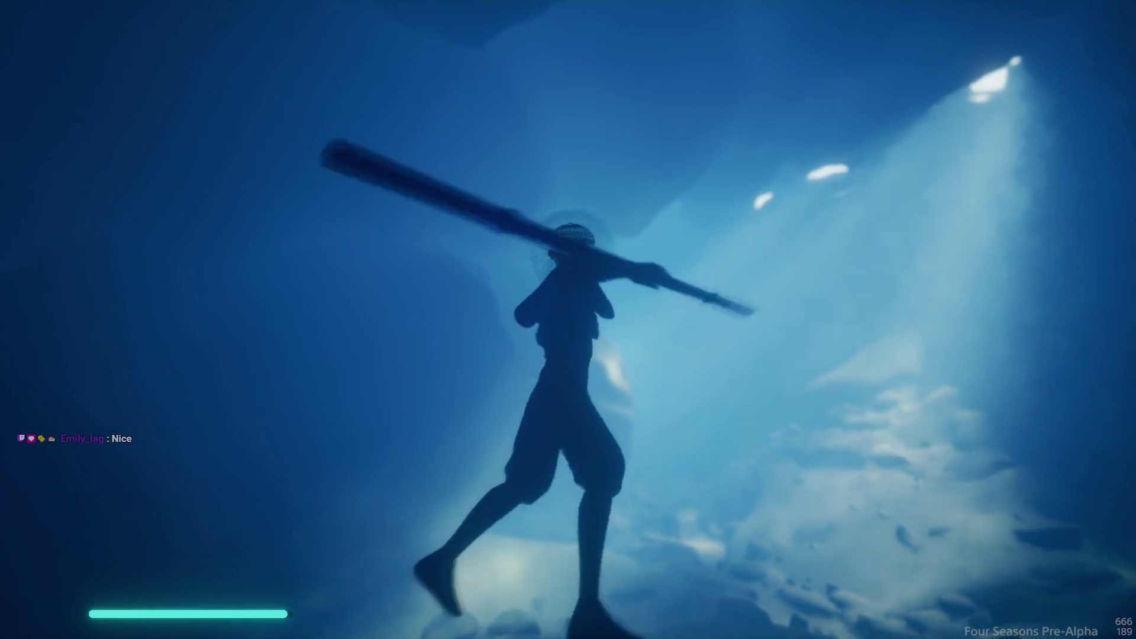
{"action": "key", "text": "w"}
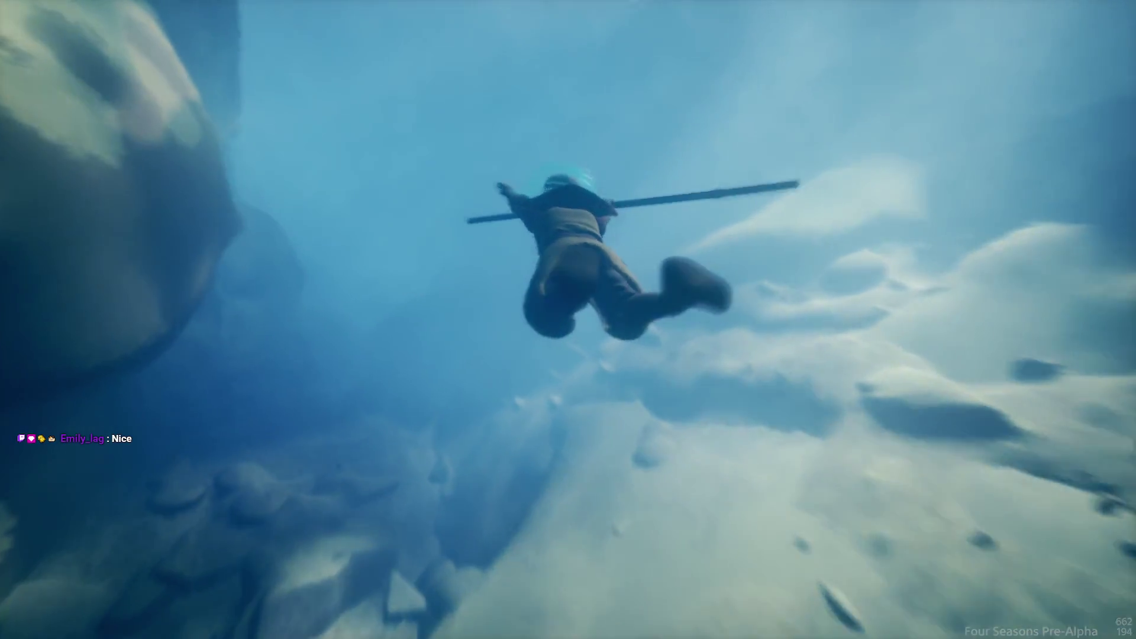
{"action": "key", "text": "w"}
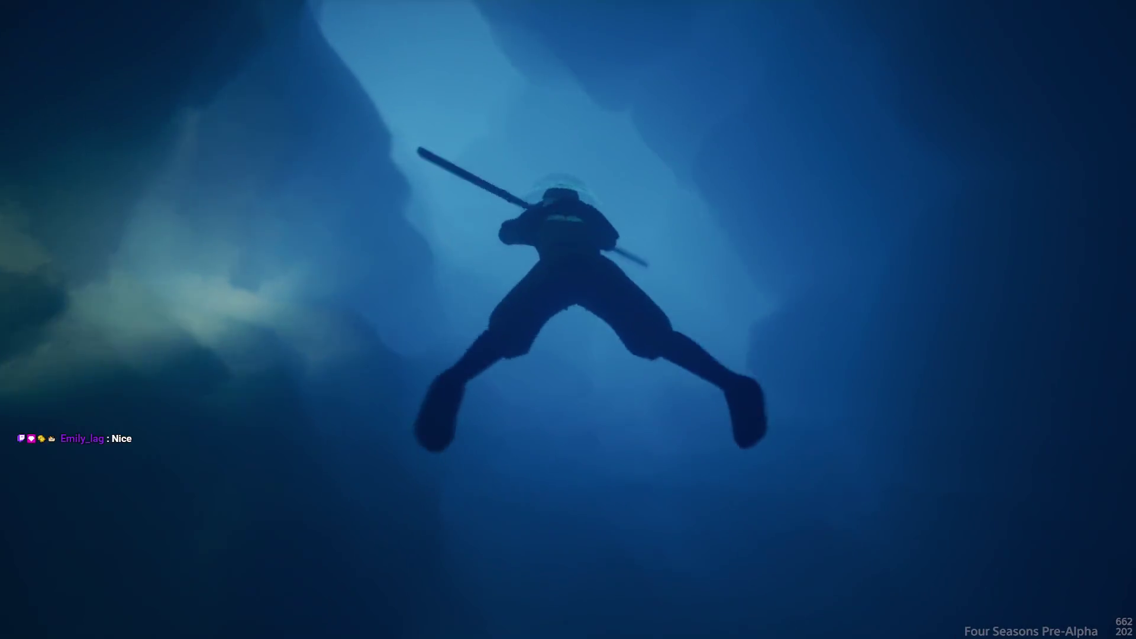
{"action": "key", "text": "w"}
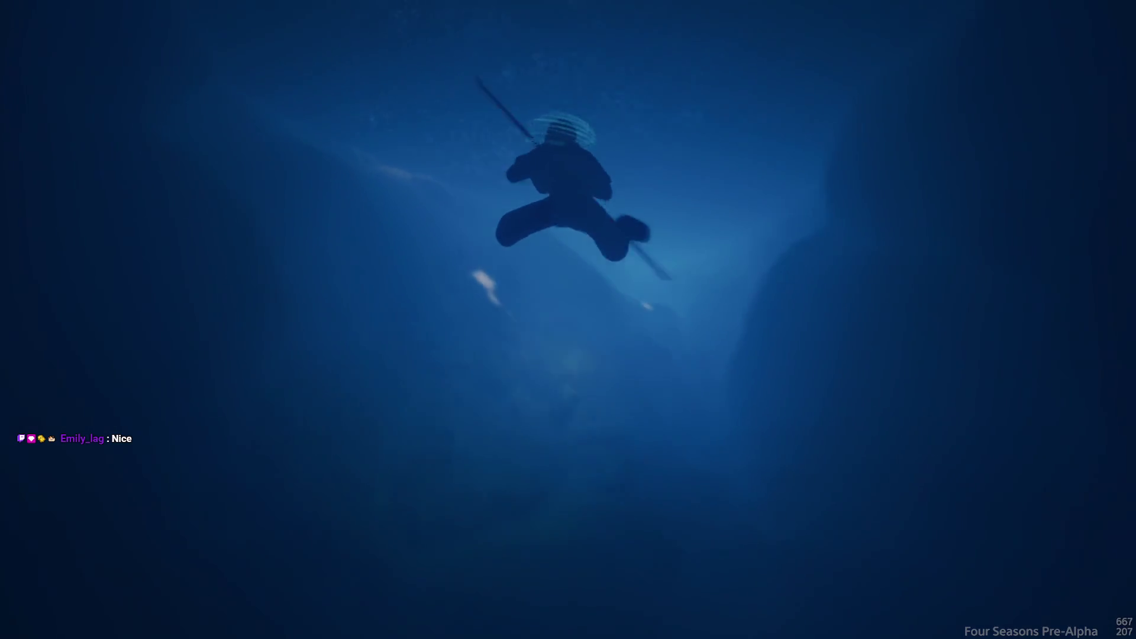
- Surface, run through the lit rock tunnel and jump off the ledge into the water
{"action": "key", "text": "w"}
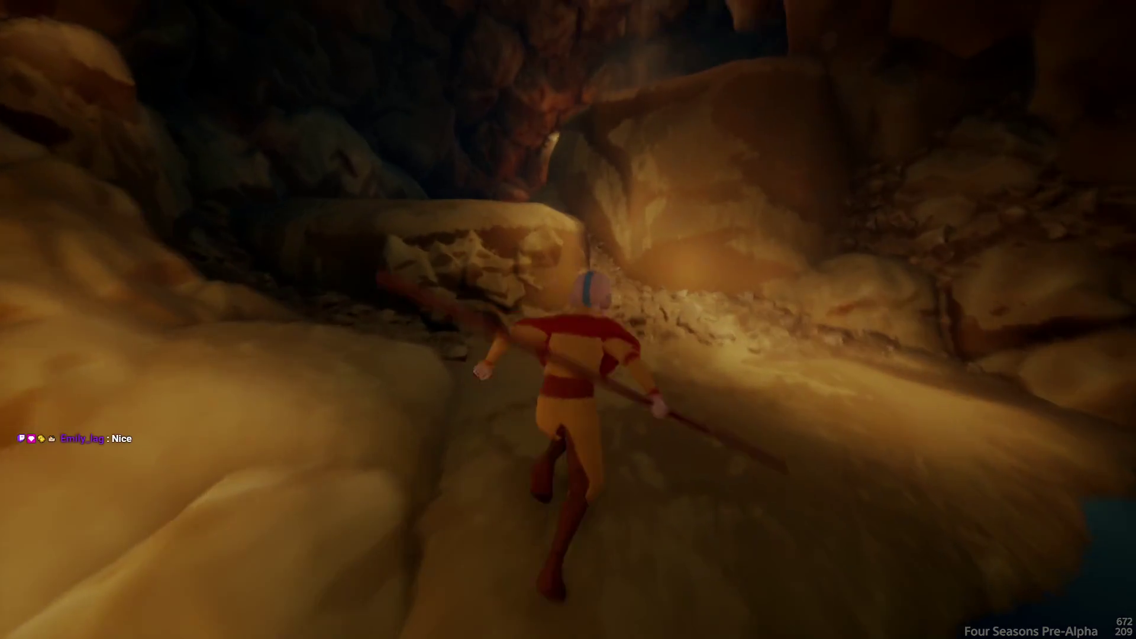
{"action": "key", "text": "w"}
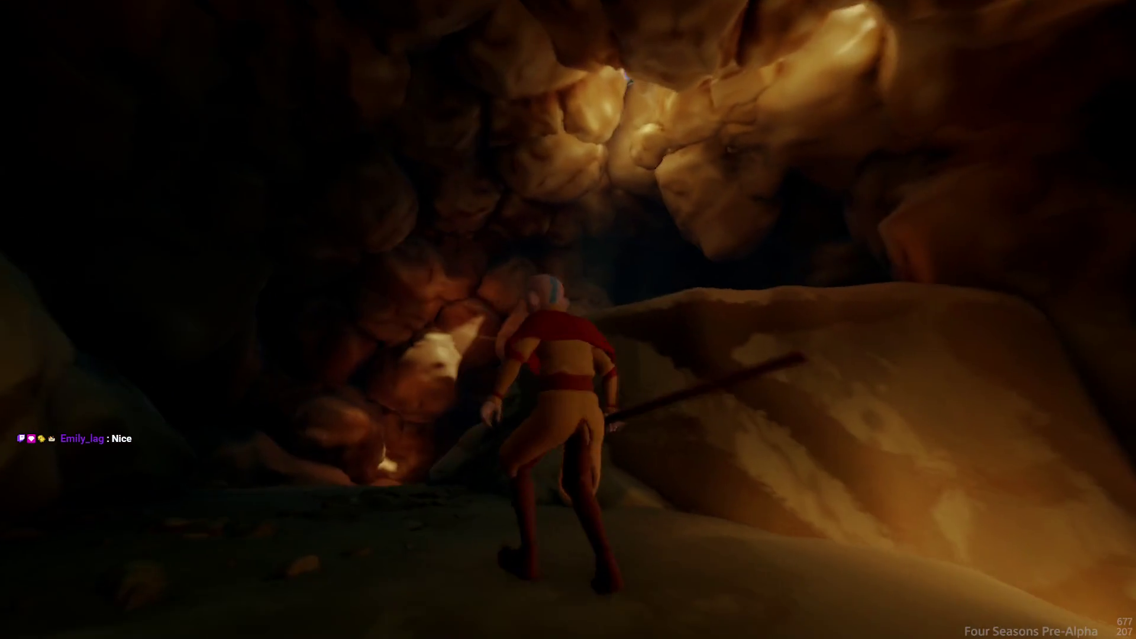
{"action": "key", "text": "w"}
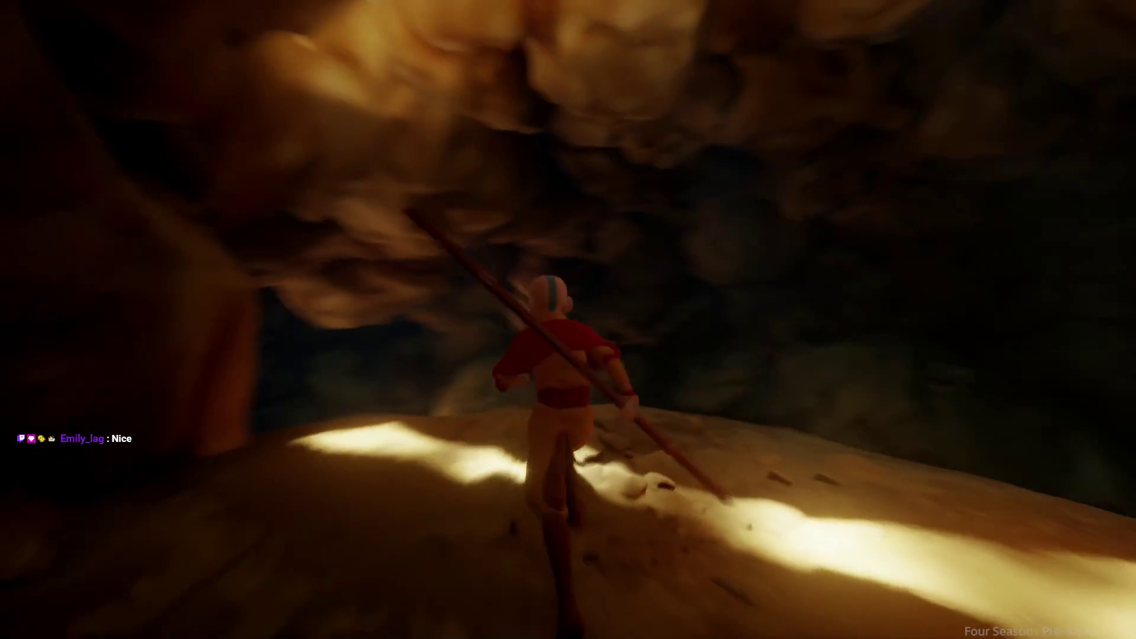
{"action": "key", "text": "w"}
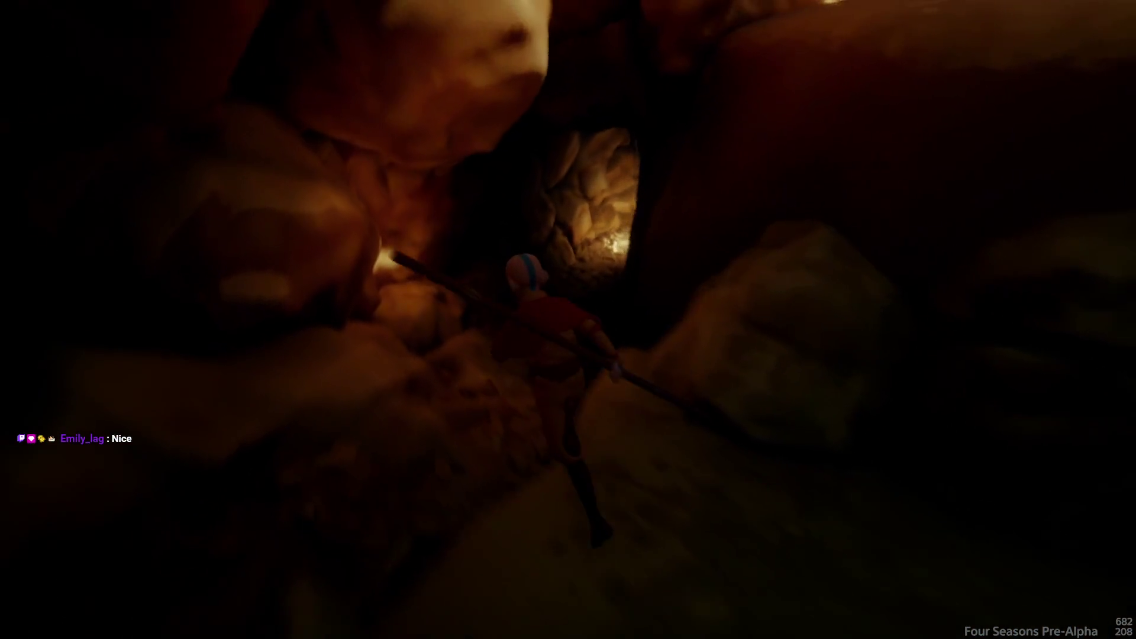
{"action": "key", "text": "w"}
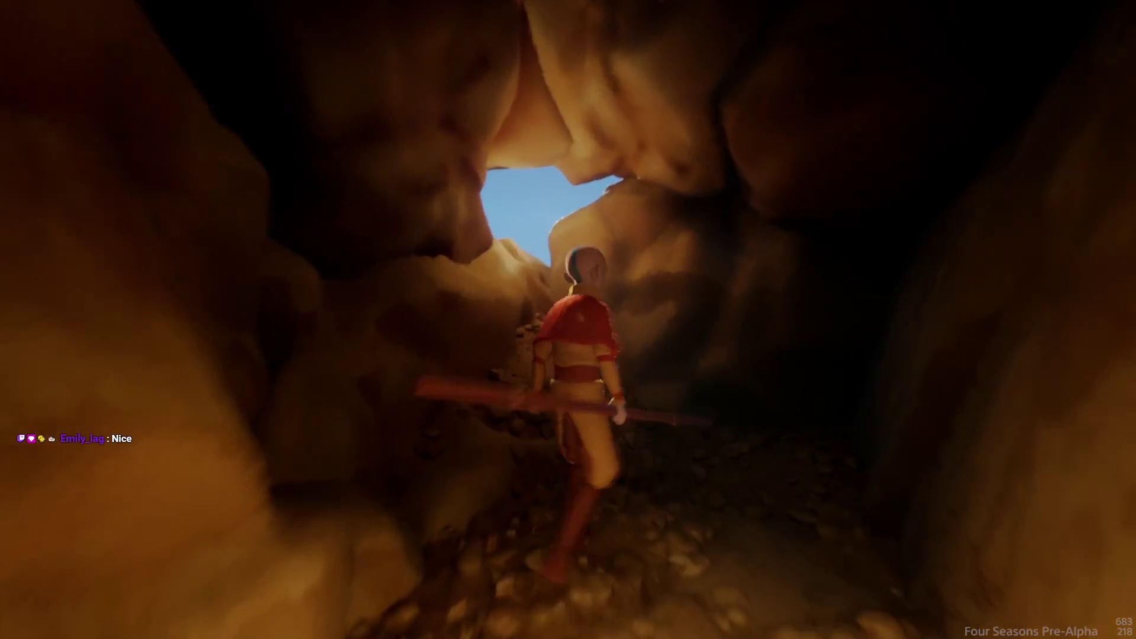
{"action": "key", "text": "w"}
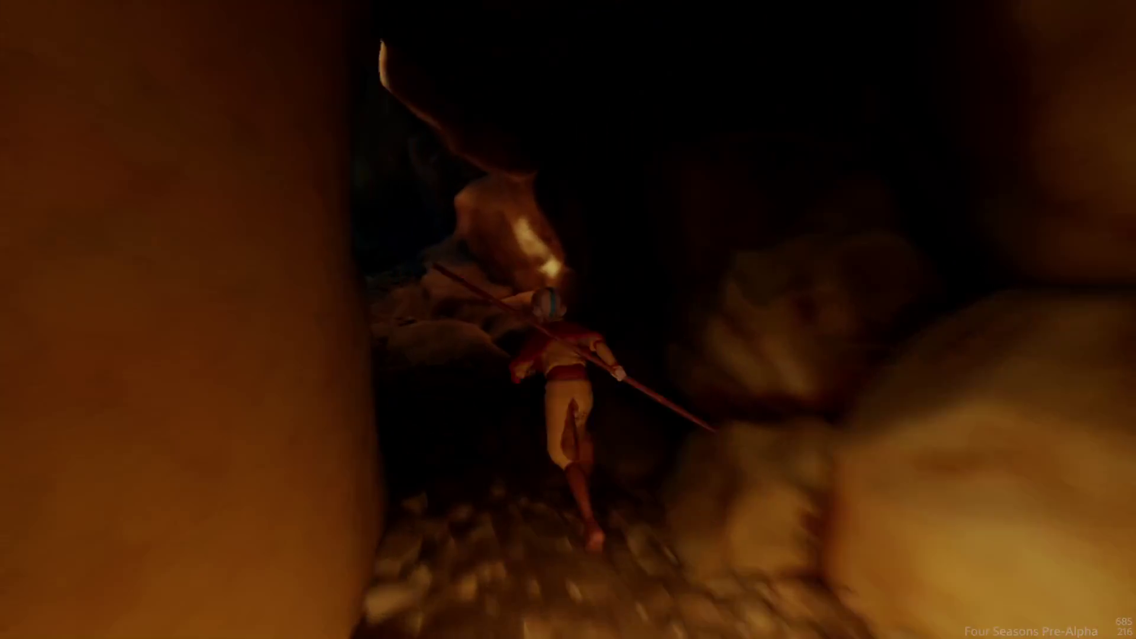
{"action": "key", "text": "w"}
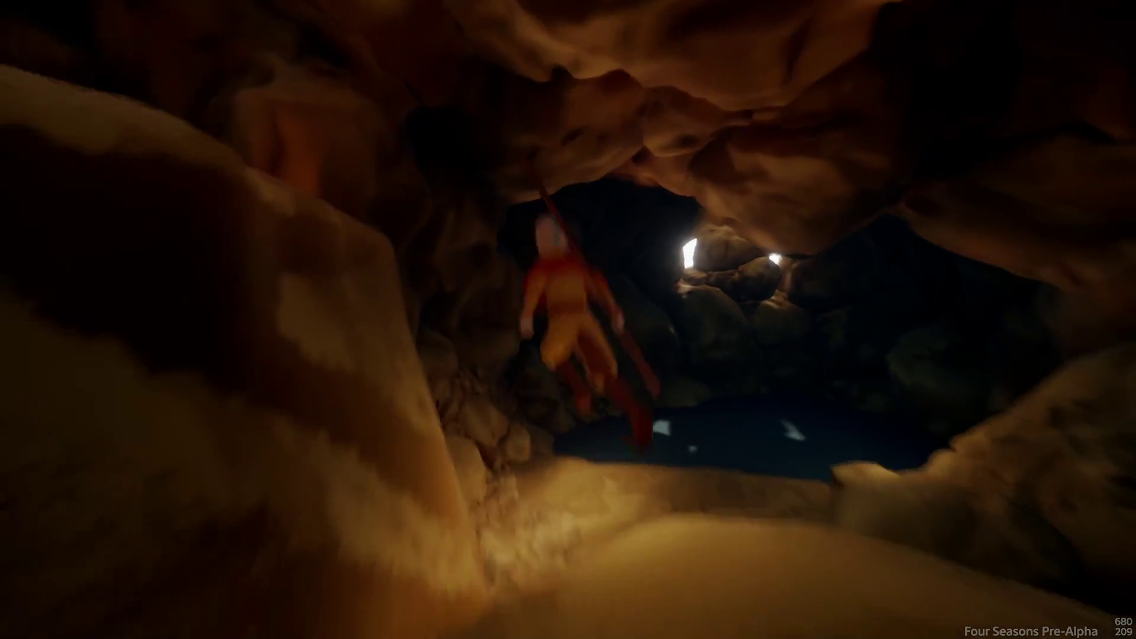
{"action": "key", "text": "w"}
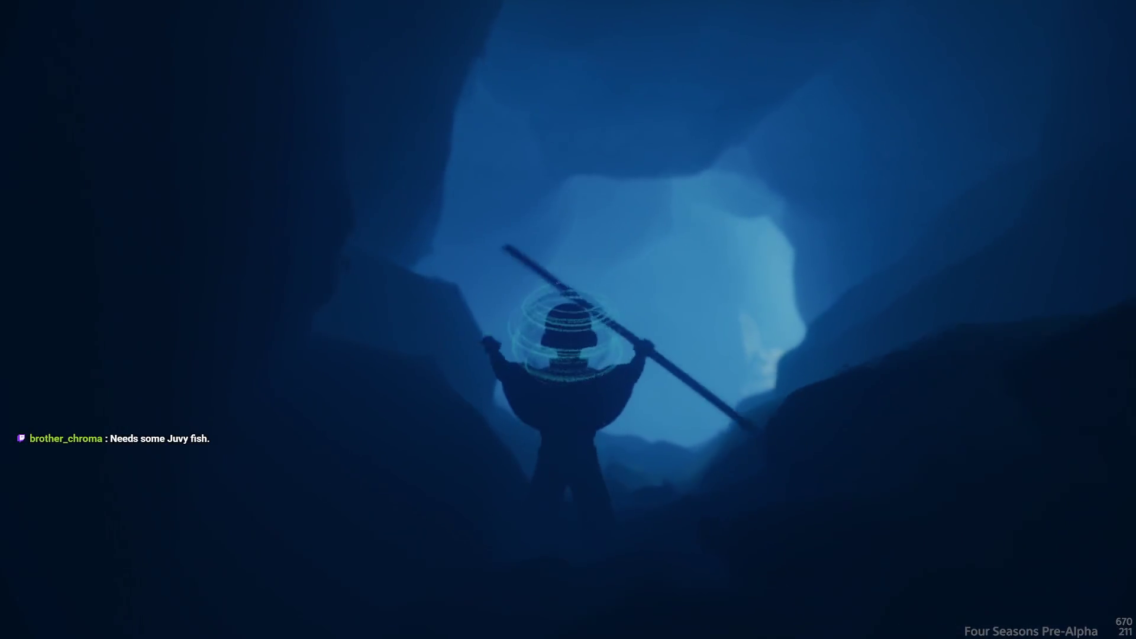
{"action": "key", "text": "w"}
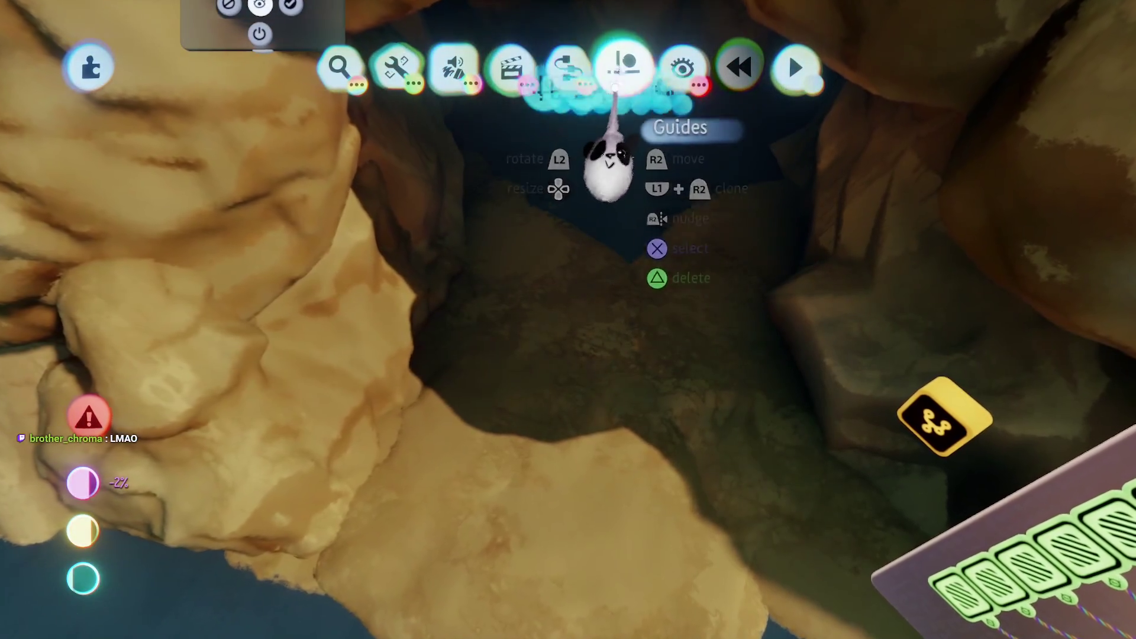
- With the Guides options shown, clone the cave's rock shape and move the copy
{"action": "left_click", "coordinate": [621, 68]}
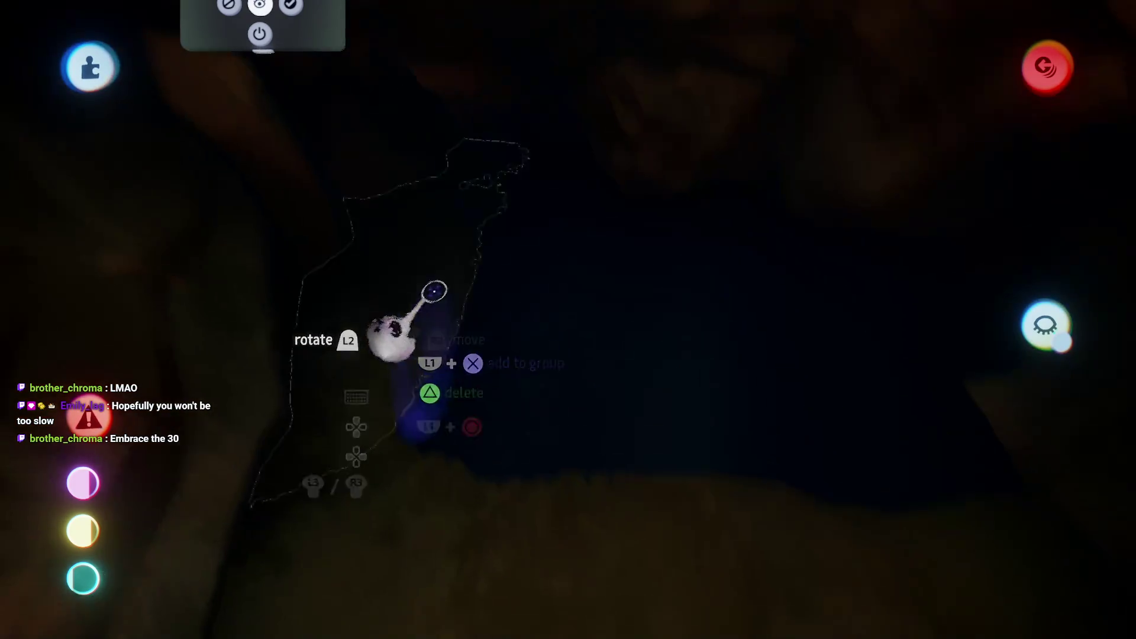
{"action": "mouse_move", "coordinate": [410, 321]}
{"action": "left_mouse_down"}
{"action": "mouse_move", "coordinate": [536, 178]}
{"action": "mouse_move", "coordinate": [485, 340]}
{"action": "left_mouse_up"}
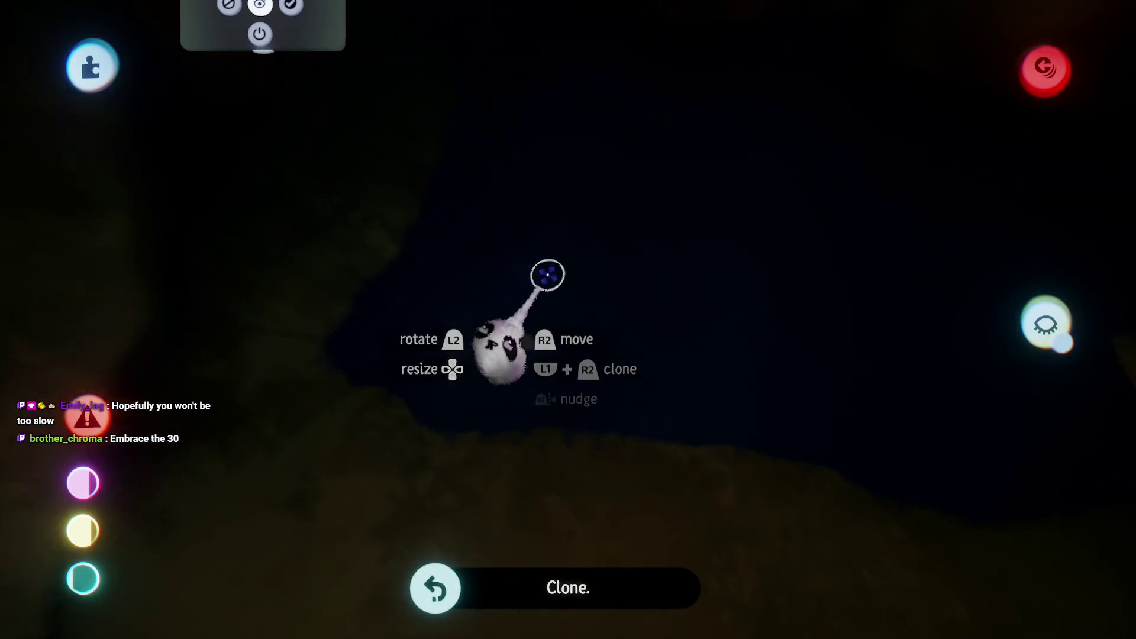
- Carry the copied rock deeper through the cave, regrab it, then leave sculpt mode
{"action": "key", "text": "s"}
{"action": "left_click", "coordinate": [684, 125]}
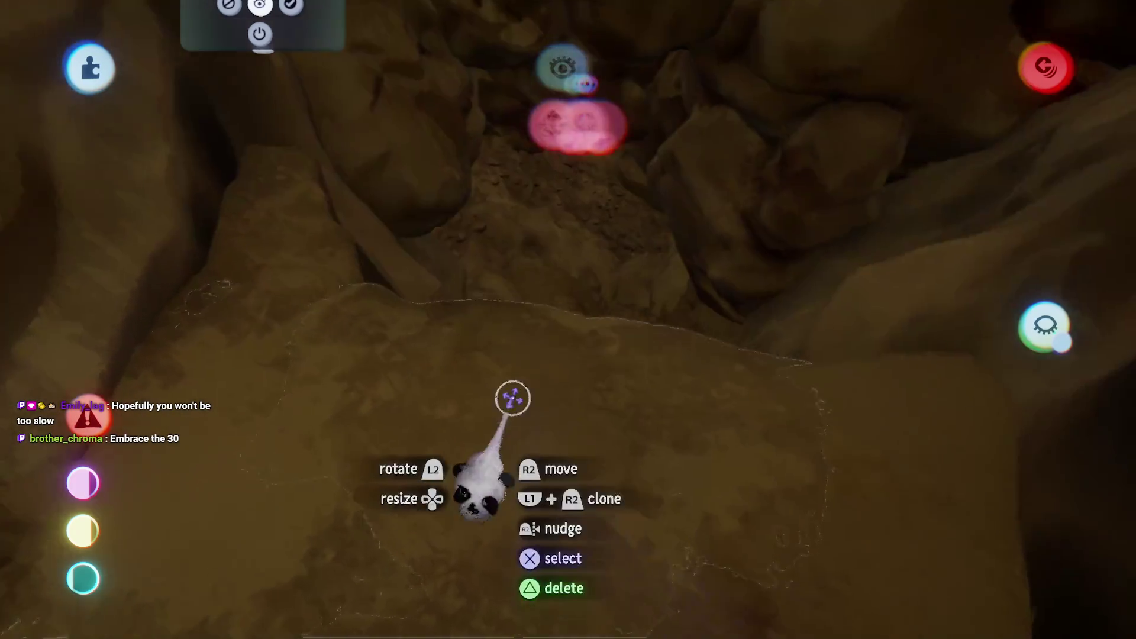
{"action": "mouse_move", "coordinate": [513, 398]}
{"action": "left_mouse_down"}
{"action": "mouse_move", "coordinate": [535, 338]}
{"action": "mouse_move", "coordinate": [525, 355]}
{"action": "mouse_move", "coordinate": [564, 326]}
{"action": "mouse_move", "coordinate": [559, 228]}
{"action": "mouse_move", "coordinate": [616, 102]}
{"action": "mouse_move", "coordinate": [612, 132]}
{"action": "mouse_move", "coordinate": [541, 216]}
{"action": "mouse_move", "coordinate": [490, 211]}
{"action": "mouse_move", "coordinate": [507, 358]}
{"action": "mouse_move", "coordinate": [690, 281]}
{"action": "mouse_move", "coordinate": [584, 266]}
{"action": "mouse_move", "coordinate": [557, 407]}
{"action": "left_mouse_up"}
{"action": "mouse_move", "coordinate": [493, 311]}
{"action": "left_mouse_down"}
{"action": "mouse_move", "coordinate": [513, 405]}
{"action": "mouse_move", "coordinate": [464, 381]}
{"action": "mouse_move", "coordinate": [576, 348]}
{"action": "mouse_move", "coordinate": [593, 375]}
{"action": "mouse_move", "coordinate": [580, 223]}
{"action": "mouse_move", "coordinate": [553, 236]}
{"action": "mouse_move", "coordinate": [503, 346]}
{"action": "left_mouse_up"}
{"action": "mouse_move", "coordinate": [516, 254]}
{"action": "left_mouse_down"}
{"action": "mouse_move", "coordinate": [572, 277]}
{"action": "mouse_move", "coordinate": [520, 383]}
{"action": "left_mouse_up"}
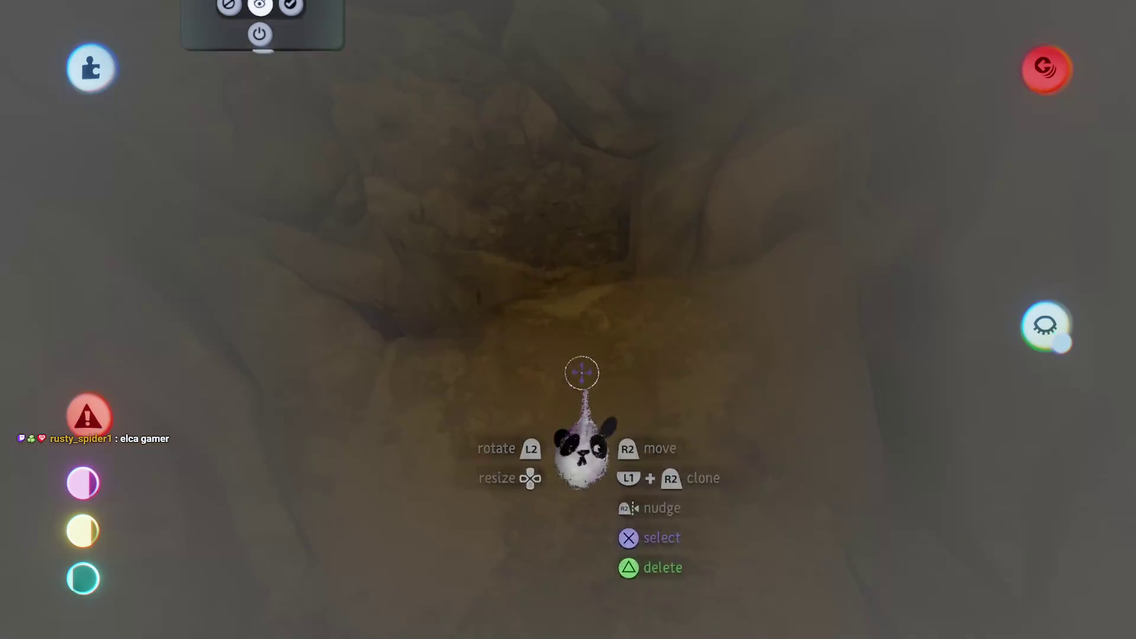
{"action": "key", "text": "Escape"}
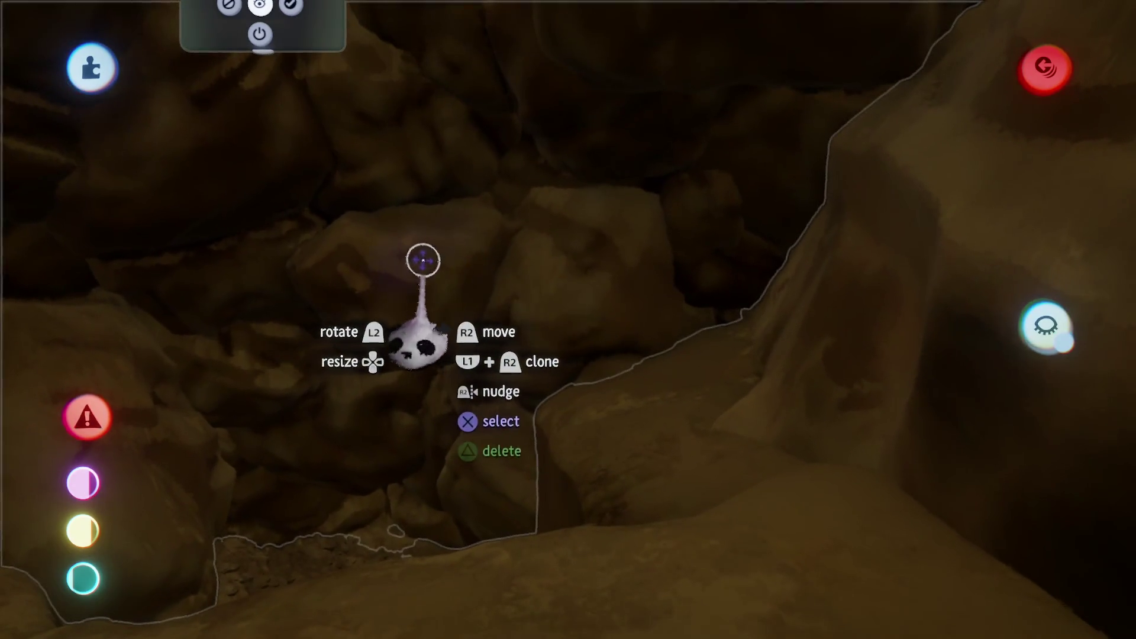
- Exit sculpt mode with the cave rock enlarged to 149% near the harbor's pool
{"action": "key", "text": "Escape"}
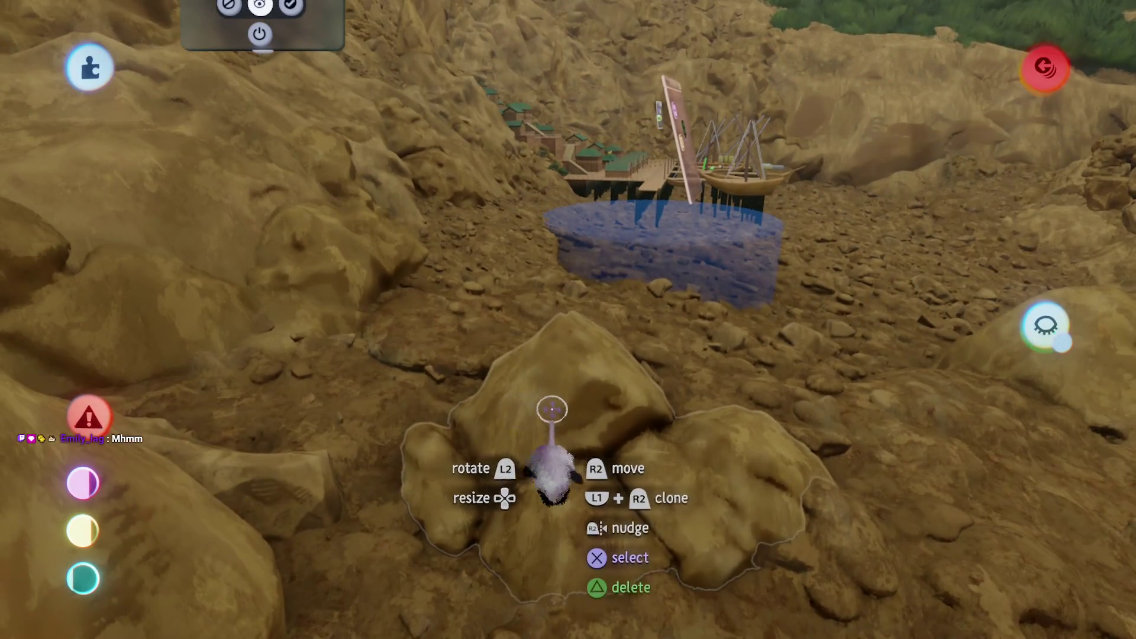
{"action": "key", "text": "Escape"}
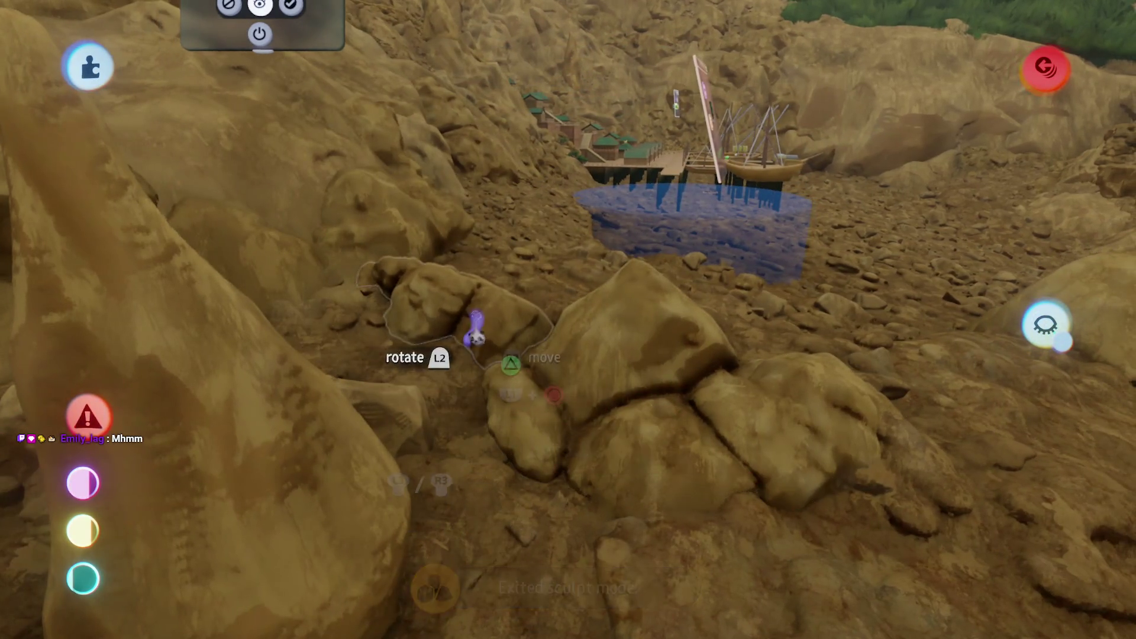
- Grab the rock piece by the cliff and scale it from 340% toward 588%
{"action": "mouse_move", "coordinate": [475, 334]}
{"action": "left_mouse_down"}
{"action": "mouse_move", "coordinate": [456, 308]}
{"action": "mouse_move", "coordinate": [449, 385]}
{"action": "mouse_move", "coordinate": [449, 352]}
{"action": "mouse_move", "coordinate": [463, 353]}
{"action": "mouse_move", "coordinate": [474, 378]}
{"action": "mouse_move", "coordinate": [491, 296]}
{"action": "mouse_move", "coordinate": [529, 286]}
{"action": "mouse_move", "coordinate": [506, 309]}
{"action": "left_mouse_up"}
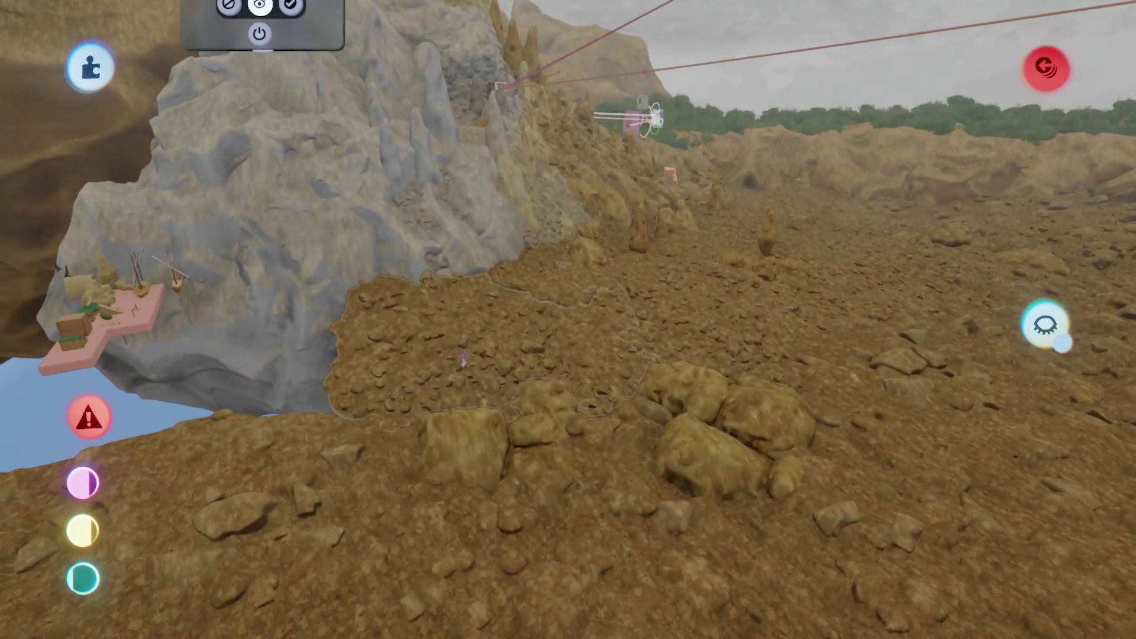
{"action": "mouse_move", "coordinate": [464, 358]}
{"action": "left_mouse_down"}
{"action": "mouse_move", "coordinate": [473, 378]}
{"action": "mouse_move", "coordinate": [479, 349]}
{"action": "left_mouse_up"}
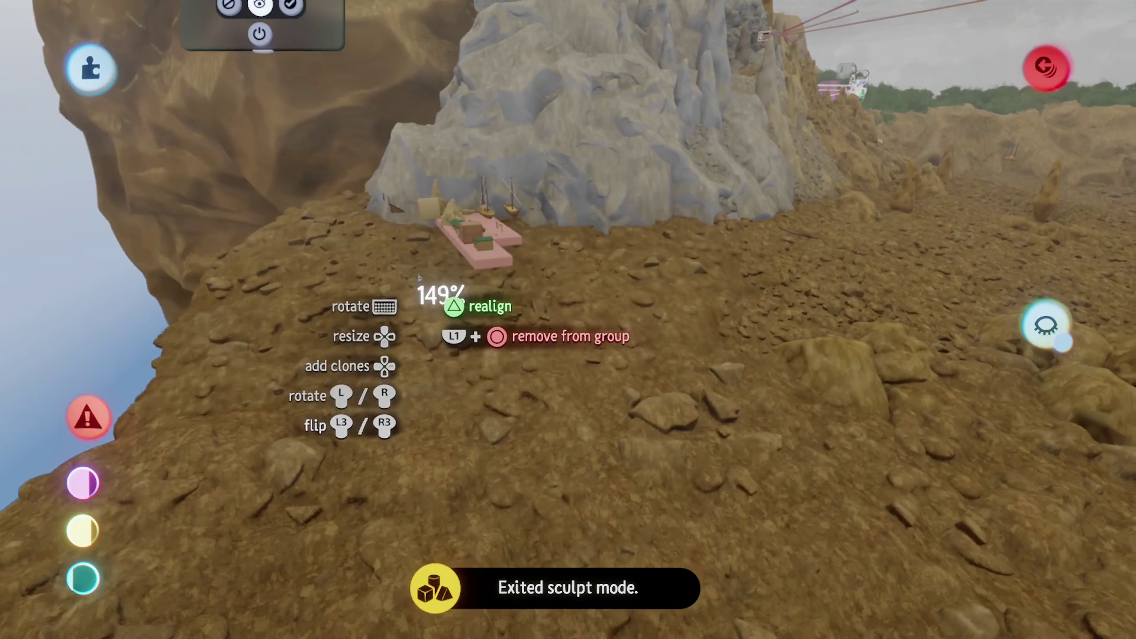
{"action": "left_click_drag", "start_coordinate": [456, 296], "coordinate": [450, 305]}
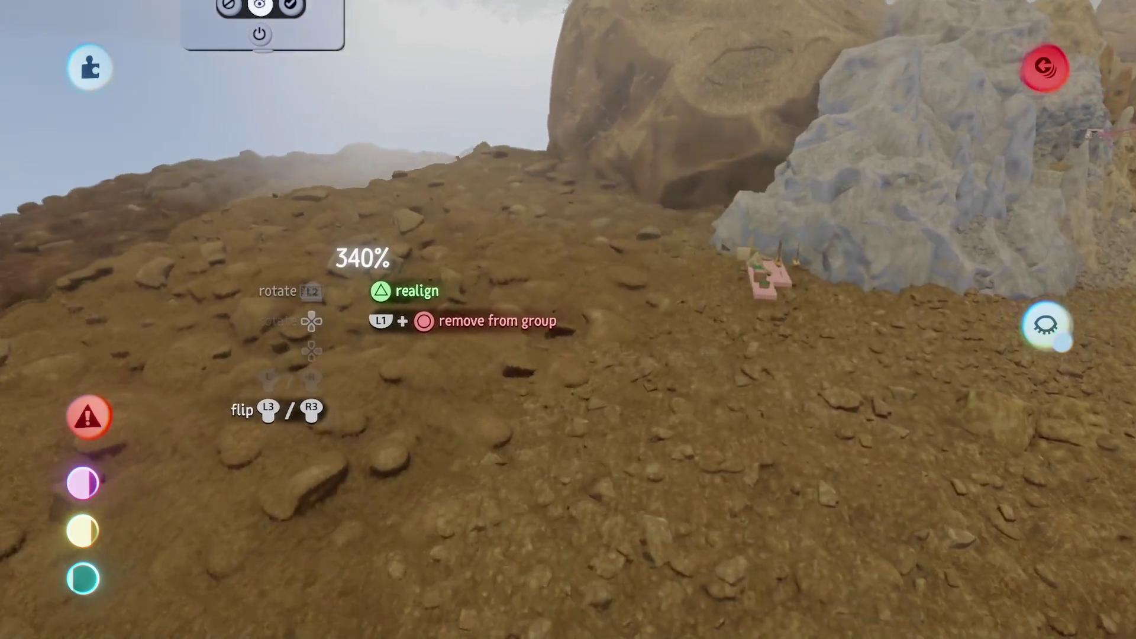
{"action": "mouse_move", "coordinate": [362, 272]}
{"action": "left_mouse_down"}
{"action": "mouse_move", "coordinate": [412, 295]}
{"action": "mouse_move", "coordinate": [354, 281]}
{"action": "left_mouse_up"}
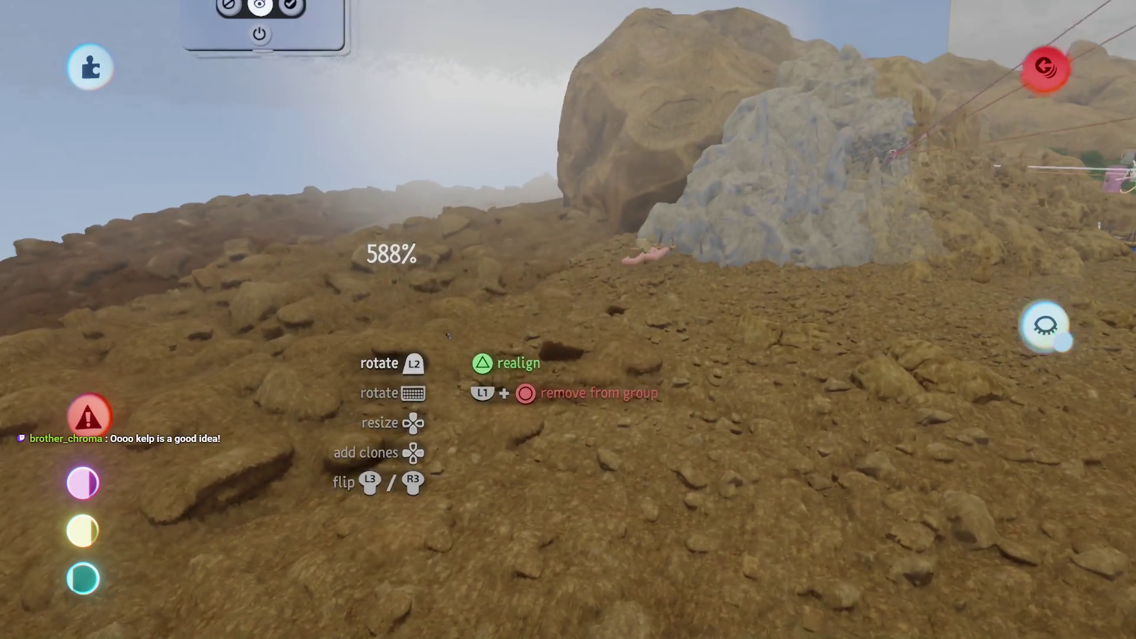
{"action": "left_click_drag", "start_coordinate": [445, 328], "coordinate": [497, 315]}
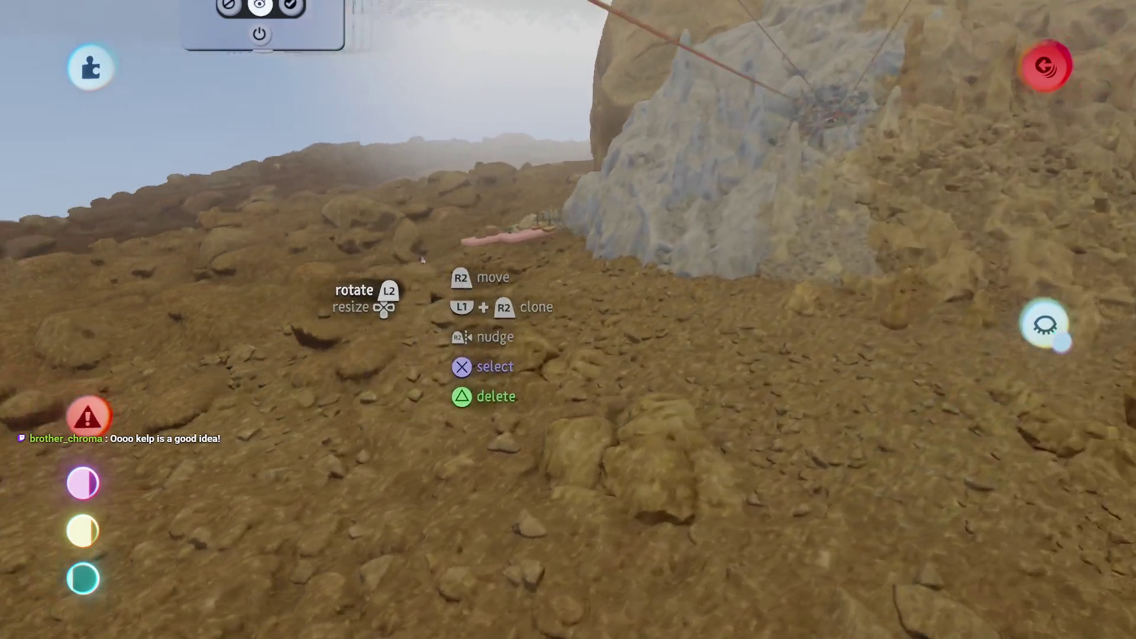
- Release the enlarged rock as an island beside the cliffs and adjust scene visibility
{"action": "left_click_drag", "start_coordinate": [386, 299], "coordinate": [434, 244]}
{"action": "left_click_drag", "start_coordinate": [438, 295], "coordinate": [441, 290]}
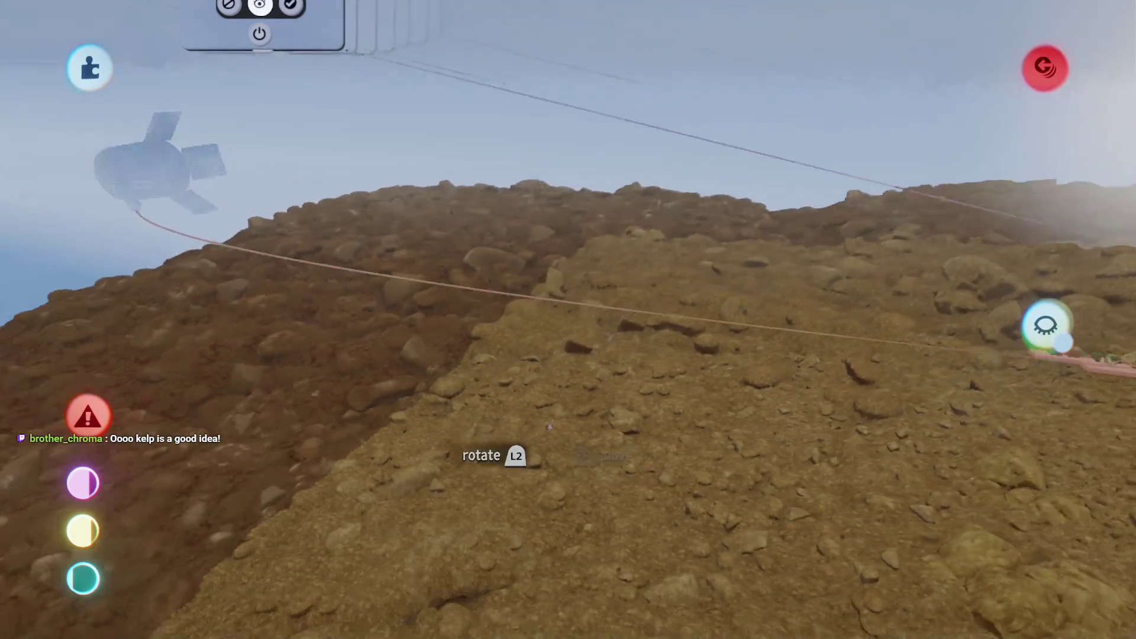
{"action": "left_click_drag", "start_coordinate": [548, 426], "coordinate": [547, 412]}
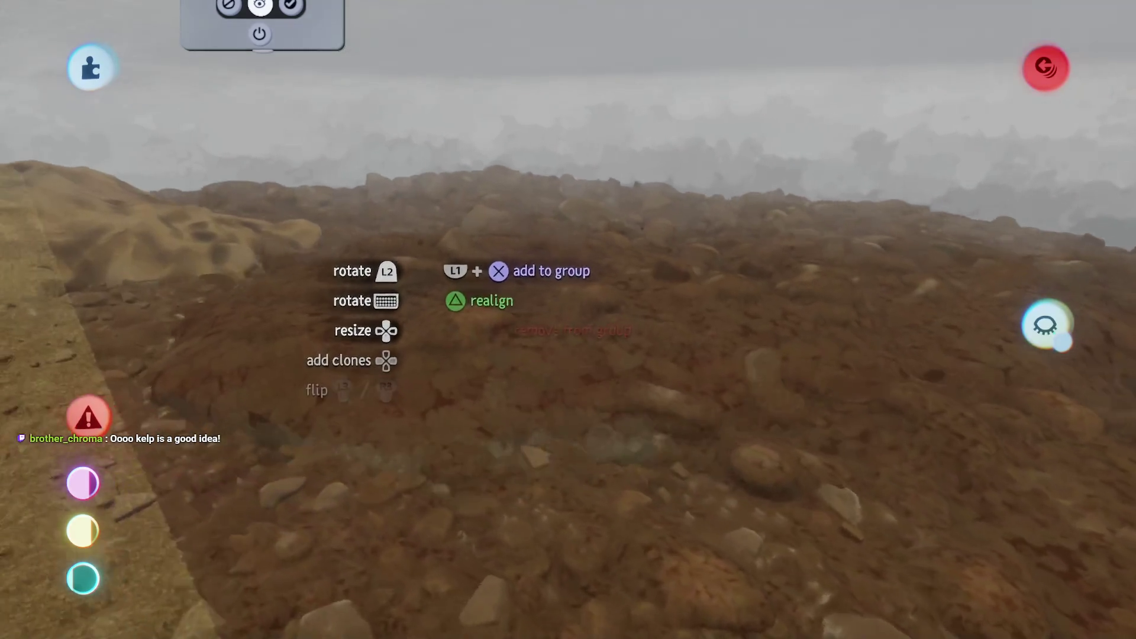
{"action": "mouse_move", "coordinate": [657, 243]}
{"action": "left_mouse_down"}
{"action": "mouse_move", "coordinate": [432, 363]}
{"action": "mouse_move", "coordinate": [515, 382]}
{"action": "mouse_move", "coordinate": [526, 310]}
{"action": "mouse_move", "coordinate": [325, 381]}
{"action": "mouse_move", "coordinate": [248, 332]}
{"action": "mouse_move", "coordinate": [236, 235]}
{"action": "left_mouse_up"}
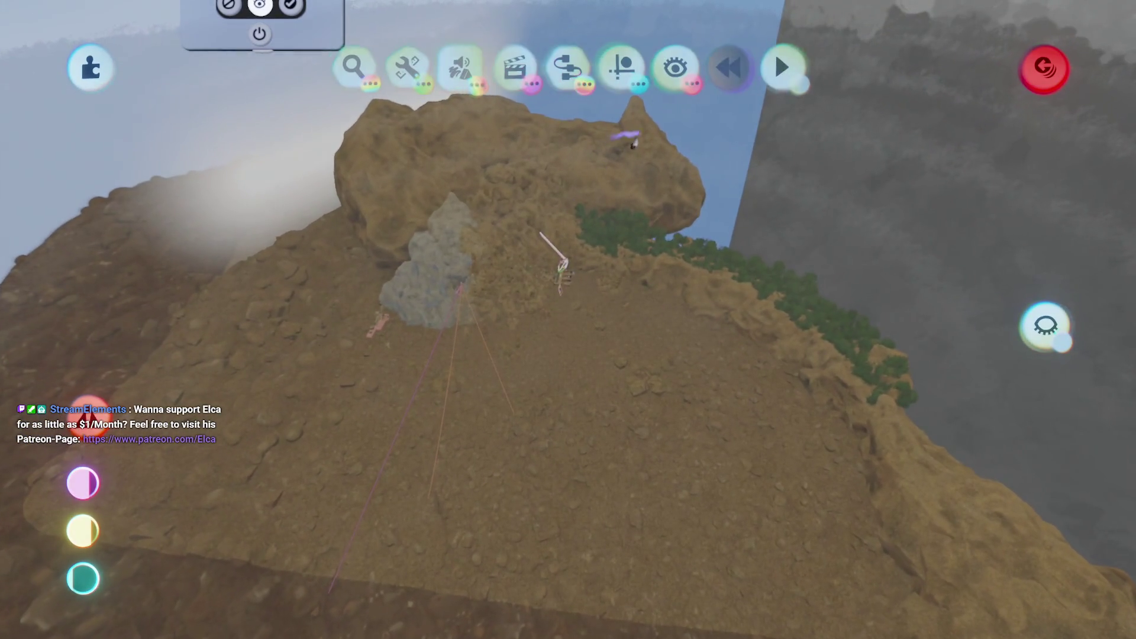
{"action": "left_click", "coordinate": [675, 71]}
{"action": "left_click", "coordinate": [767, 126]}
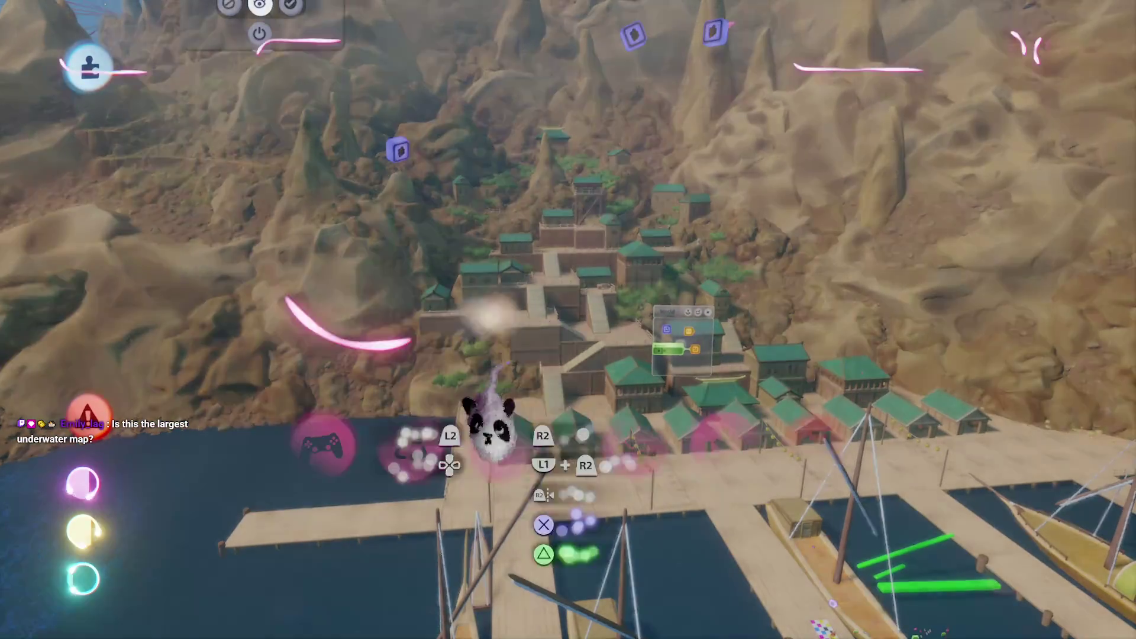
- Save The Storm [B1E12] as a private online version and exit to its creation page
{"action": "key", "text": "Escape"}
{"action": "left_click", "coordinate": [718, 445]}
{"action": "left_click", "coordinate": [834, 336]}
{"action": "left_click", "coordinate": [1050, 64]}
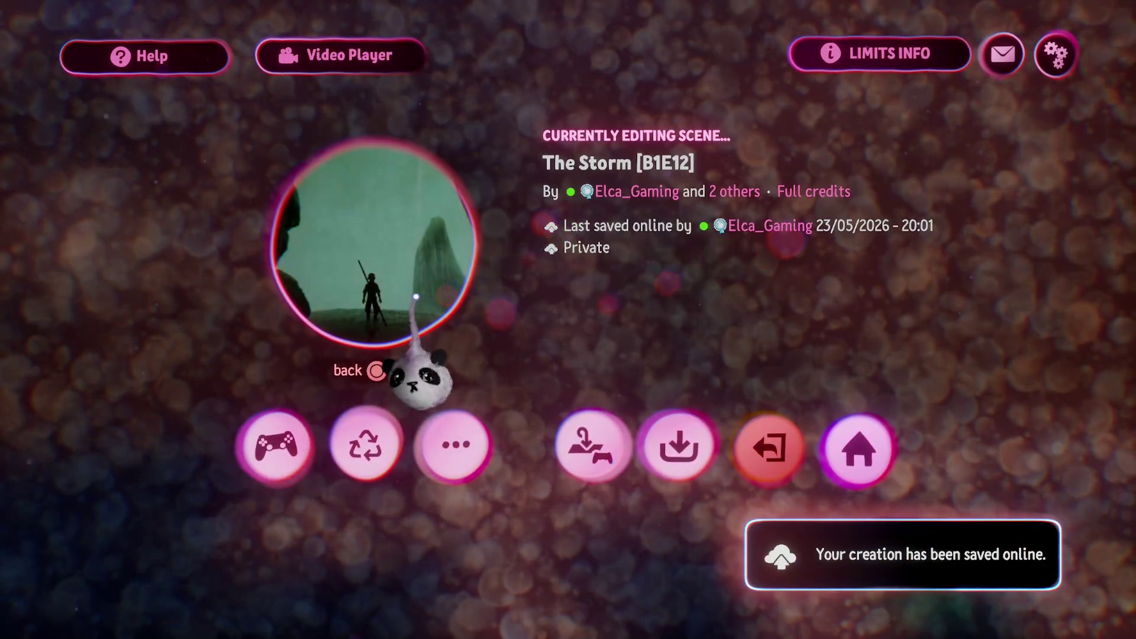
{"action": "left_click", "coordinate": [769, 448]}
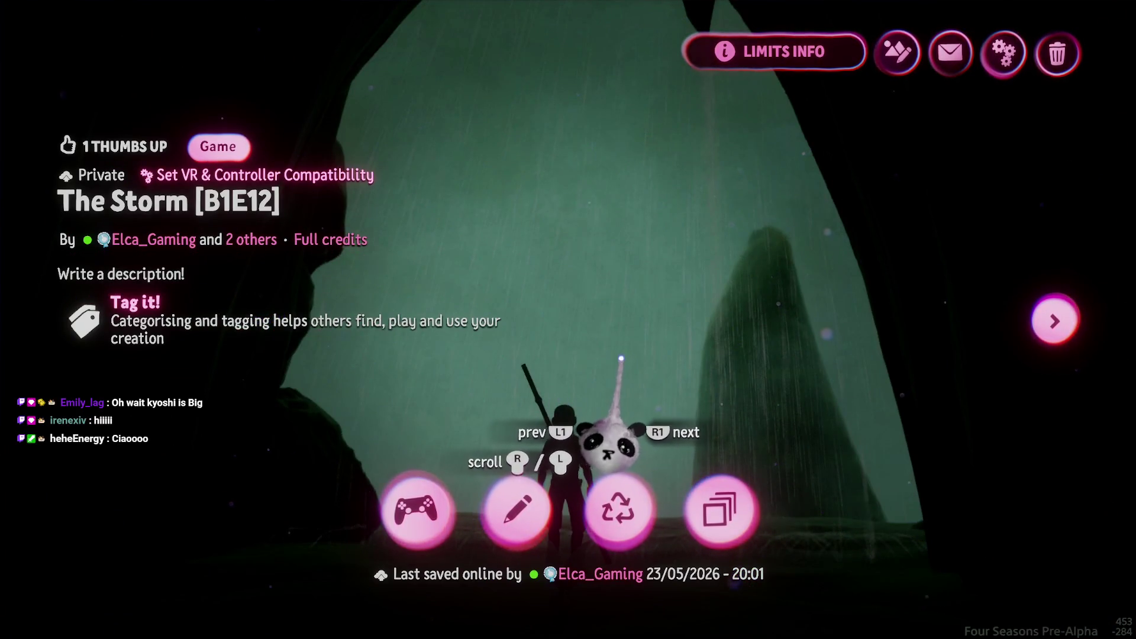
- Open The Storm Assets from My Creations for editing and view the boats and mountains
{"action": "key", "text": "Escape"}
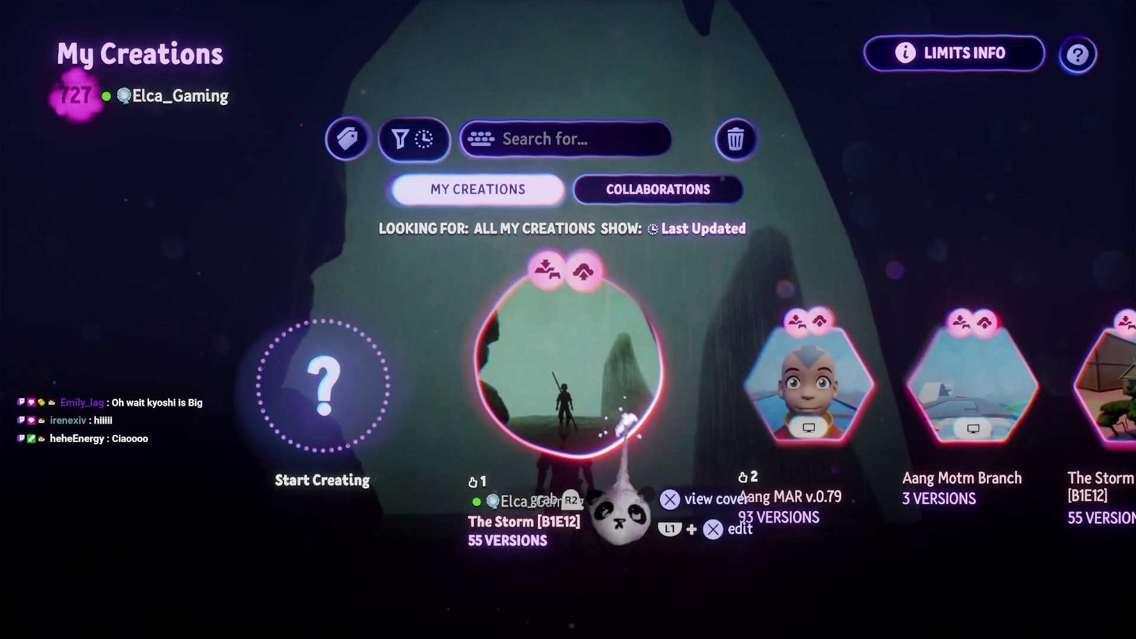
{"action": "scroll", "coordinate": [619, 515], "scroll_direction": "right", "scroll_amount": 3}
{"action": "left_click", "coordinate": [569, 467]}
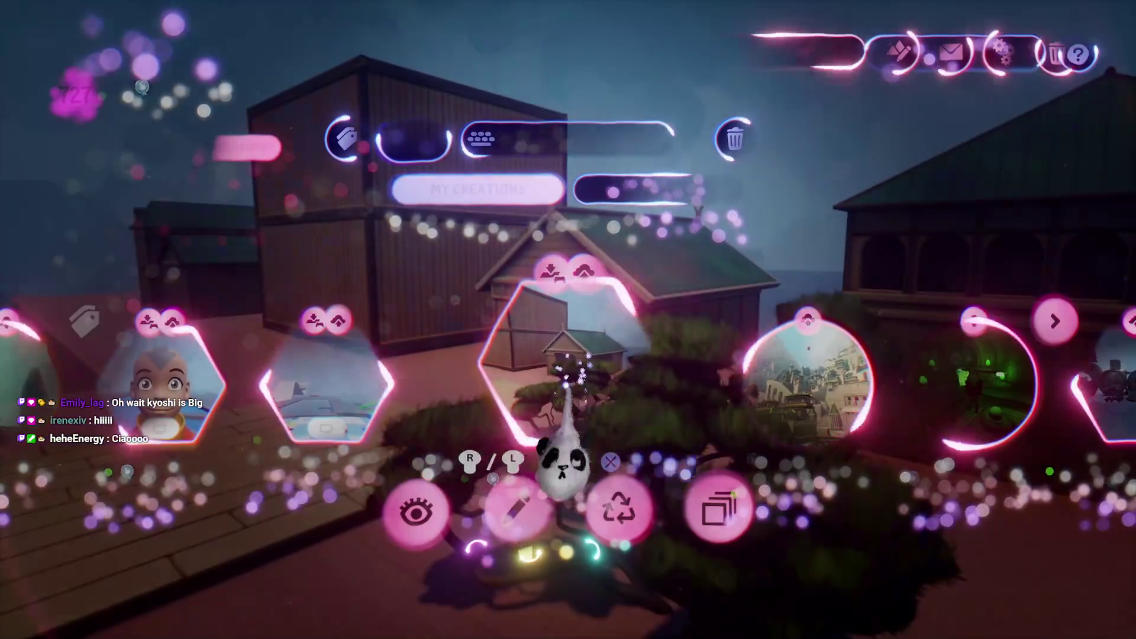
{"action": "left_click", "coordinate": [515, 509]}
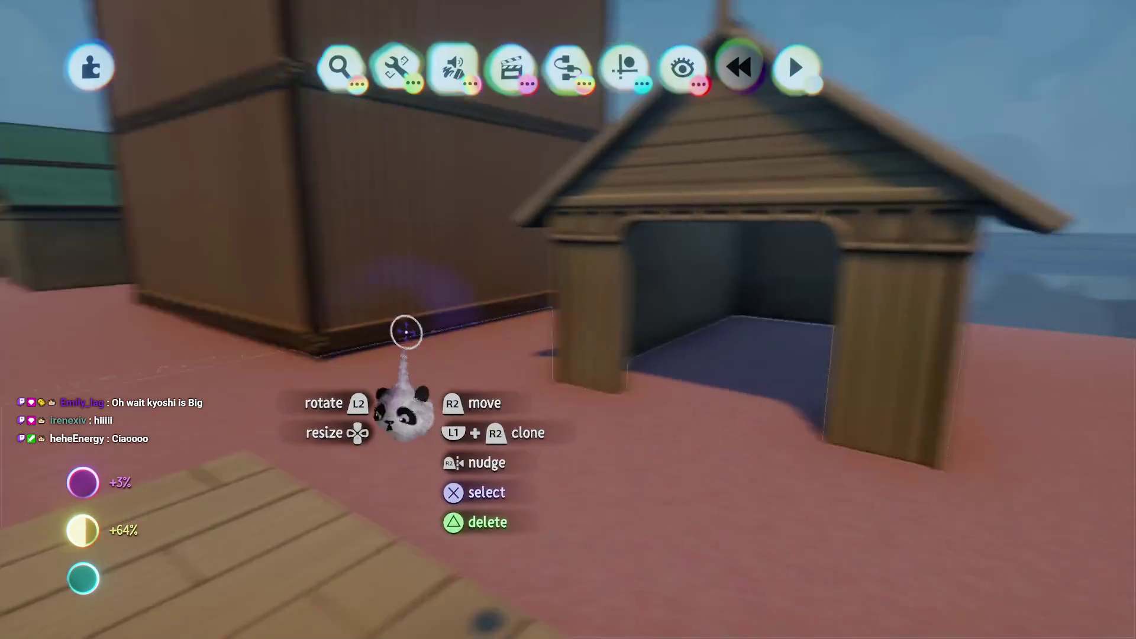
{"action": "mouse_move", "coordinate": [406, 331]}
{"action": "left_mouse_down"}
{"action": "mouse_move", "coordinate": [494, 360]}
{"action": "mouse_move", "coordinate": [502, 338]}
{"action": "mouse_move", "coordinate": [552, 304]}
{"action": "mouse_move", "coordinate": [444, 241]}
{"action": "mouse_move", "coordinate": [521, 426]}
{"action": "mouse_move", "coordinate": [380, 152]}
{"action": "left_mouse_up"}
{"action": "mouse_move", "coordinate": [444, 94]}
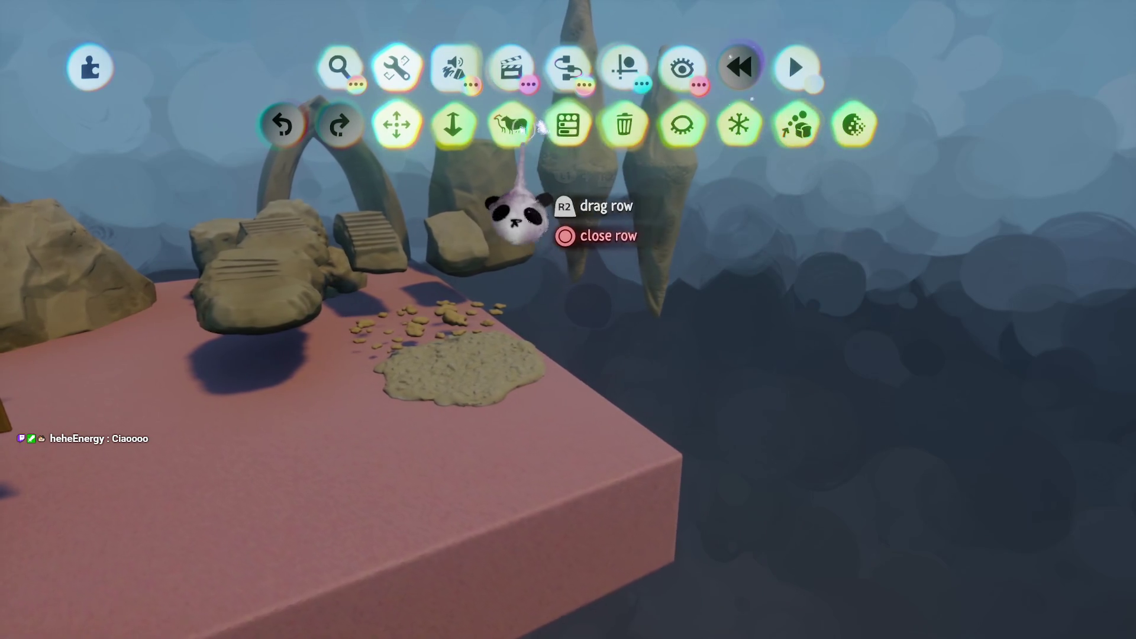
- Live-clone the sand patch, scale the copy to about 1146%, and drop it as an island
{"action": "mouse_move", "coordinate": [521, 127]}
{"action": "left_mouse_down"}
{"action": "mouse_move", "coordinate": [932, 367]}
{"action": "mouse_move", "coordinate": [1042, 355]}
{"action": "left_mouse_up"}
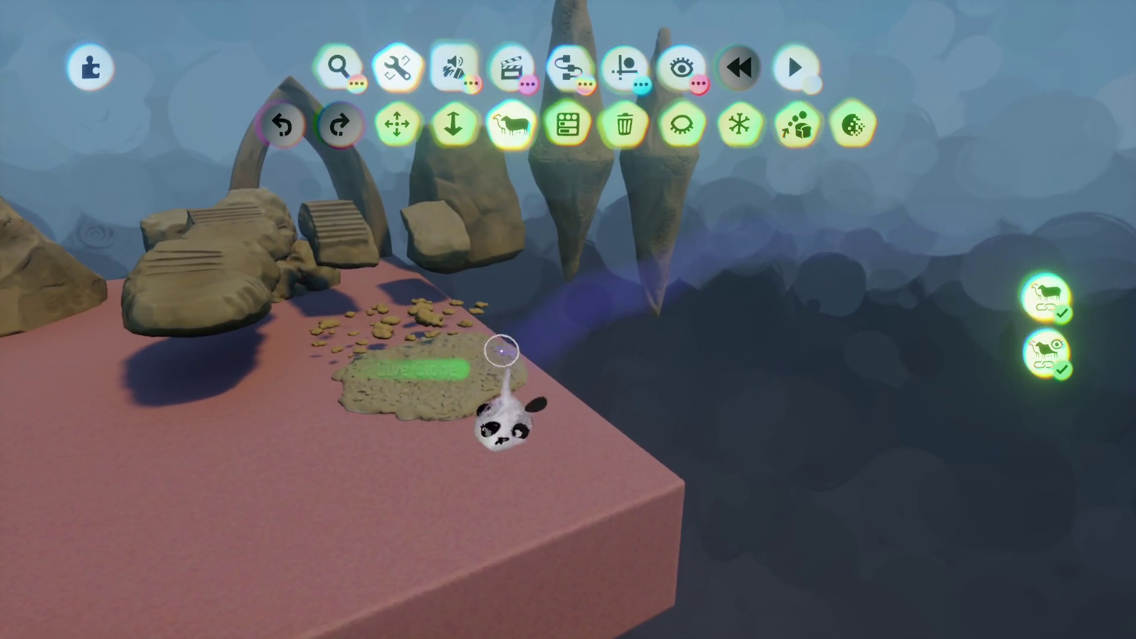
{"action": "left_click_drag", "start_coordinate": [452, 381], "coordinate": [542, 281]}
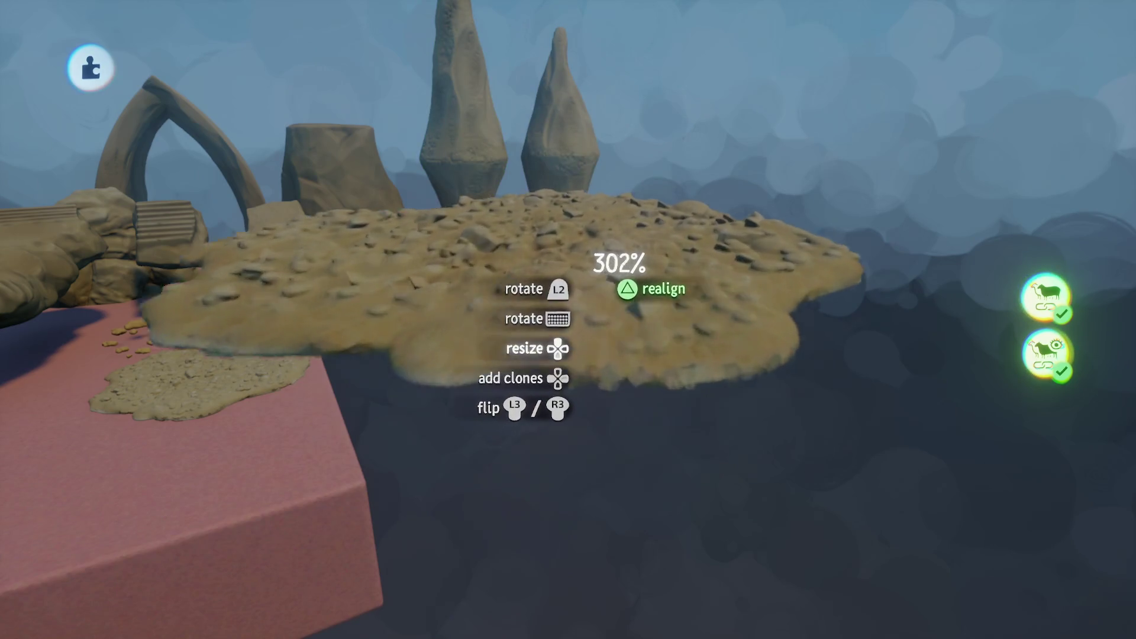
{"action": "key", "text": "Up"}
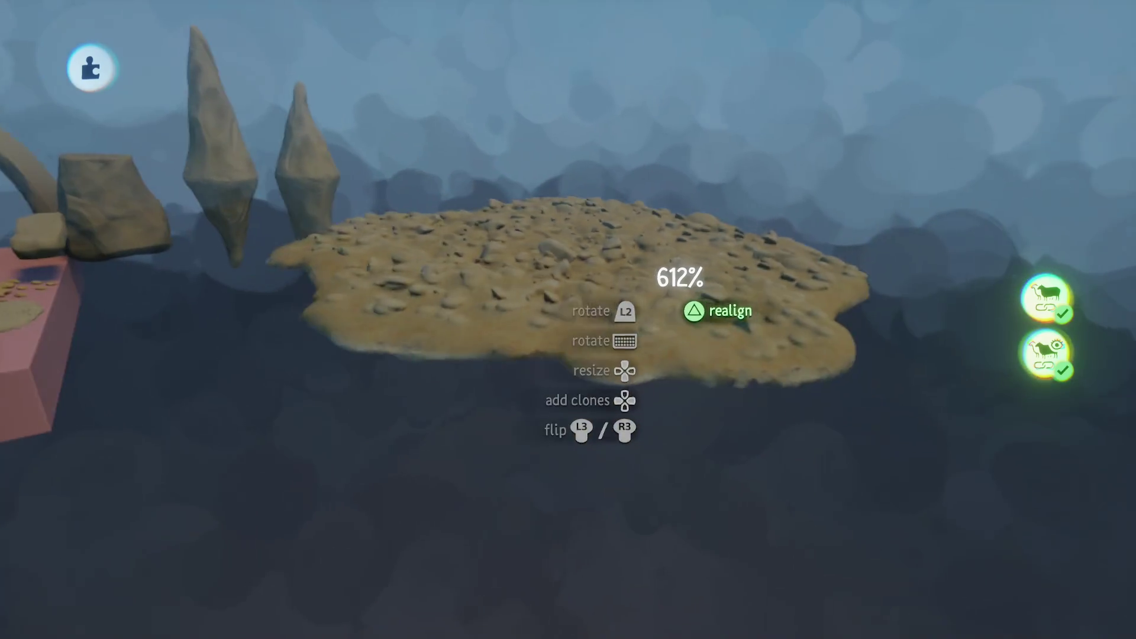
{"action": "key", "text": "Up"}
{"action": "left_click", "coordinate": [580, 409]}
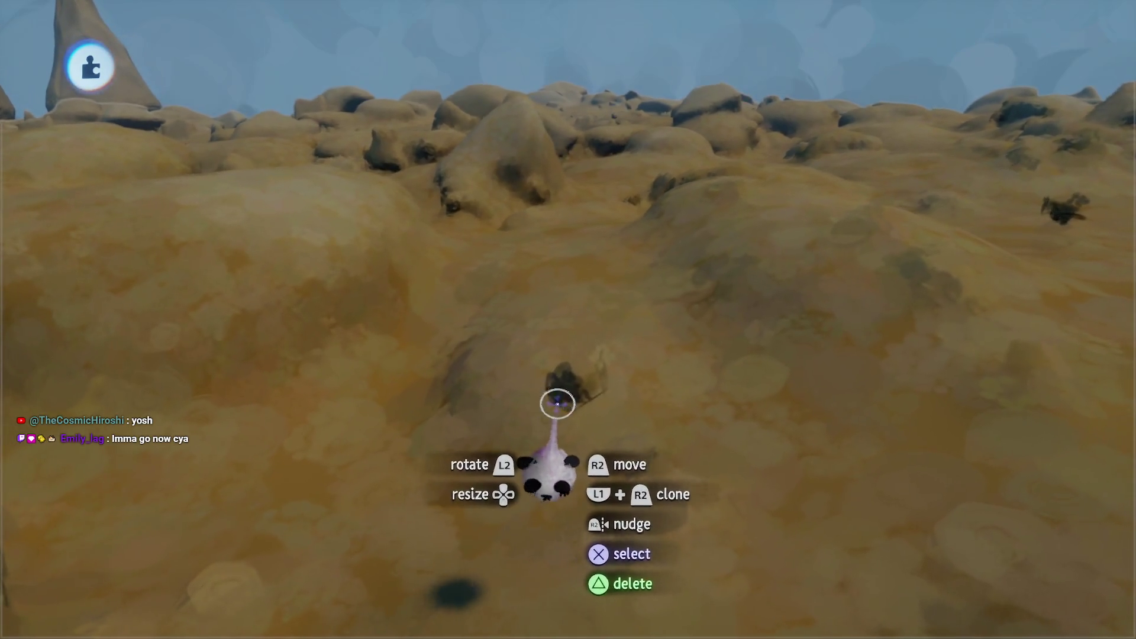
- Delete the two duplicate sand-dune sculptures overlapping the island
{"action": "key", "text": "s"}
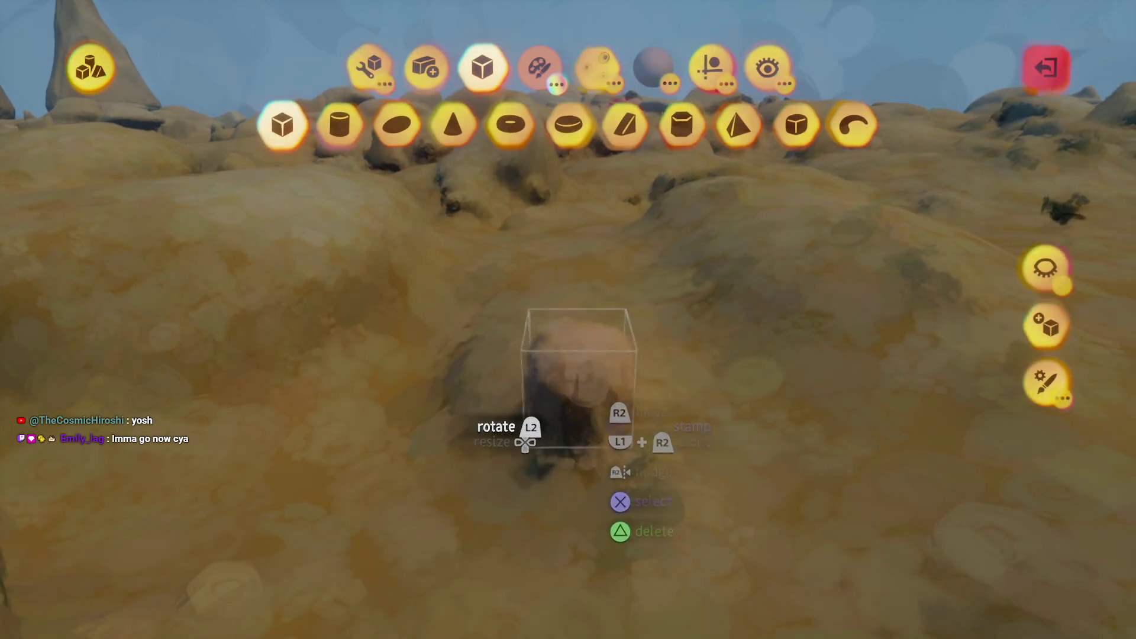
{"action": "key", "text": "Escape"}
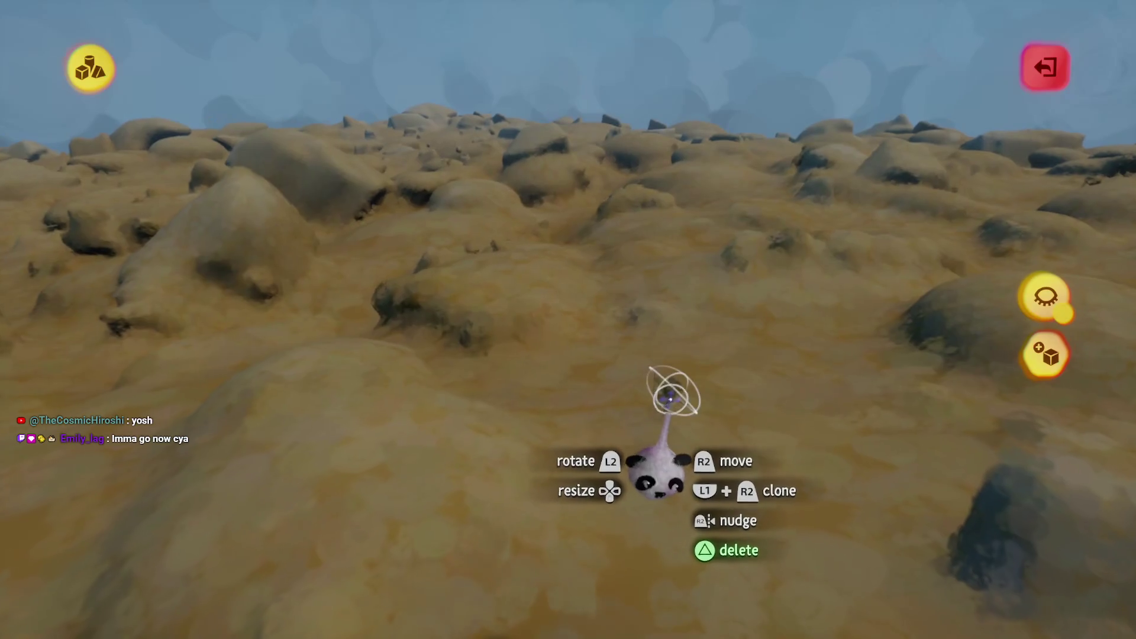
{"action": "key", "text": "Delete"}
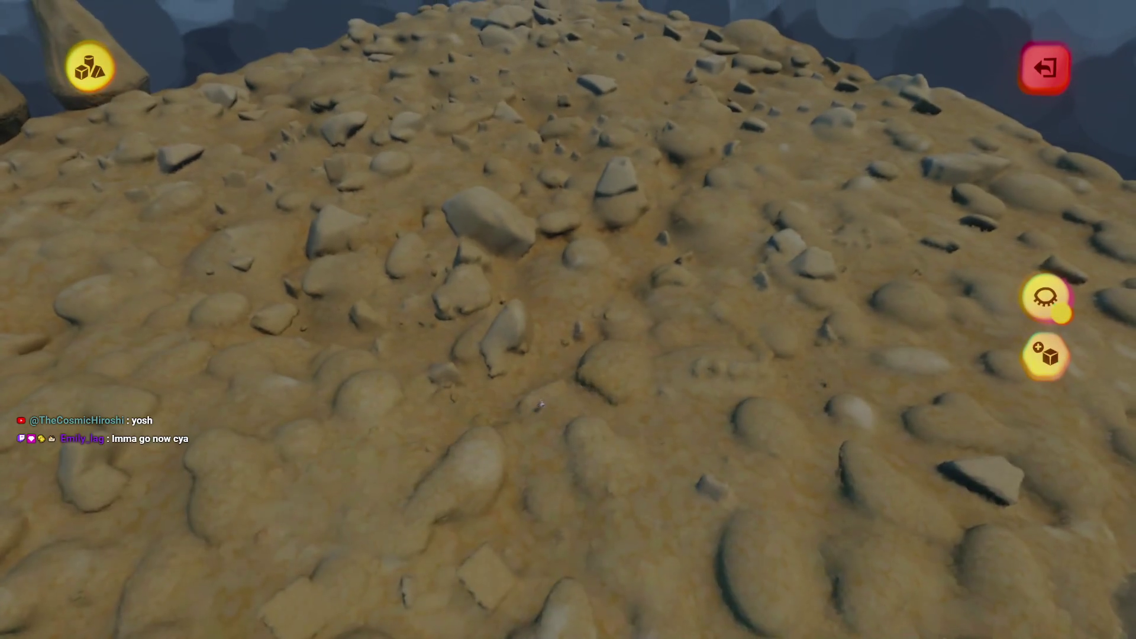
{"action": "scroll", "coordinate": [540, 406], "scroll_direction": "down", "scroll_amount": 5}
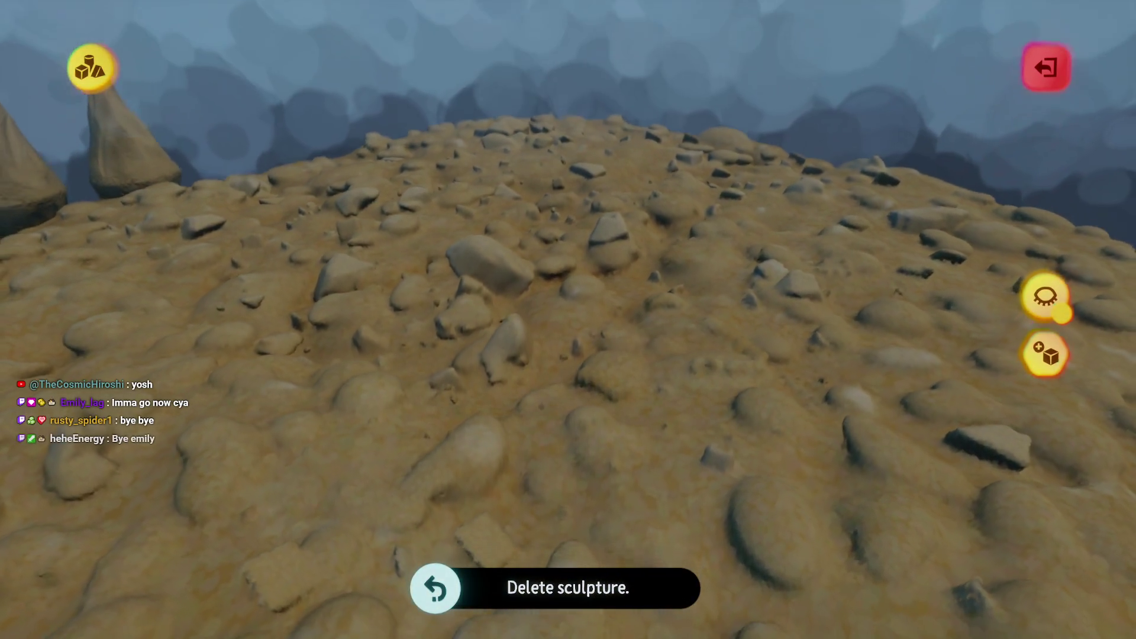
{"action": "scroll", "coordinate": [541, 406], "scroll_direction": "up", "scroll_amount": 5}
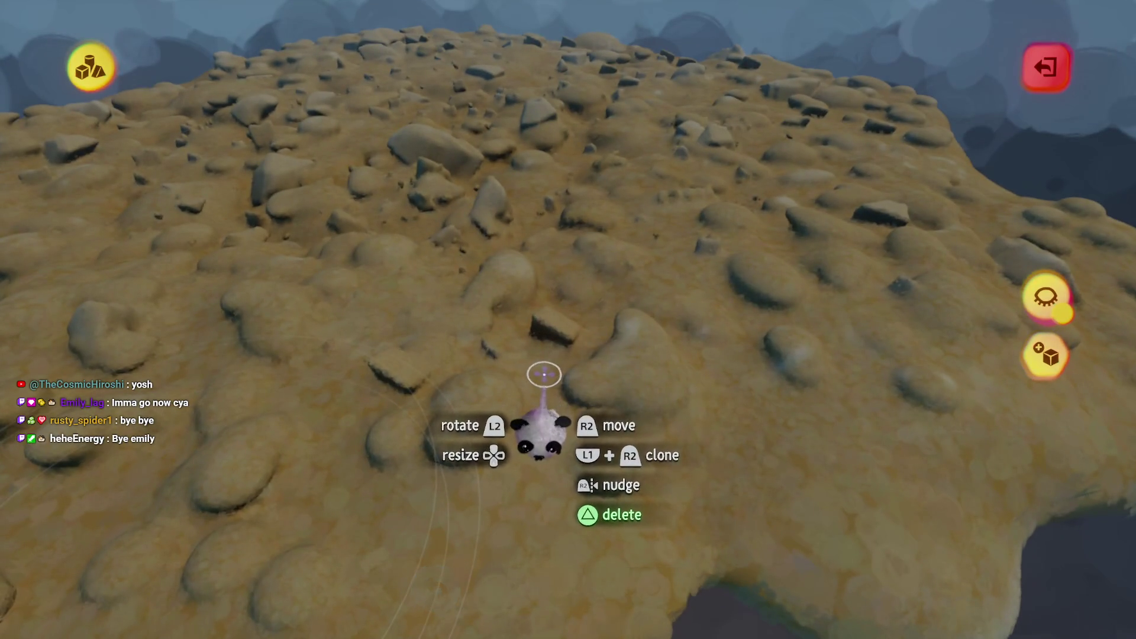
{"action": "scroll", "coordinate": [540, 367], "scroll_direction": "down", "scroll_amount": 3}
{"action": "key", "text": "Delete"}
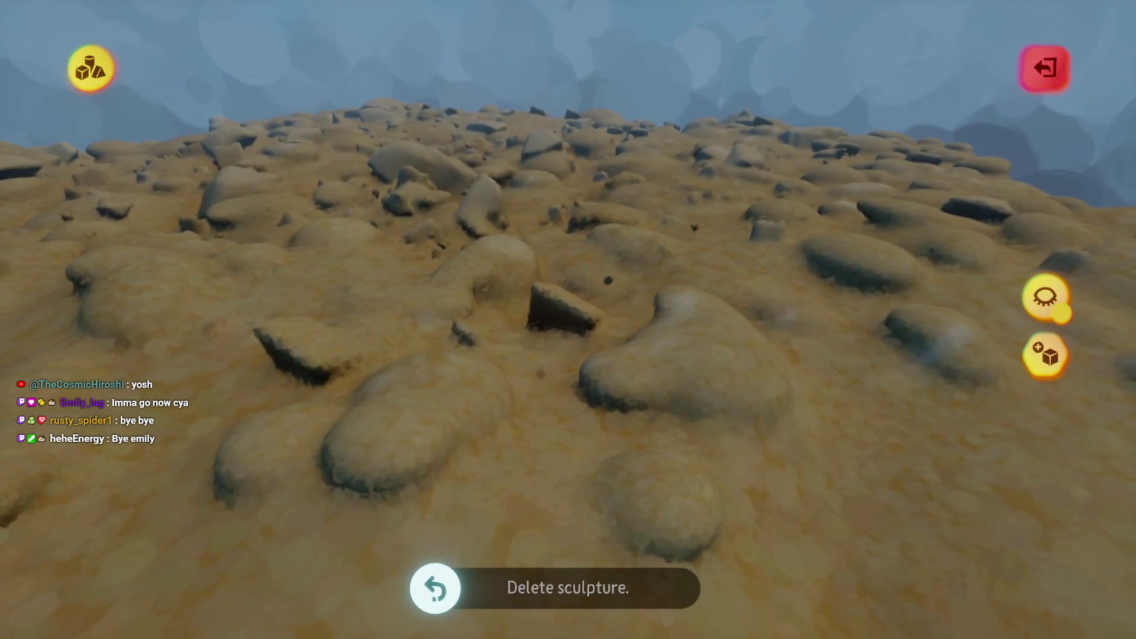
{"action": "scroll", "coordinate": [543, 376], "scroll_direction": "down", "scroll_amount": 2}
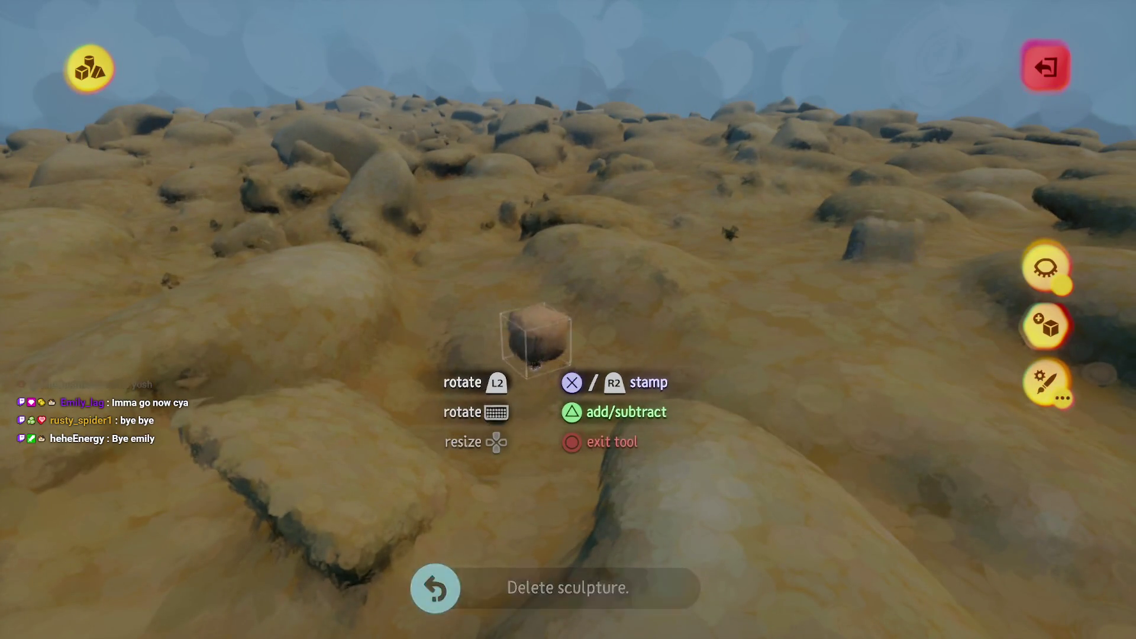
{"action": "scroll", "coordinate": [535, 337], "scroll_direction": "down", "scroll_amount": 2}
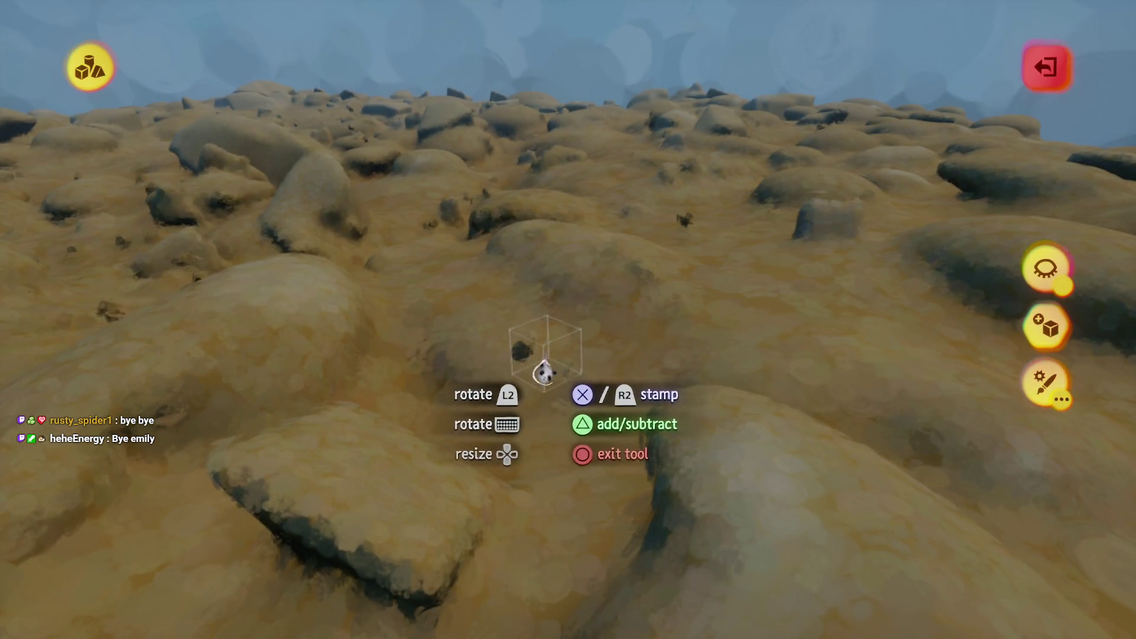
- Tilt the view across the dune field and bring up the Stamp Shape settings
{"action": "key", "text": "c"}
{"action": "key", "text": "Escape"}
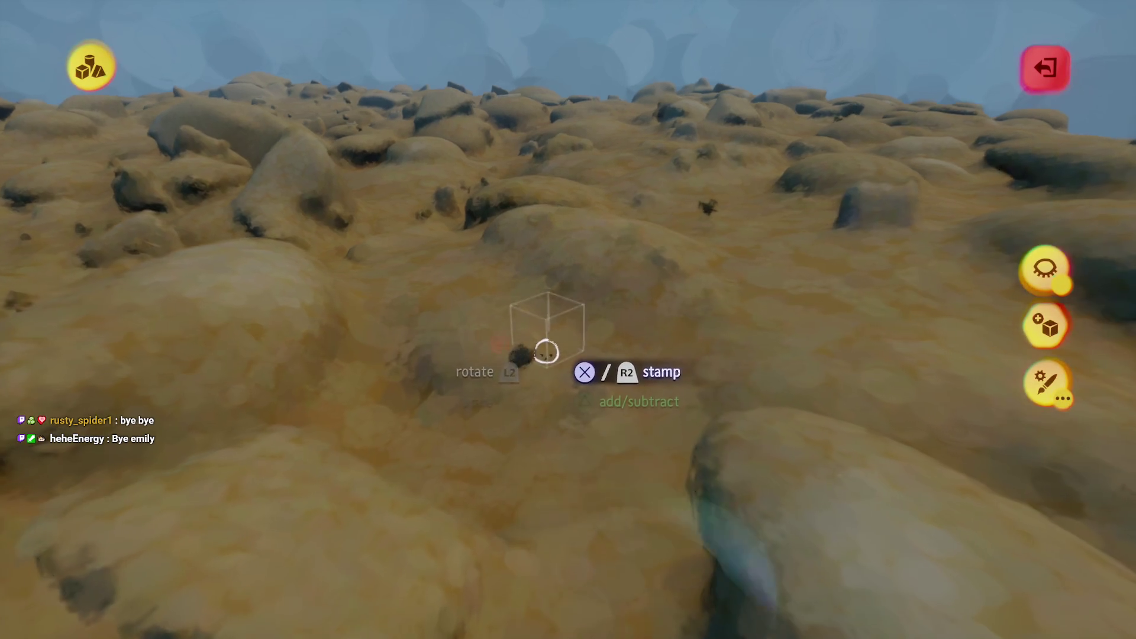
{"action": "mouse_move", "coordinate": [546, 363]}
{"action": "left_mouse_down"}
{"action": "mouse_move", "coordinate": [528, 329]}
{"action": "mouse_move", "coordinate": [584, 222]}
{"action": "mouse_move", "coordinate": [568, 292]}
{"action": "mouse_move", "coordinate": [586, 279]}
{"action": "mouse_move", "coordinate": [603, 165]}
{"action": "mouse_move", "coordinate": [572, 316]}
{"action": "mouse_move", "coordinate": [525, 382]}
{"action": "left_mouse_up"}
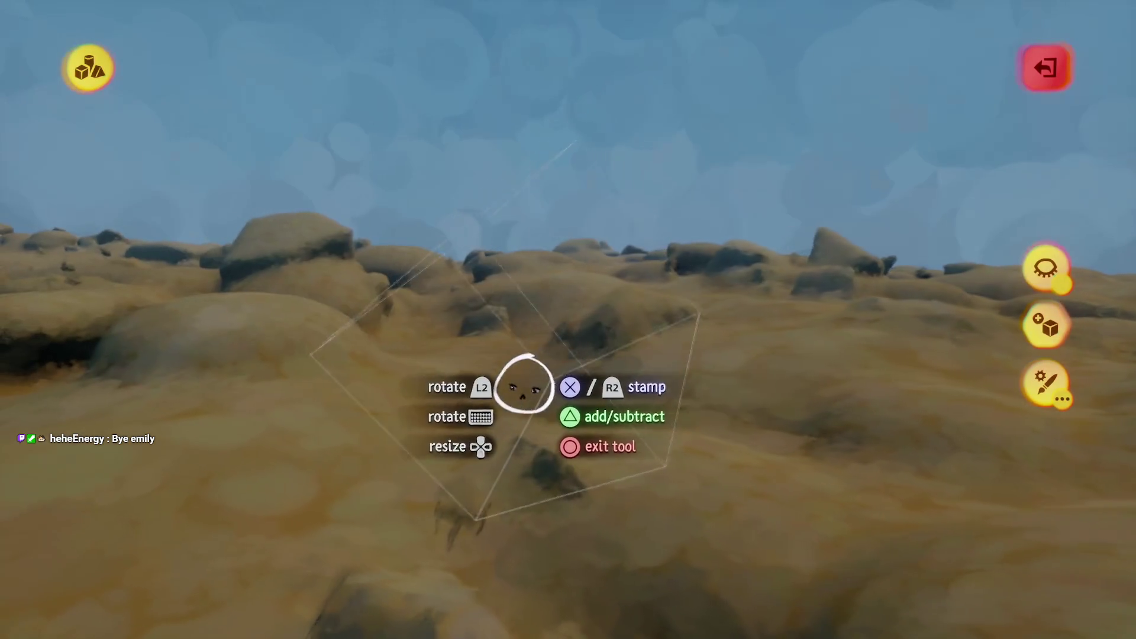
{"action": "mouse_move", "coordinate": [505, 420]}
{"action": "left_mouse_down"}
{"action": "mouse_move", "coordinate": [497, 399]}
{"action": "mouse_move", "coordinate": [500, 409]}
{"action": "mouse_move", "coordinate": [581, 403]}
{"action": "mouse_move", "coordinate": [581, 315]}
{"action": "mouse_move", "coordinate": [537, 406]}
{"action": "mouse_move", "coordinate": [530, 368]}
{"action": "mouse_move", "coordinate": [519, 371]}
{"action": "mouse_move", "coordinate": [538, 360]}
{"action": "mouse_move", "coordinate": [573, 242]}
{"action": "mouse_move", "coordinate": [550, 299]}
{"action": "mouse_move", "coordinate": [557, 341]}
{"action": "mouse_move", "coordinate": [540, 337]}
{"action": "mouse_move", "coordinate": [538, 361]}
{"action": "mouse_move", "coordinate": [528, 334]}
{"action": "mouse_move", "coordinate": [599, 144]}
{"action": "mouse_move", "coordinate": [527, 256]}
{"action": "mouse_move", "coordinate": [541, 229]}
{"action": "mouse_move", "coordinate": [503, 357]}
{"action": "left_mouse_up"}
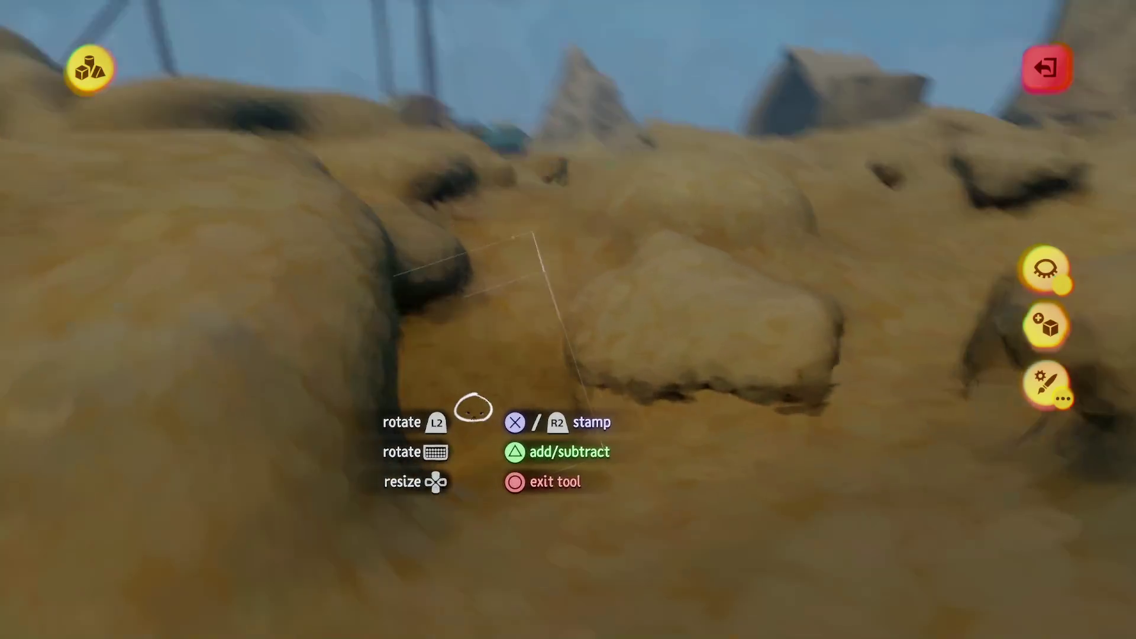
{"action": "key", "text": "Tab"}
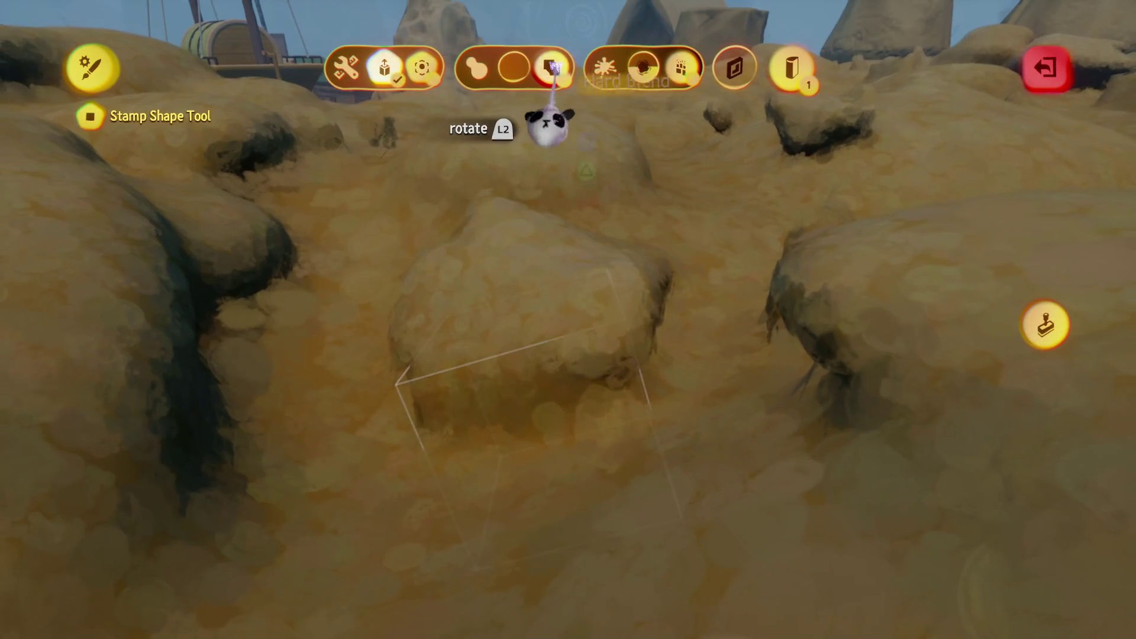
- Leave the stamp shape editor to view the sculpted island beside the harbor
{"action": "key", "text": "Escape"}
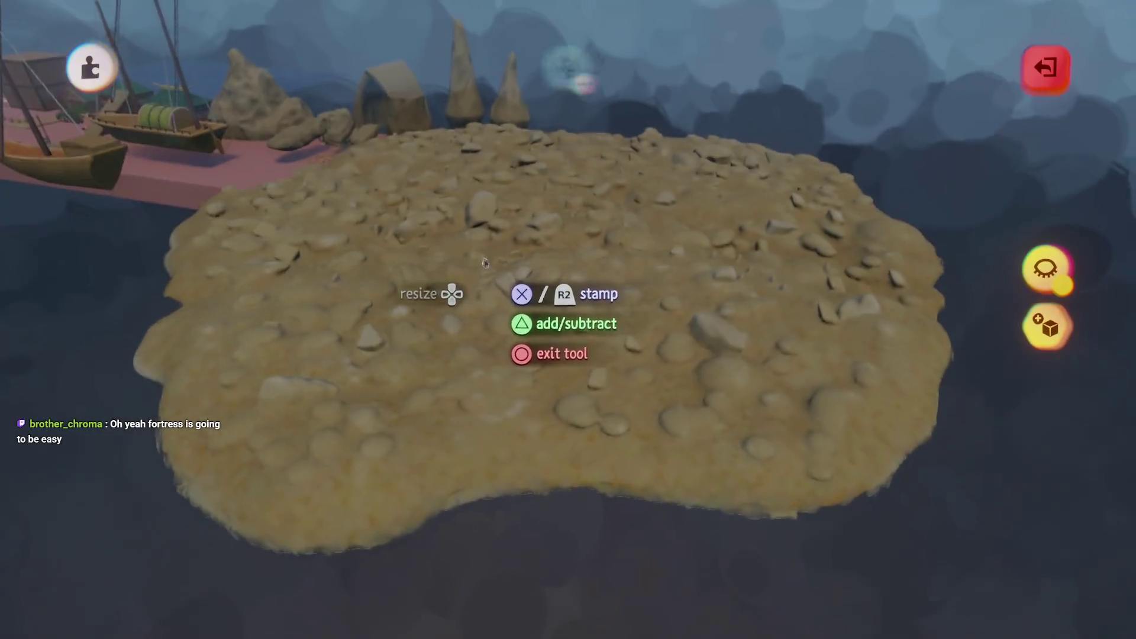
{"action": "key", "text": "Escape"}
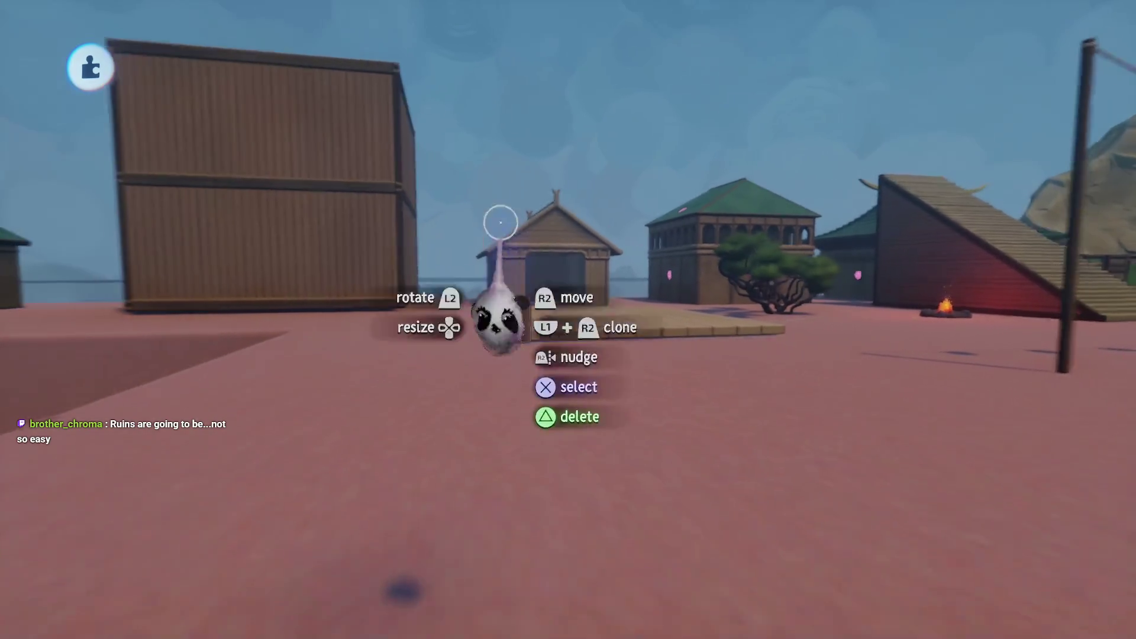
{"action": "key", "text": "Escape"}
{"action": "left_click", "coordinate": [344, 66]}
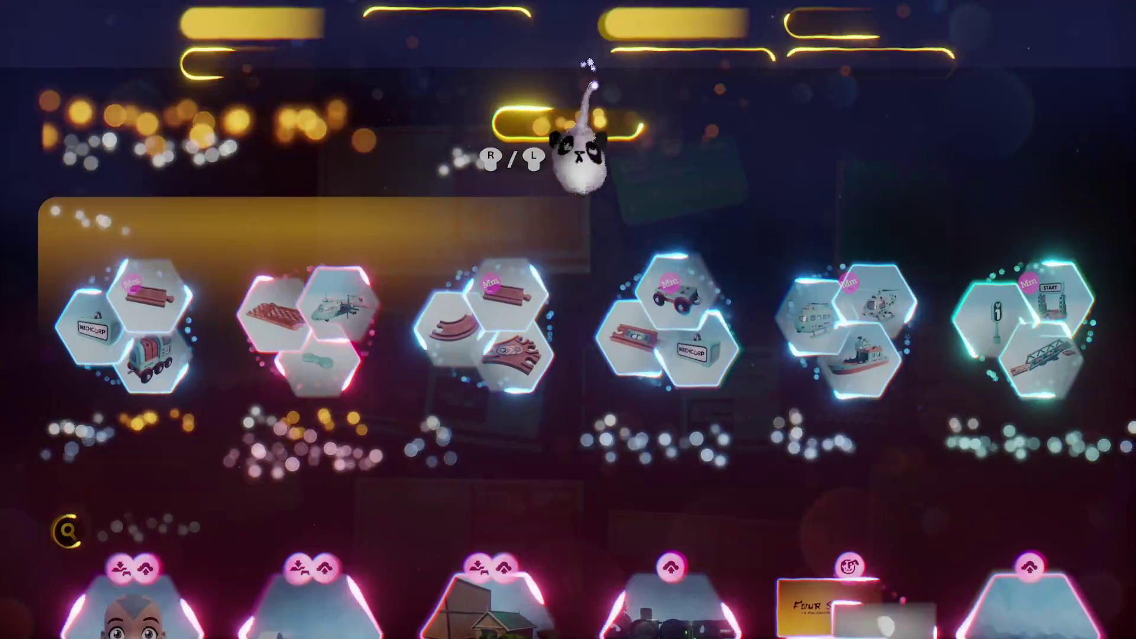
{"action": "left_click", "coordinate": [586, 108]}
{"action": "type", "text": "K"}
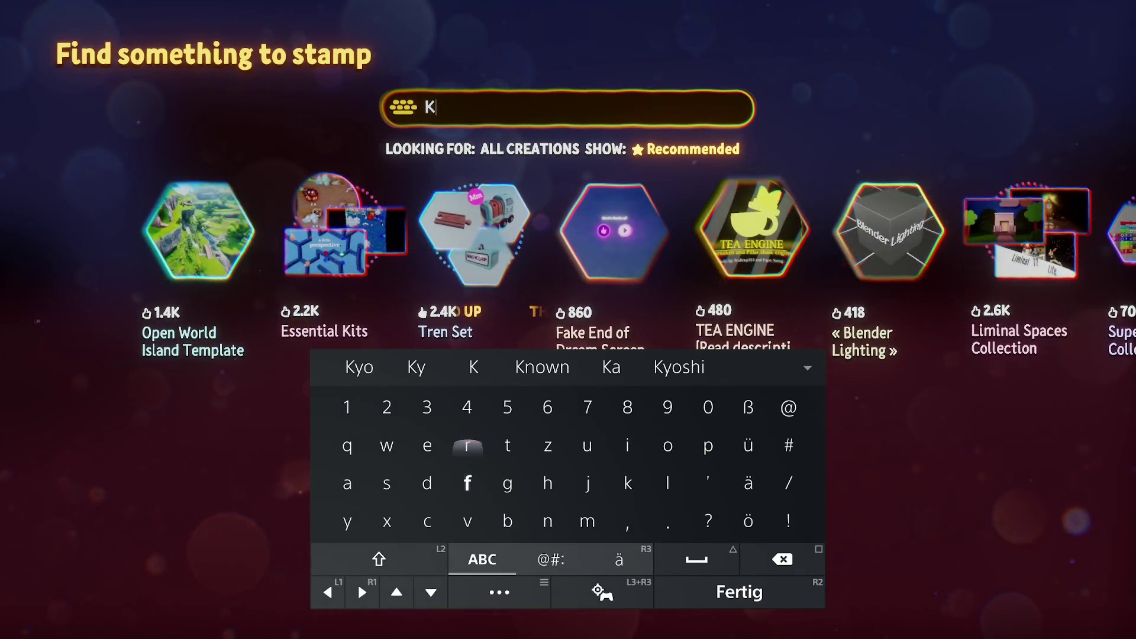
{"action": "type", "text": "elp"}
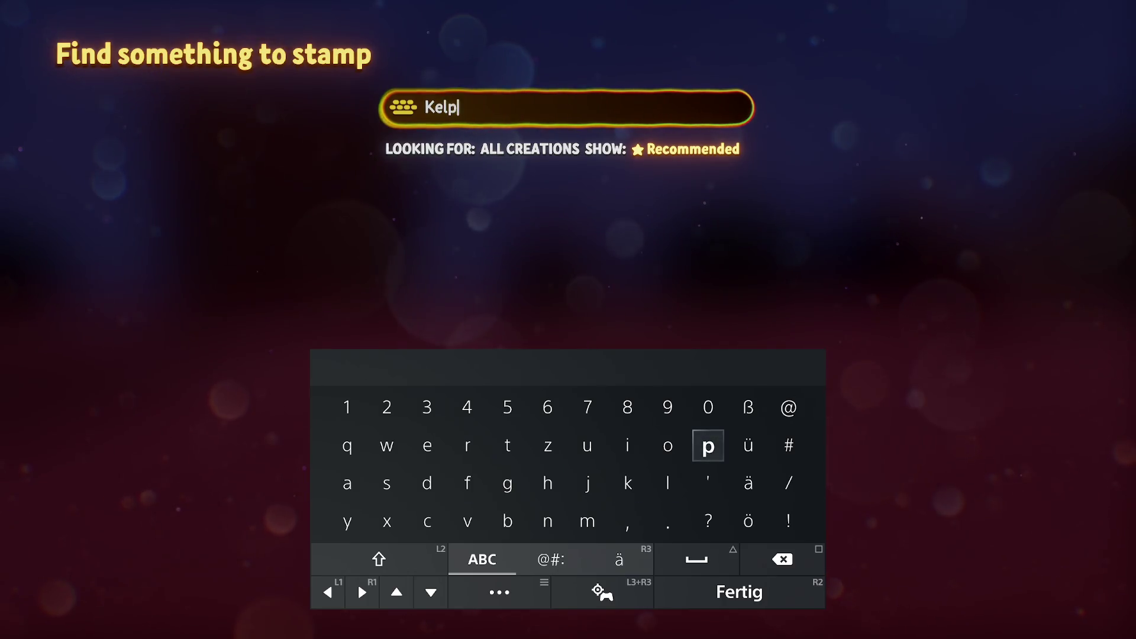
{"action": "key", "text": "Return"}
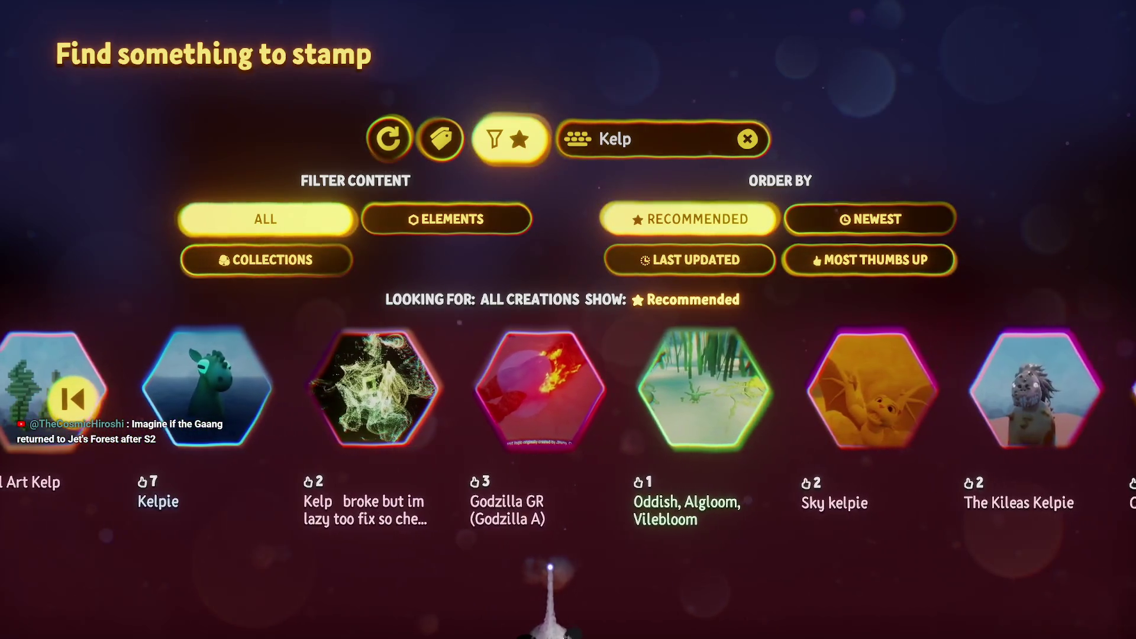
{"action": "key", "text": "Escape"}
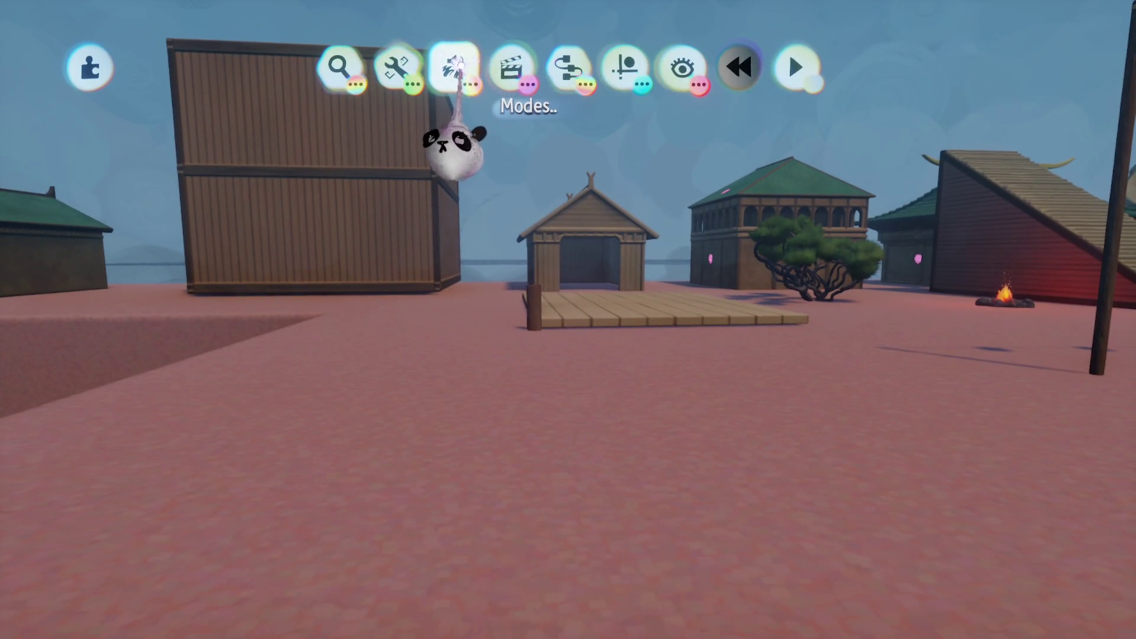
- Switch to Sculpt Mode and pick the Curve shape for a new harbor-town sculpture
{"action": "left_click", "coordinate": [455, 68]}
{"action": "left_click", "coordinate": [334, 126]}
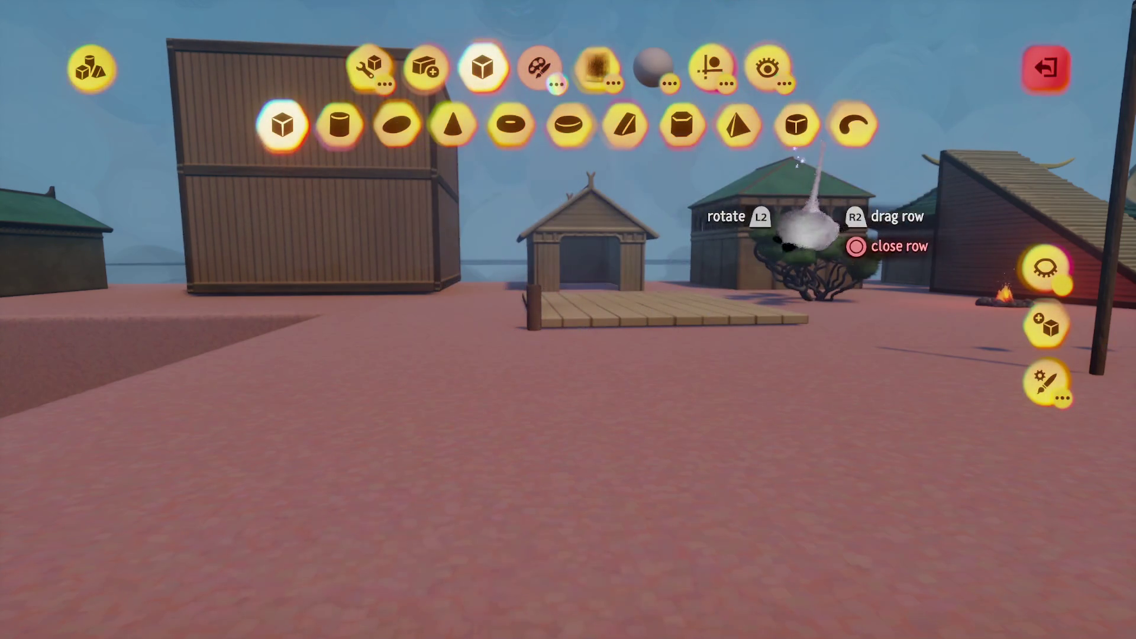
{"action": "left_click", "coordinate": [850, 125]}
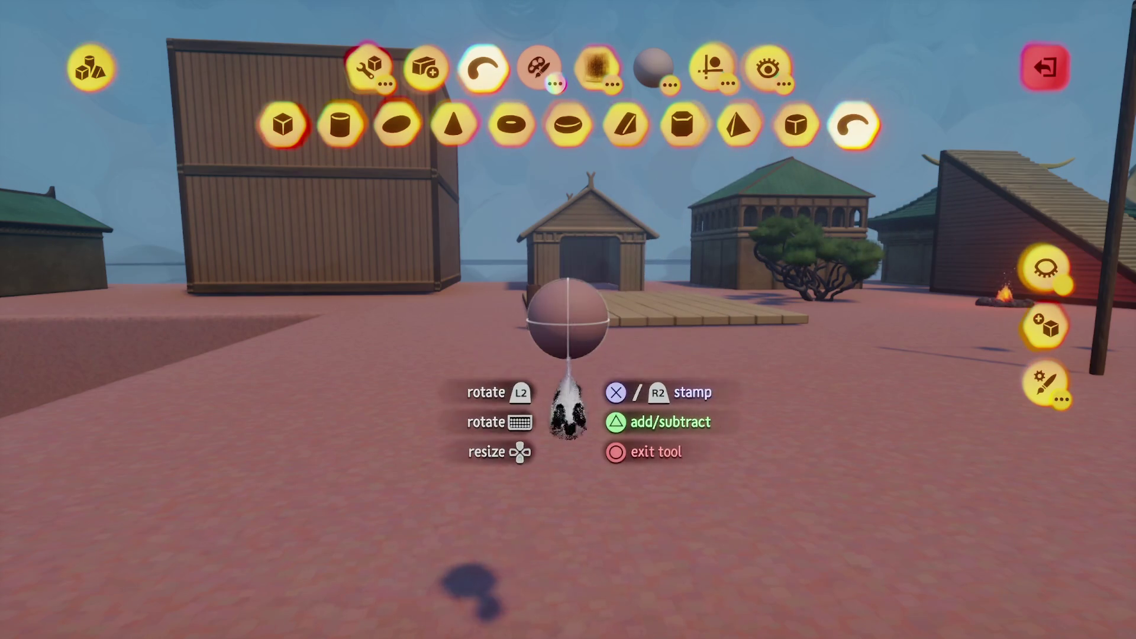
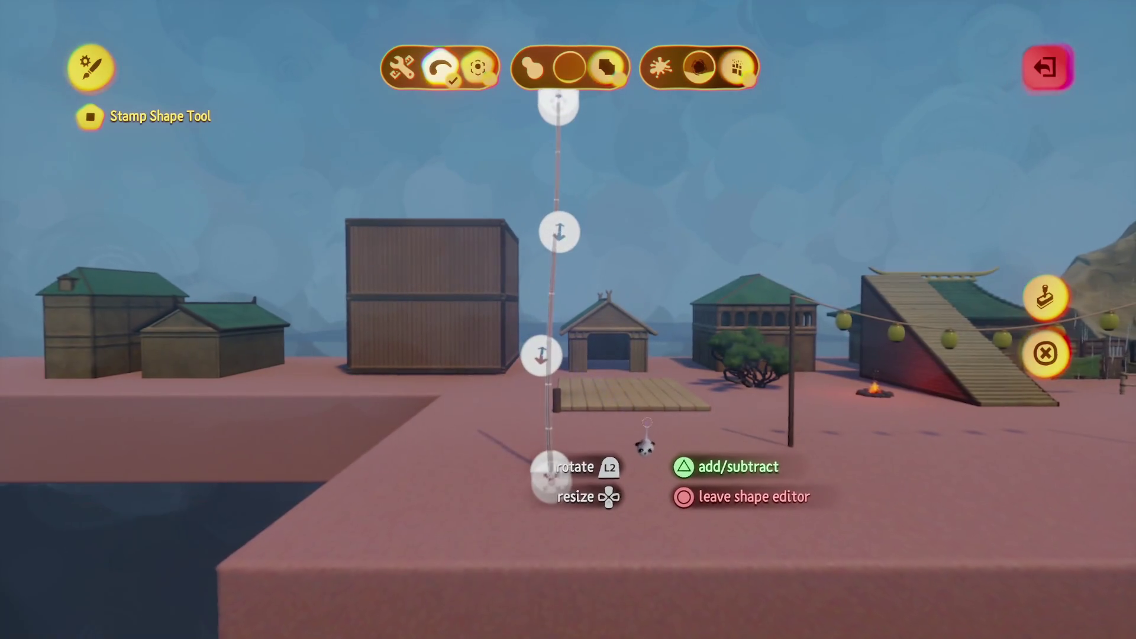
- Reset the pole brush to a sphere, then drag it into a long curving tube across the platform
{"action": "key", "text": "Escape"}
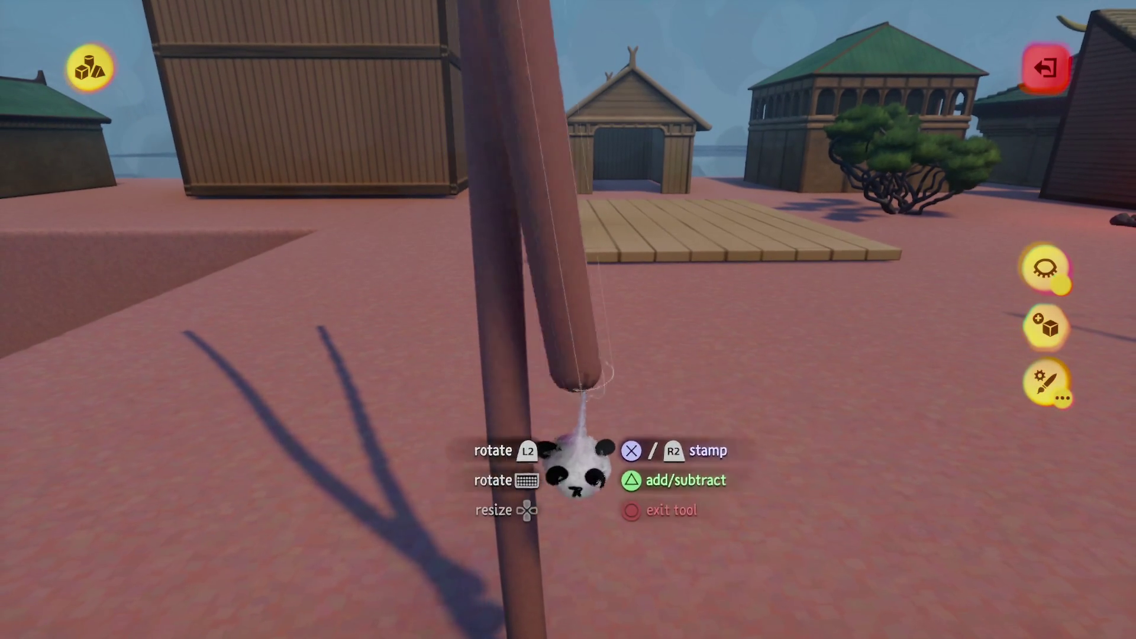
{"action": "left_click", "coordinate": [528, 367]}
{"action": "left_click", "coordinate": [1048, 355]}
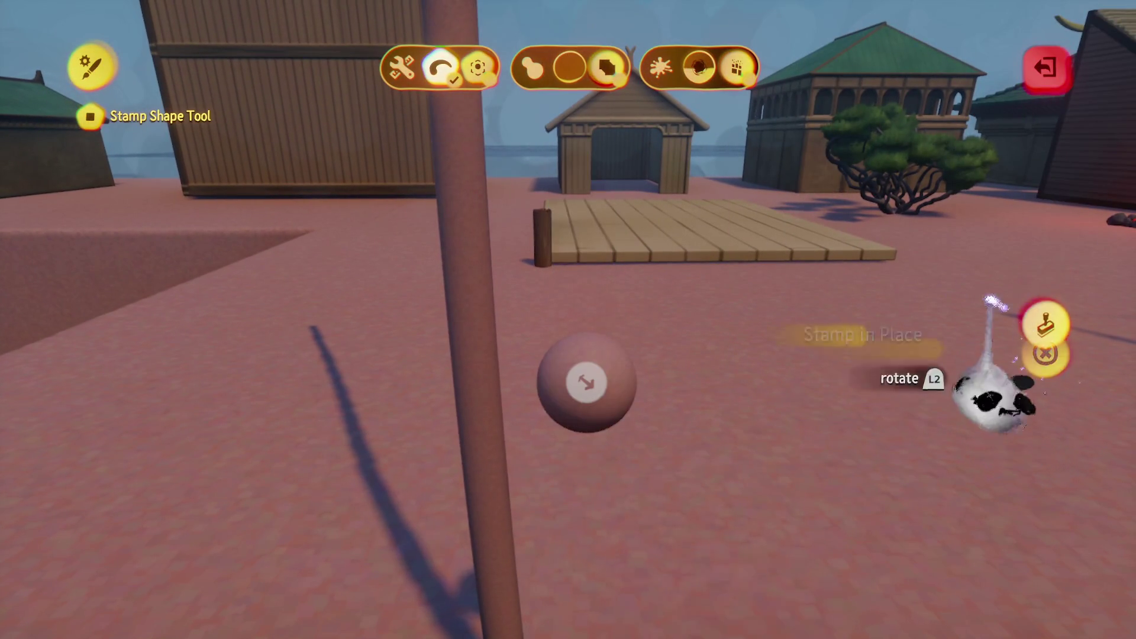
{"action": "key", "text": "Escape"}
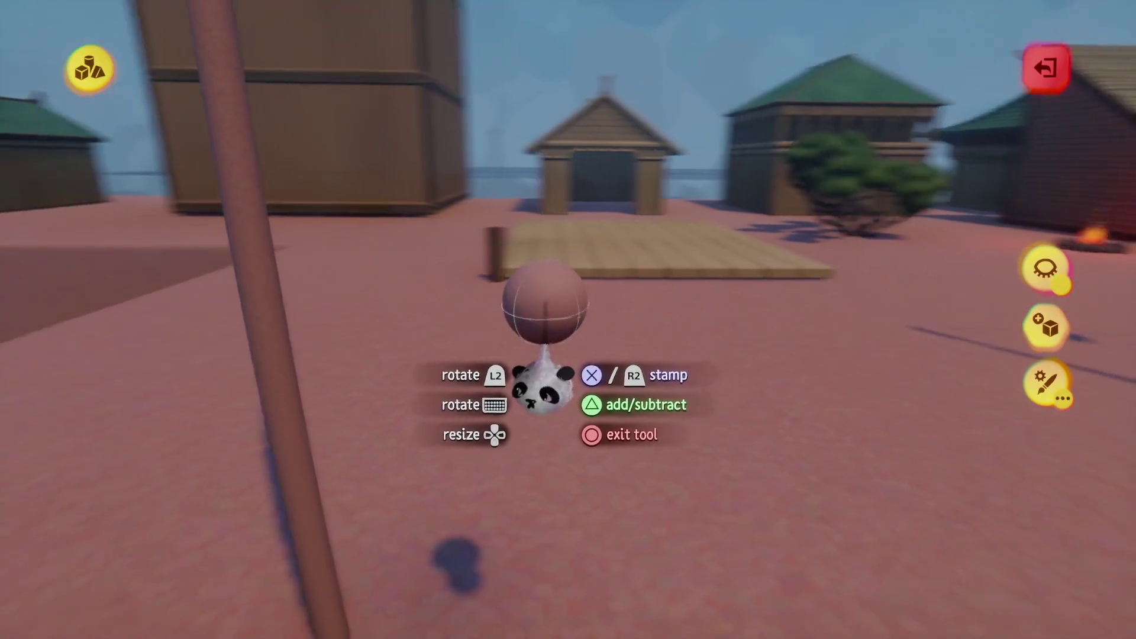
{"action": "left_click", "coordinate": [525, 402]}
{"action": "mouse_move", "coordinate": [520, 313]}
{"action": "left_mouse_down"}
{"action": "mouse_move", "coordinate": [735, 284]}
{"action": "mouse_move", "coordinate": [736, 318]}
{"action": "mouse_move", "coordinate": [796, 292]}
{"action": "left_mouse_up"}
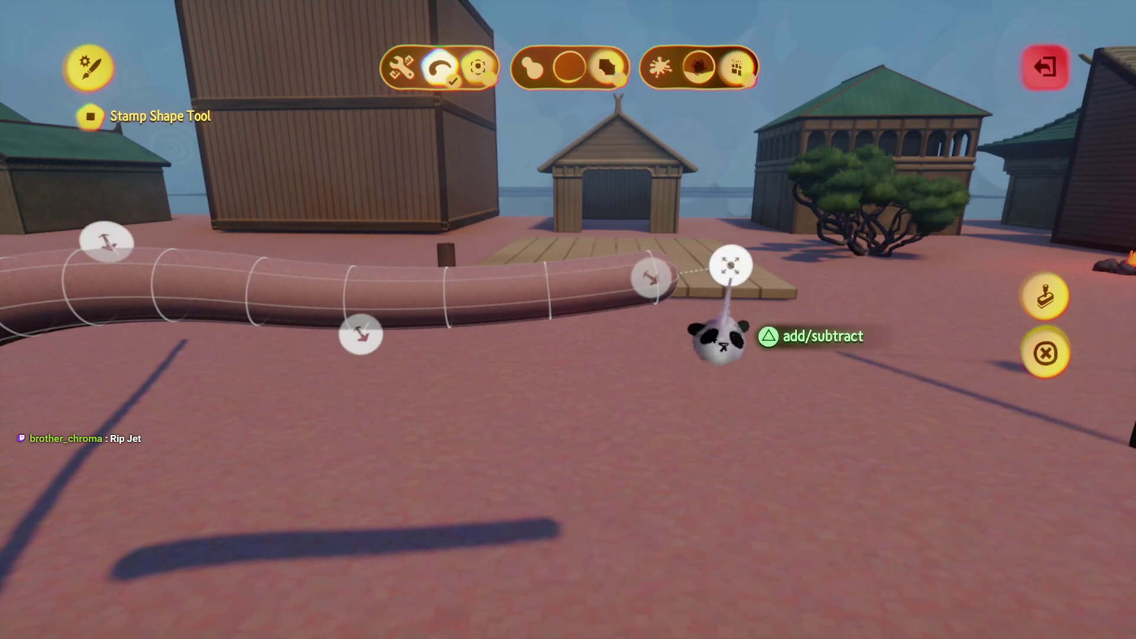
- Try four test smears with the tube brush on the platform and undo each one
{"action": "key", "text": "Escape"}
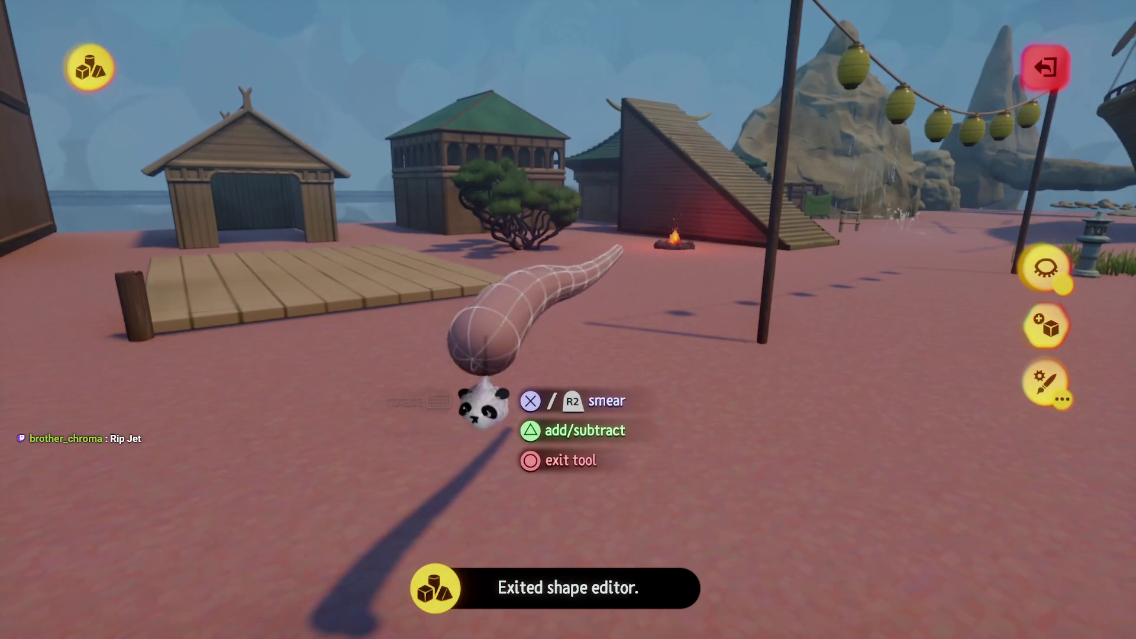
{"action": "left_click", "coordinate": [483, 409]}
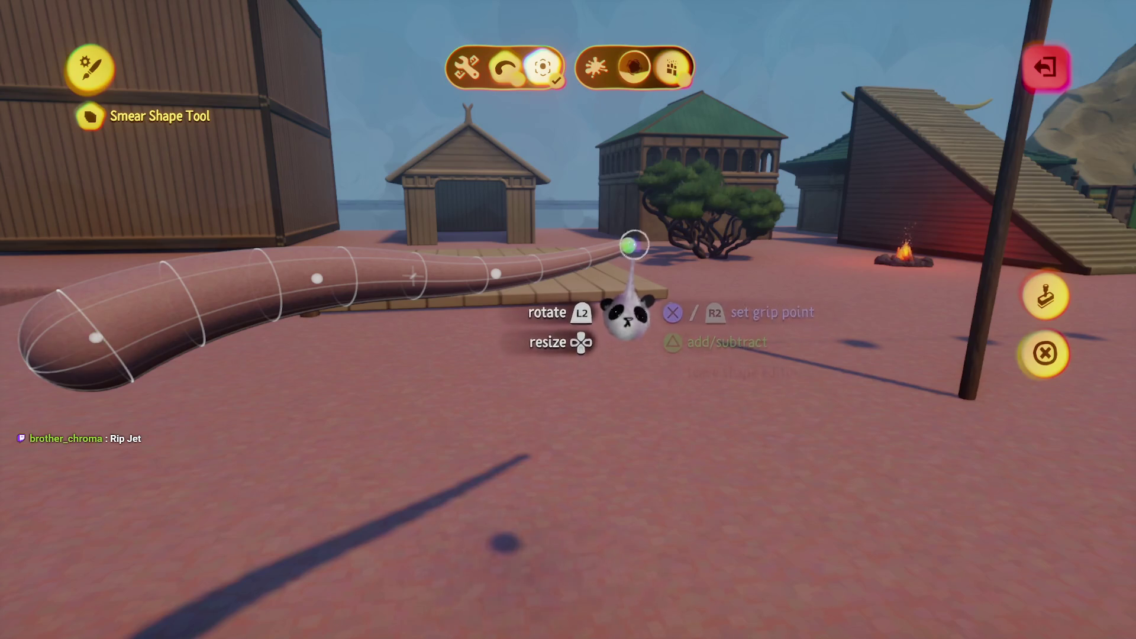
{"action": "key", "text": "Escape"}
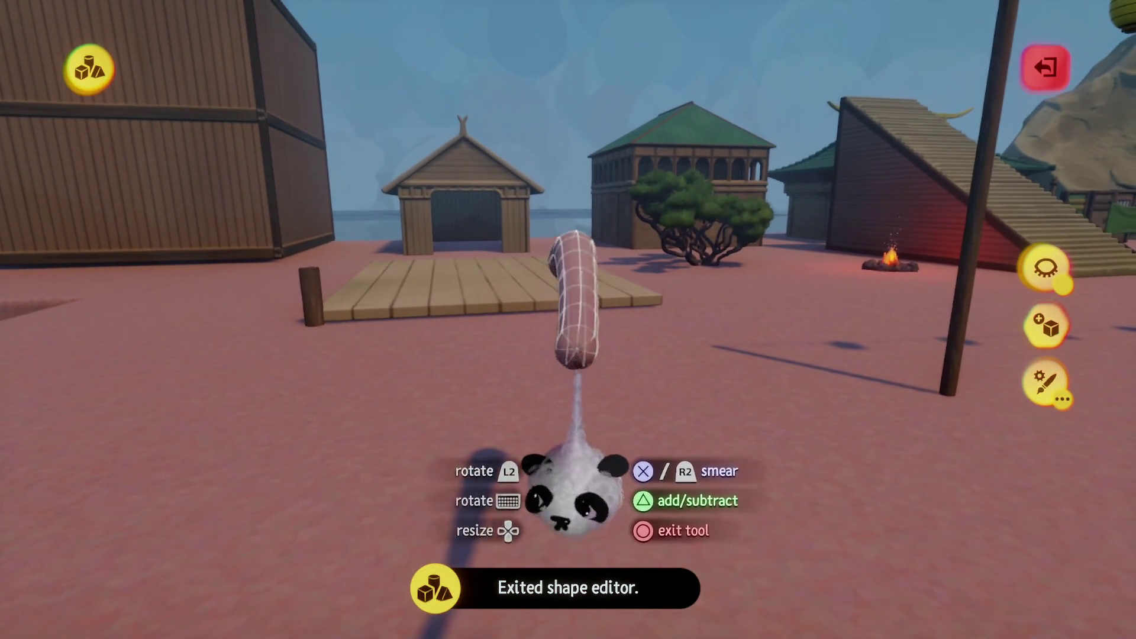
{"action": "mouse_move", "coordinate": [616, 491]}
{"action": "left_mouse_down"}
{"action": "mouse_move", "coordinate": [571, 490]}
{"action": "mouse_move", "coordinate": [525, 515]}
{"action": "left_mouse_up"}
{"action": "key", "text": "ctrl+z"}
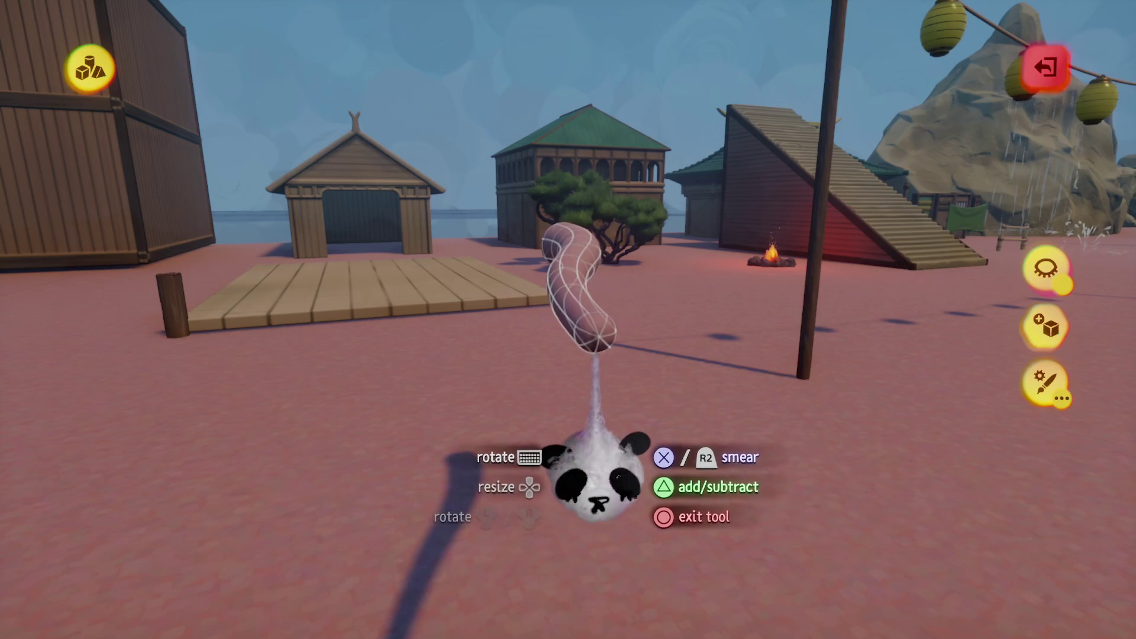
{"action": "mouse_move", "coordinate": [604, 479]}
{"action": "left_mouse_down"}
{"action": "mouse_move", "coordinate": [533, 507]}
{"action": "mouse_move", "coordinate": [456, 494]}
{"action": "left_mouse_up"}
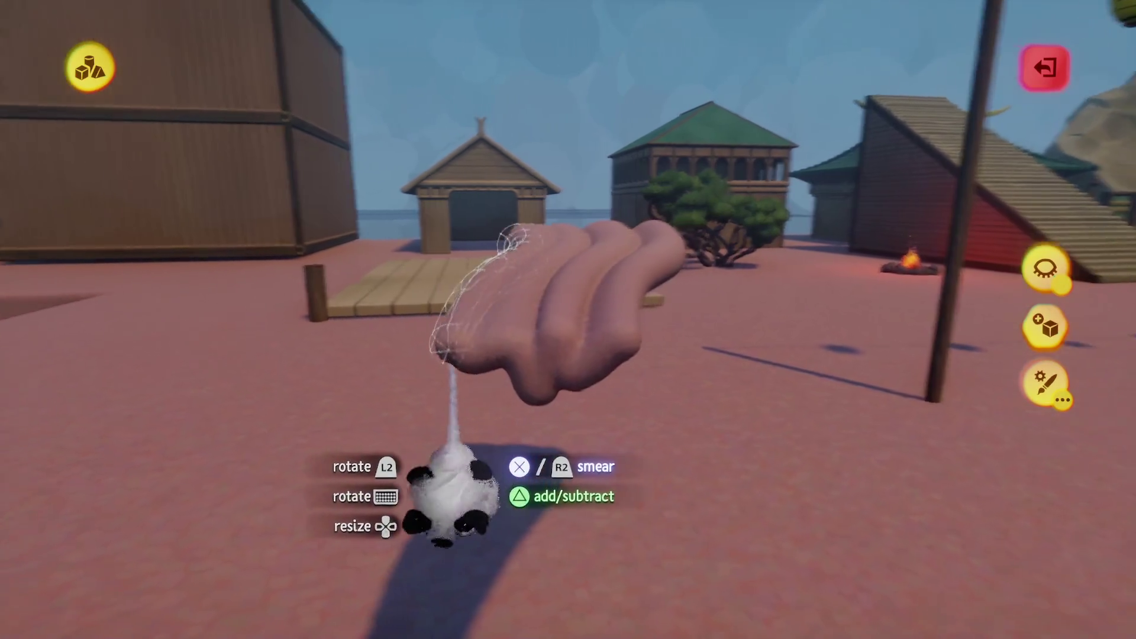
{"action": "key", "text": "ctrl+z"}
{"action": "mouse_move", "coordinate": [592, 468]}
{"action": "left_mouse_down"}
{"action": "mouse_move", "coordinate": [578, 451]}
{"action": "mouse_move", "coordinate": [571, 482]}
{"action": "left_mouse_up"}
{"action": "key", "text": "ctrl+z"}
{"action": "mouse_move", "coordinate": [622, 451]}
{"action": "left_mouse_down"}
{"action": "mouse_move", "coordinate": [573, 482]}
{"action": "mouse_move", "coordinate": [545, 609]}
{"action": "mouse_move", "coordinate": [559, 470]}
{"action": "left_mouse_up"}
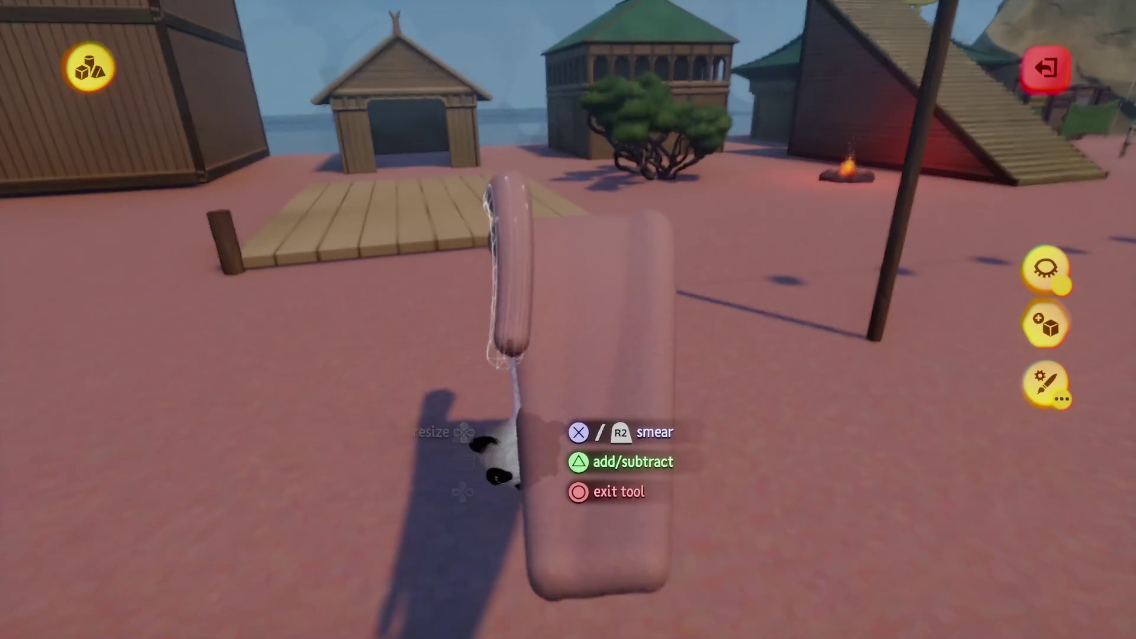
{"action": "key", "text": "ctrl+z"}
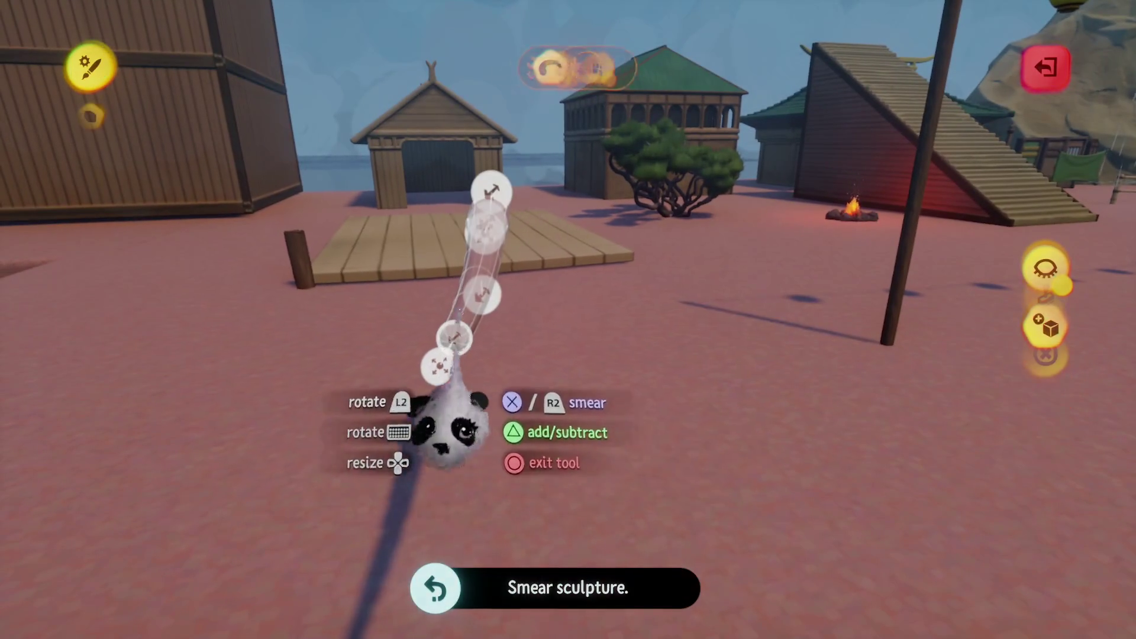
- Reset the smear brush to a sphere and stretch it into a long straight capsule
{"action": "left_click", "coordinate": [1044, 355]}
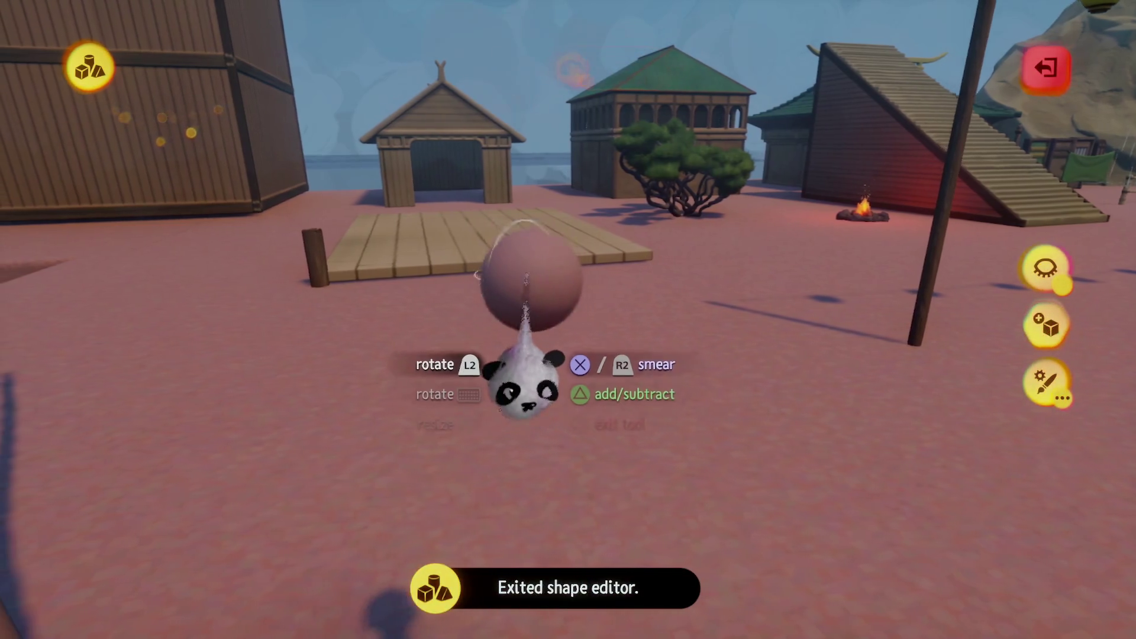
{"action": "mouse_move", "coordinate": [520, 358]}
{"action": "left_mouse_down"}
{"action": "mouse_move", "coordinate": [552, 392]}
{"action": "mouse_move", "coordinate": [538, 494]}
{"action": "left_mouse_up"}
{"action": "left_click_drag", "start_coordinate": [534, 428], "coordinate": [497, 300]}
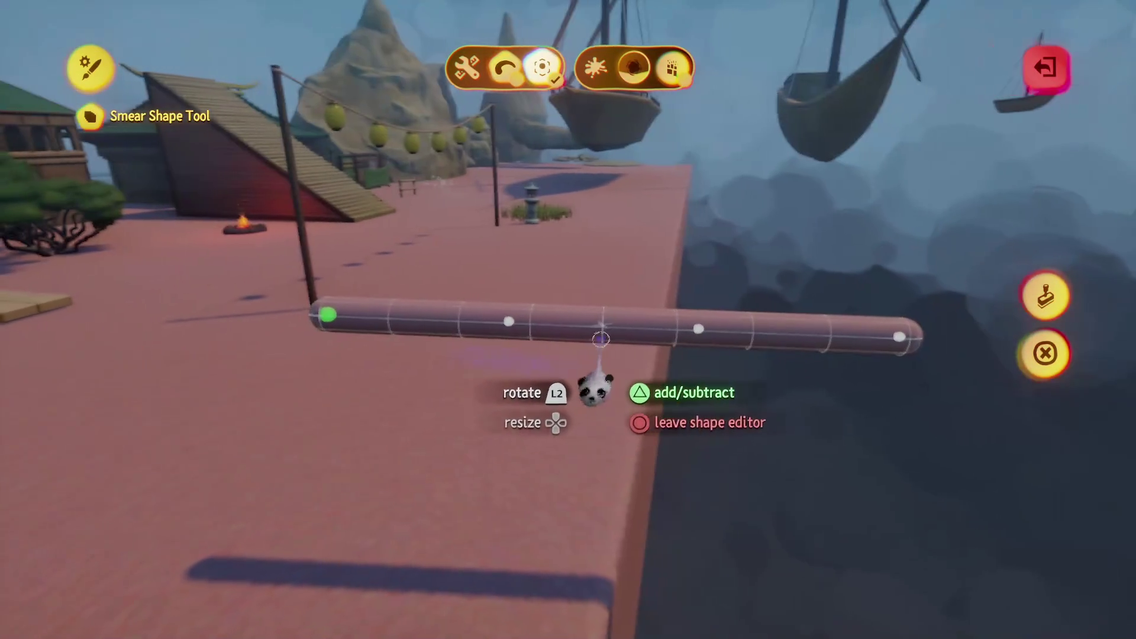
- Stamp the capsule onto the platform, undo it, and switch to smear sculpting
{"action": "key", "text": "Escape"}
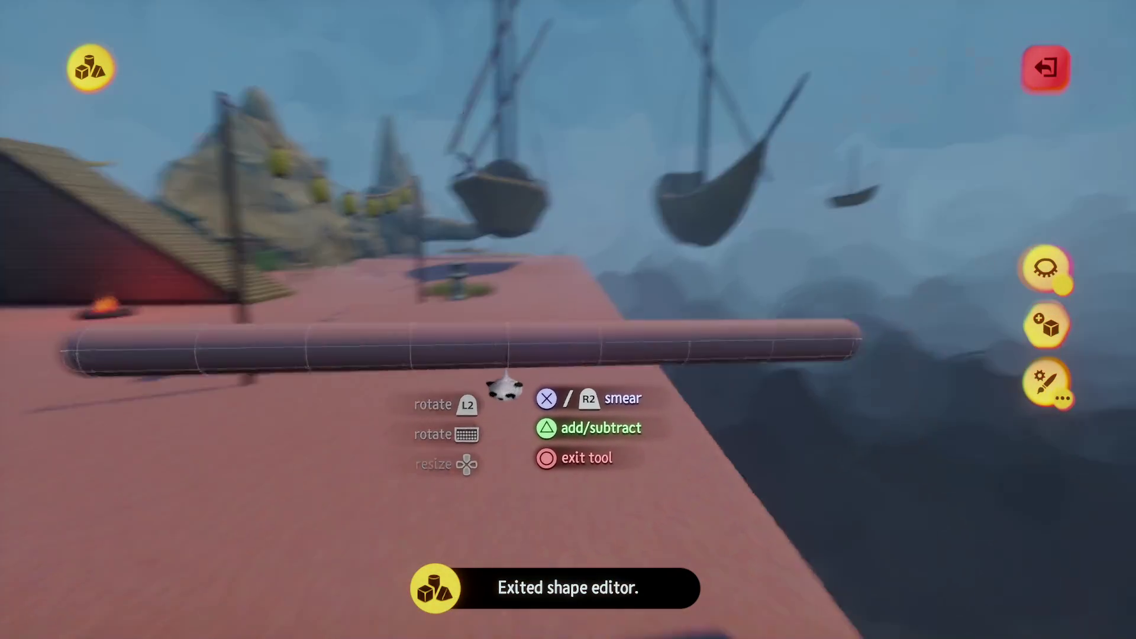
{"action": "left_click", "coordinate": [460, 378]}
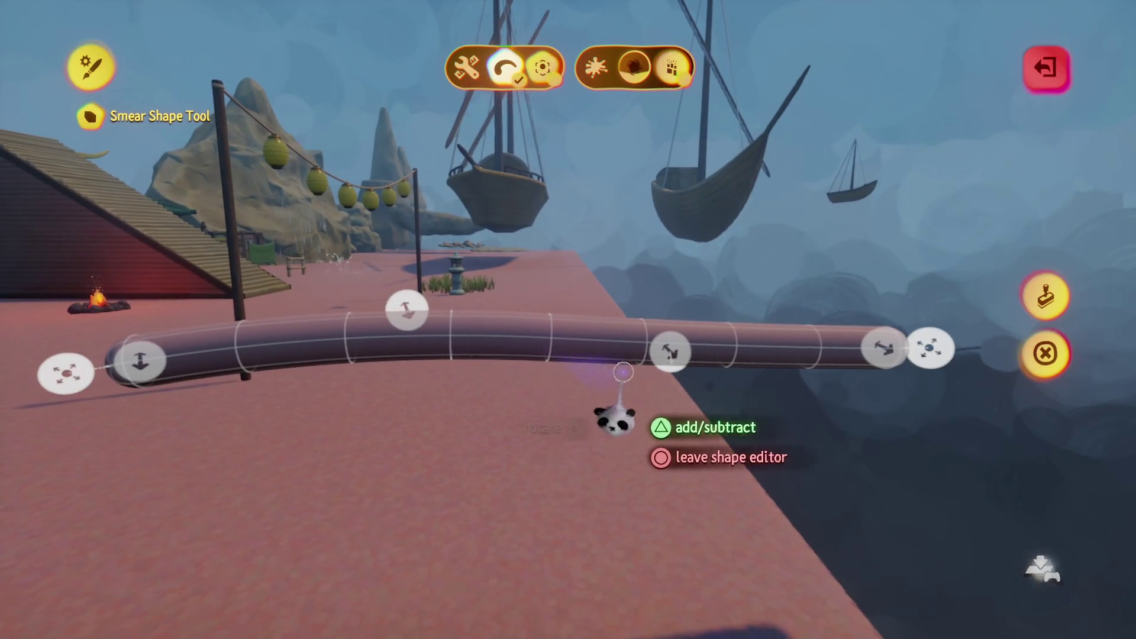
{"action": "key", "text": "Escape"}
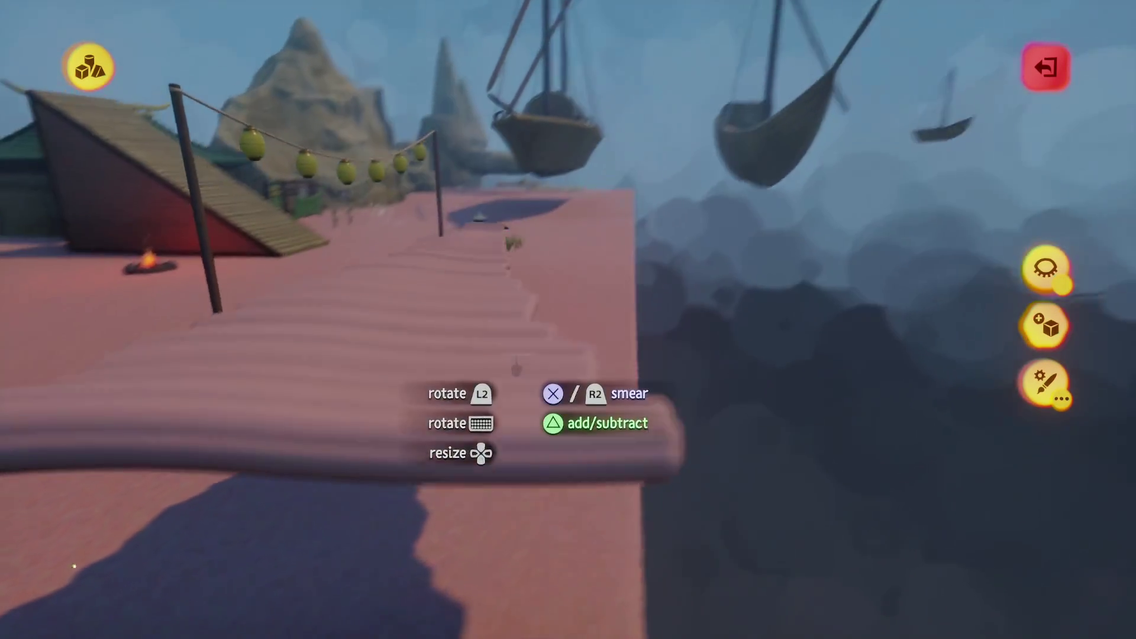
{"action": "left_click", "coordinate": [516, 366]}
{"action": "scroll", "coordinate": [465, 350], "scroll_direction": "down", "scroll_amount": 5}
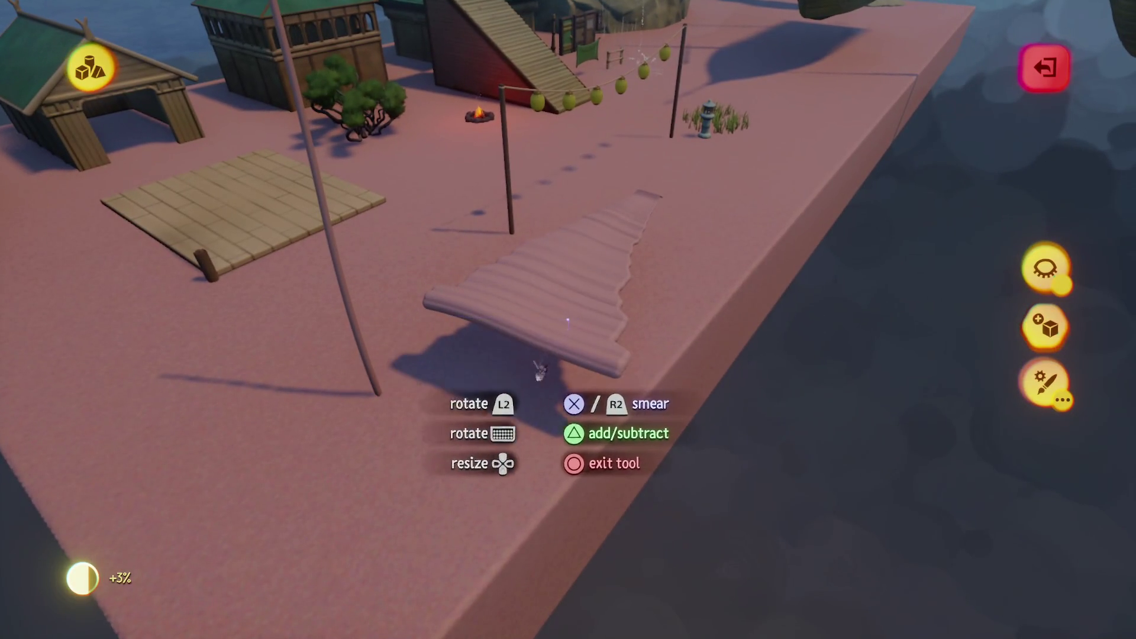
{"action": "key", "text": "ctrl+z"}
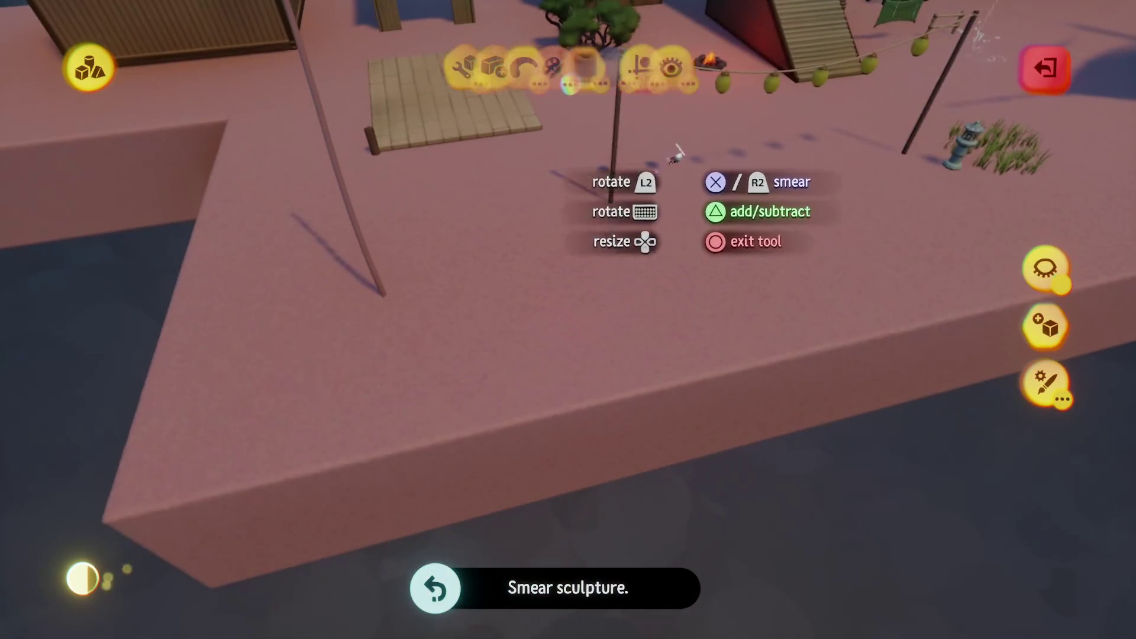
{"action": "left_click", "coordinate": [311, 124]}
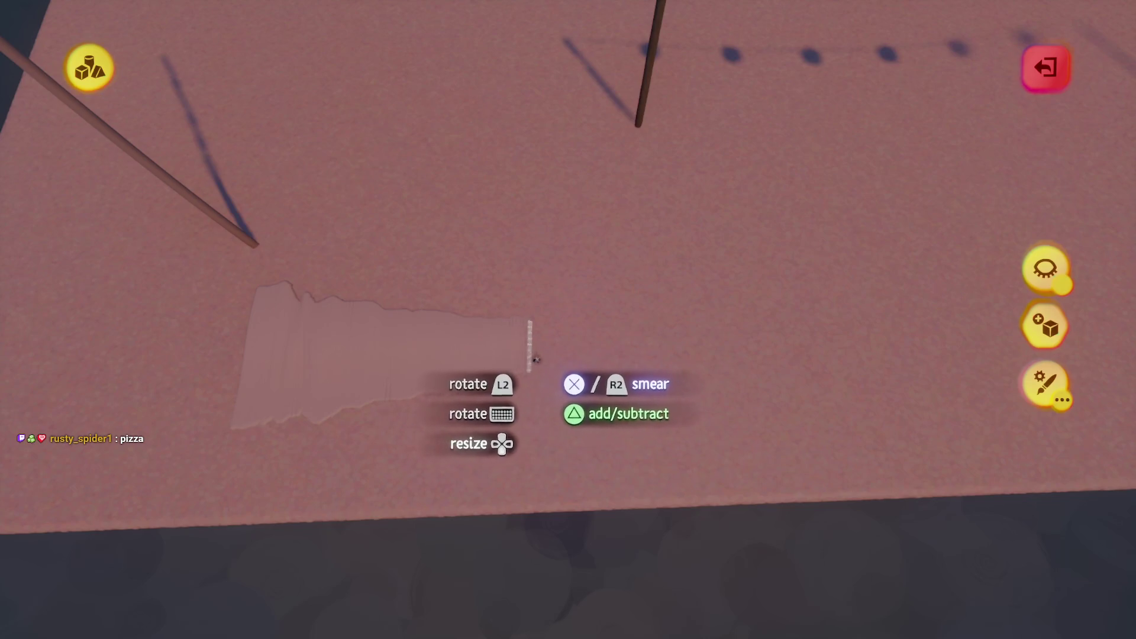
- Sweep several ribbed smear strips rightward across the platform, undoing each attempt
{"action": "left_click_drag", "start_coordinate": [612, 357], "coordinate": [656, 367]}
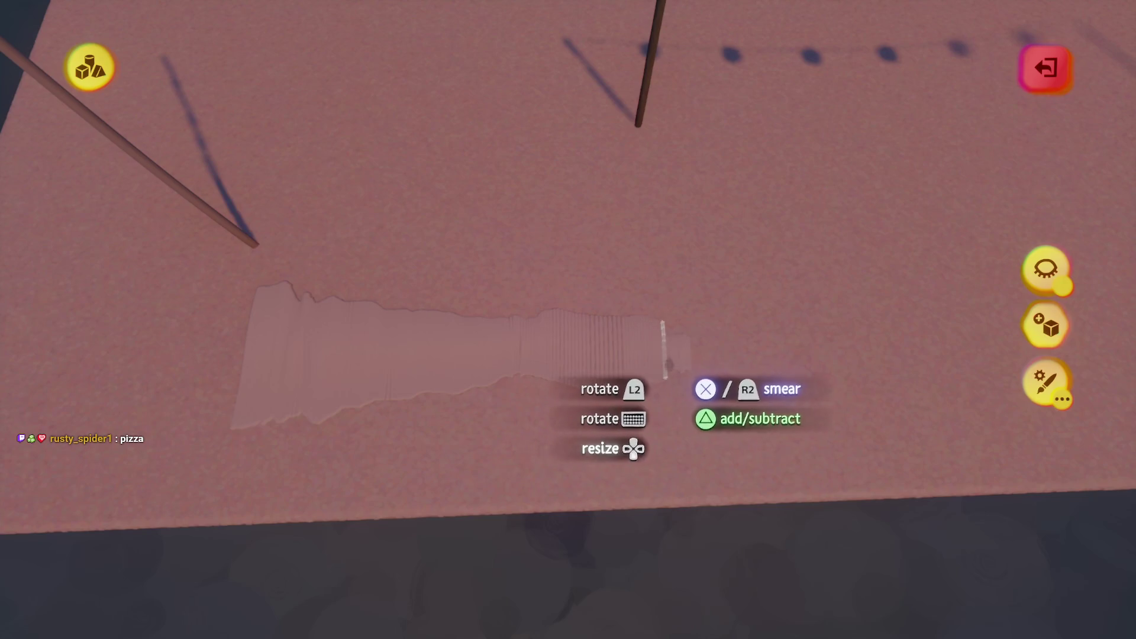
{"action": "key", "text": "ctrl+z"}
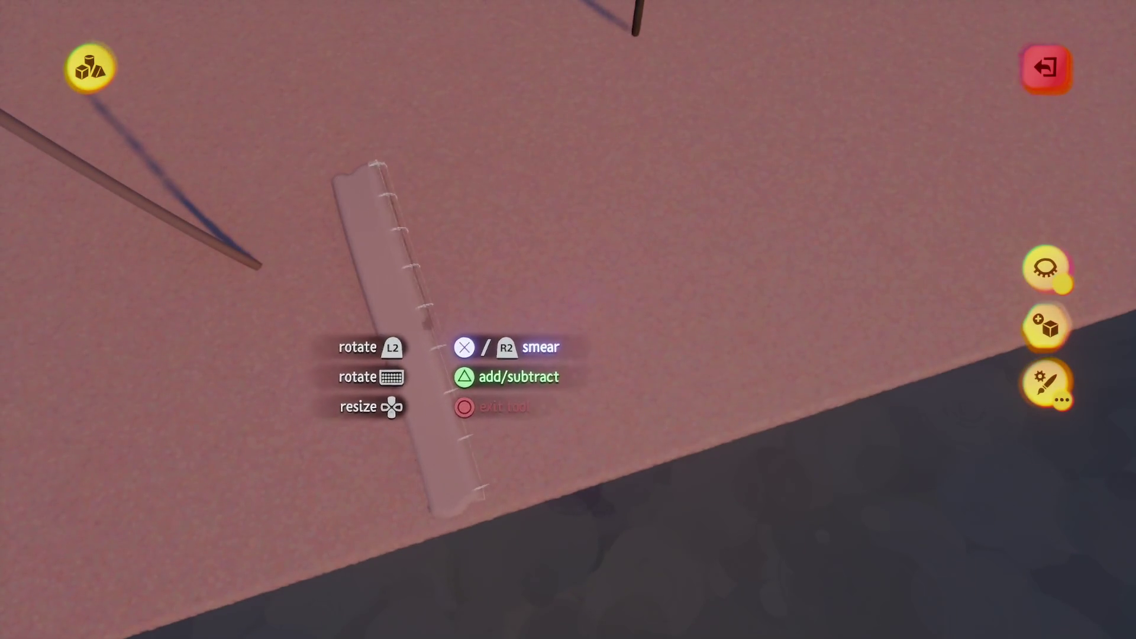
{"action": "mouse_move", "coordinate": [513, 298]}
{"action": "left_mouse_down"}
{"action": "mouse_move", "coordinate": [808, 212]}
{"action": "mouse_move", "coordinate": [747, 275]}
{"action": "left_mouse_up"}
{"action": "key", "text": "ctrl+z"}
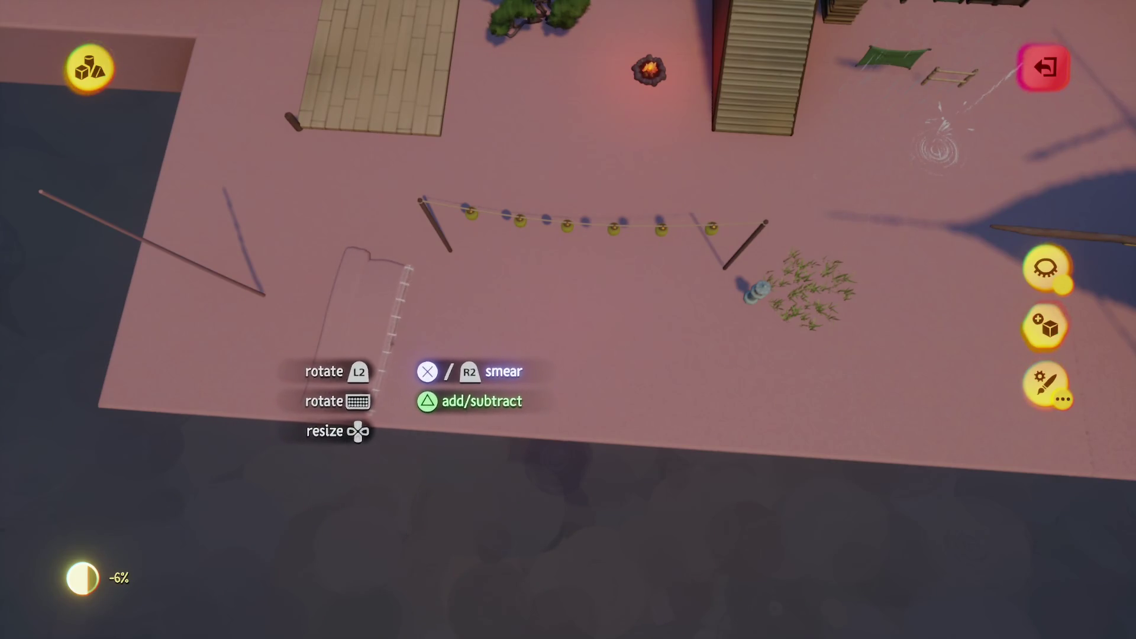
{"action": "key", "text": "ctrl+z"}
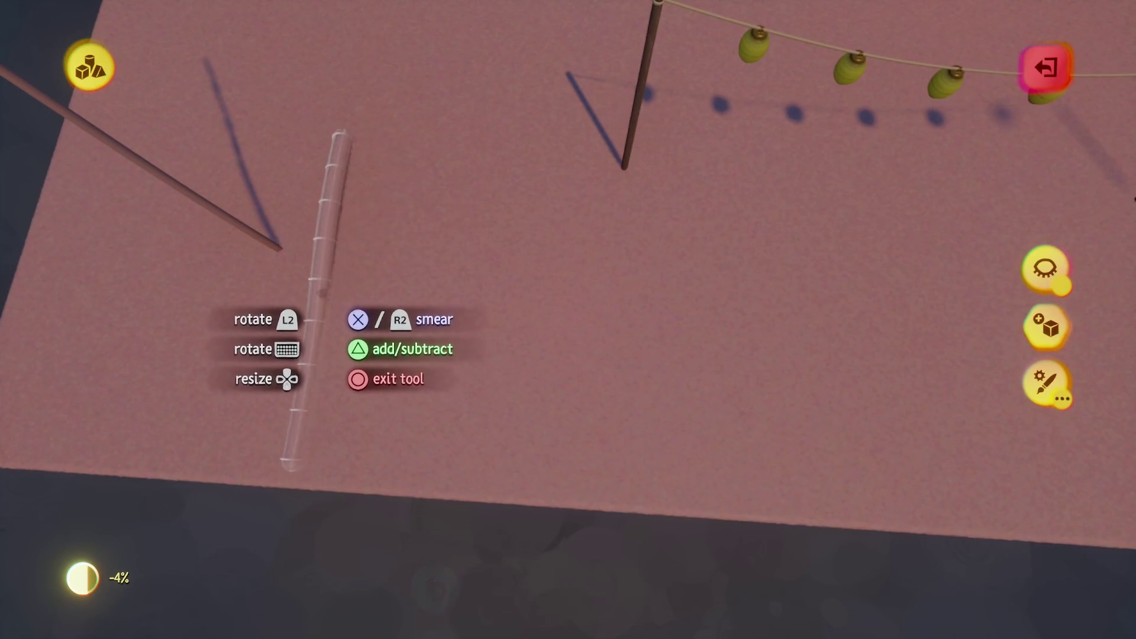
{"action": "left_click_drag", "start_coordinate": [631, 322], "coordinate": [723, 308]}
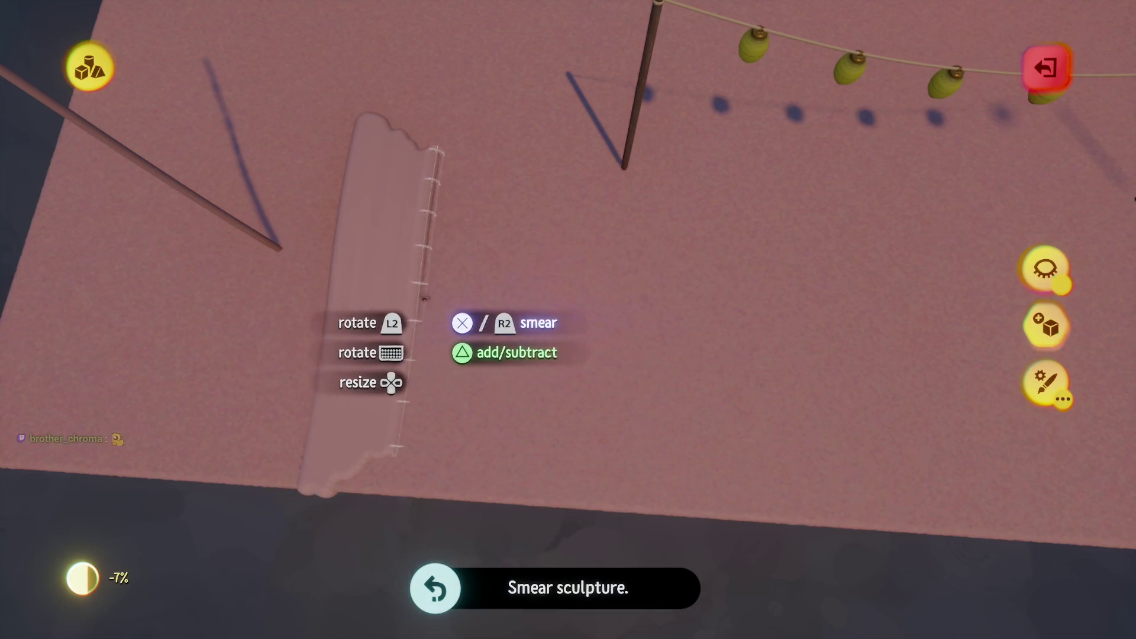
{"action": "mouse_move", "coordinate": [516, 311]}
{"action": "left_mouse_down"}
{"action": "mouse_move", "coordinate": [790, 328]}
{"action": "mouse_move", "coordinate": [976, 376]}
{"action": "left_mouse_up"}
{"action": "key", "text": "ctrl+z"}
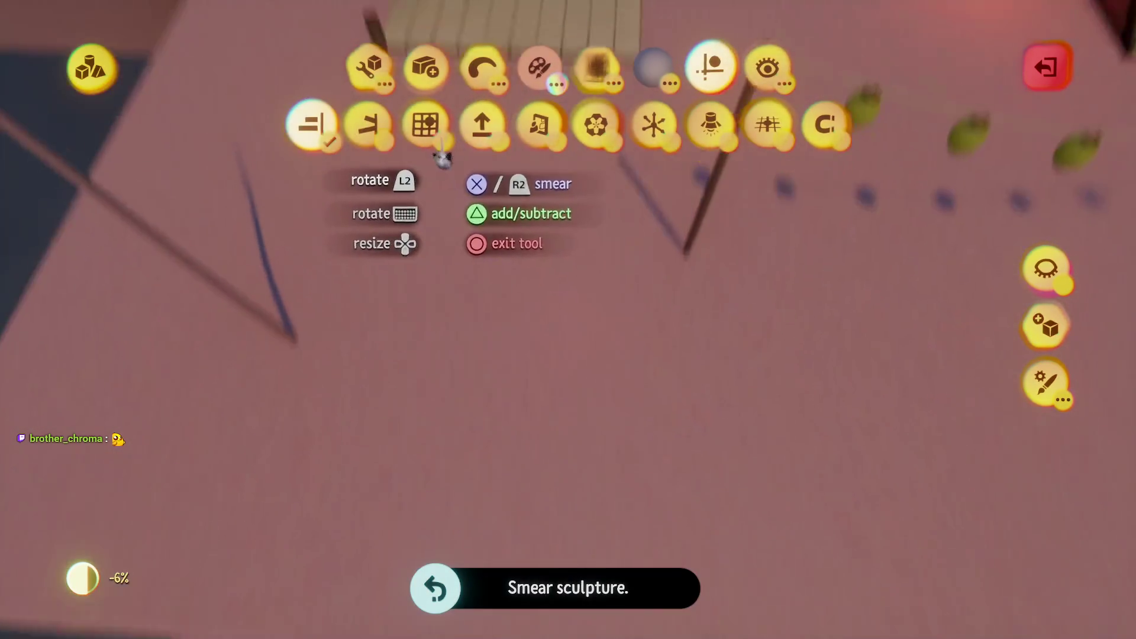
- Switch the smear brush to an ellipsoid, stretch it into a thin spindle, and test-smear it
{"action": "left_click", "coordinate": [482, 67]}
{"action": "left_click", "coordinate": [396, 124]}
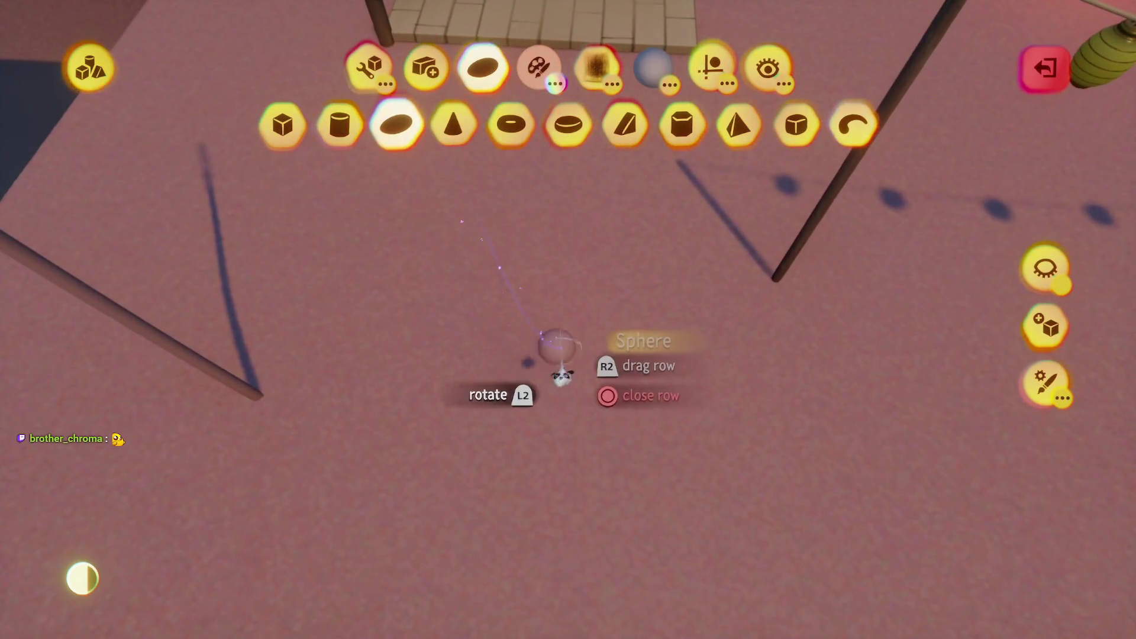
{"action": "mouse_move", "coordinate": [473, 266]}
{"action": "left_mouse_down"}
{"action": "mouse_move", "coordinate": [563, 343]}
{"action": "mouse_move", "coordinate": [719, 407]}
{"action": "mouse_move", "coordinate": [588, 300]}
{"action": "left_mouse_up"}
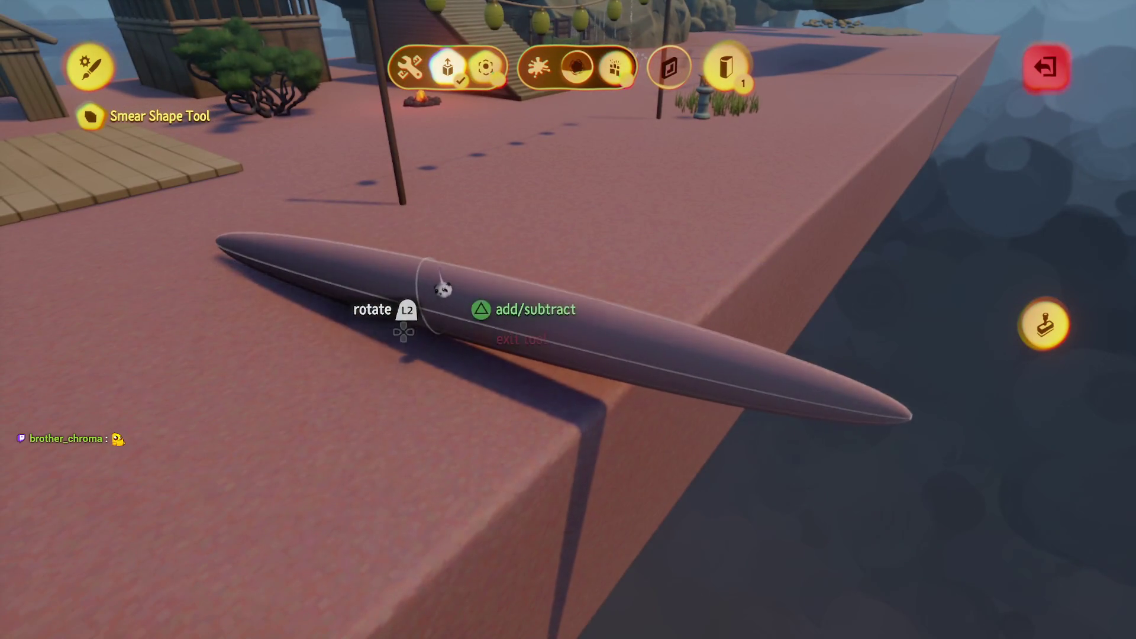
{"action": "key", "text": "Escape"}
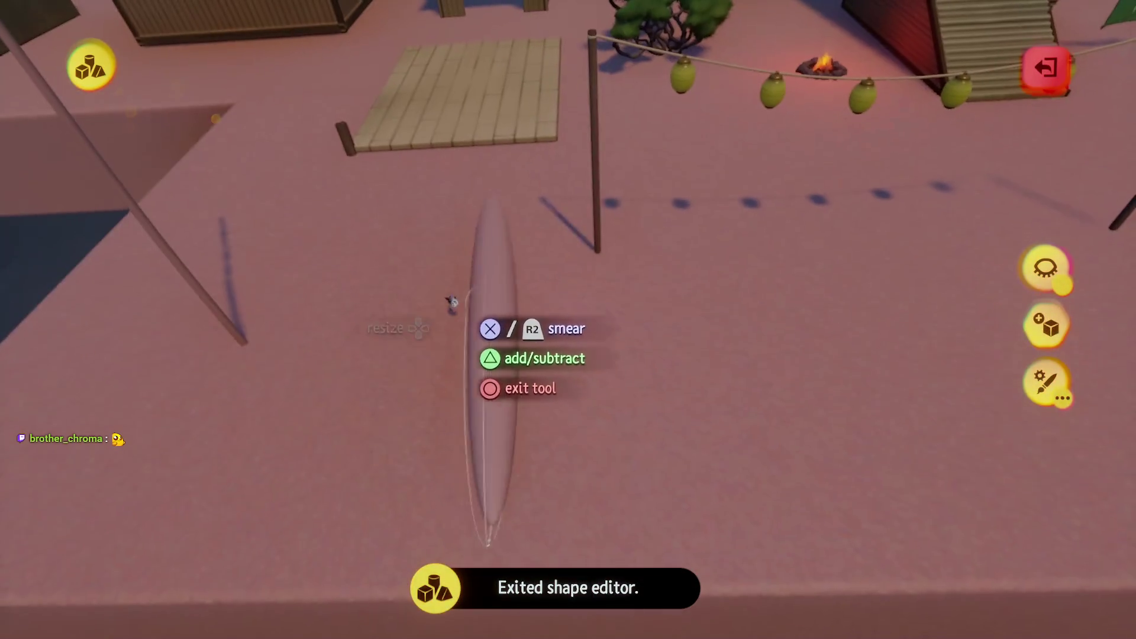
{"action": "mouse_move", "coordinate": [423, 336]}
{"action": "left_mouse_down"}
{"action": "mouse_move", "coordinate": [334, 349]}
{"action": "mouse_move", "coordinate": [430, 343]}
{"action": "left_mouse_up"}
{"action": "mouse_move", "coordinate": [749, 379]}
{"action": "left_mouse_down"}
{"action": "mouse_move", "coordinate": [864, 372]}
{"action": "mouse_move", "coordinate": [680, 425]}
{"action": "mouse_move", "coordinate": [639, 423]}
{"action": "mouse_move", "coordinate": [518, 382]}
{"action": "left_mouse_up"}
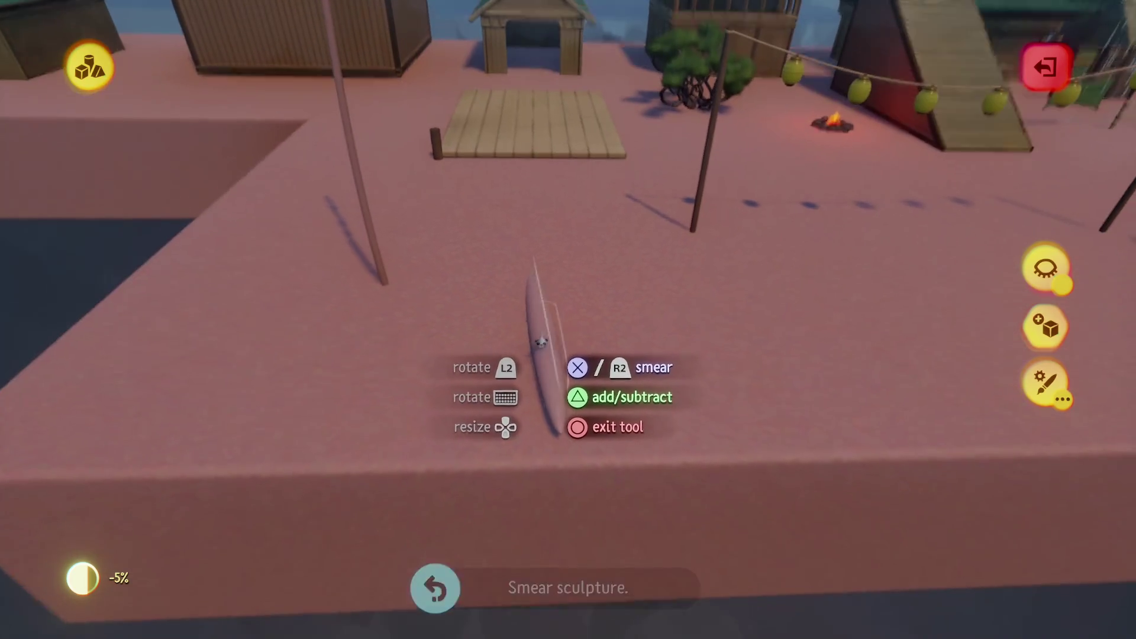
- Smear several parallel ridges into the pink ground beside the pole
{"action": "mouse_move", "coordinate": [482, 367]}
{"action": "left_mouse_down"}
{"action": "mouse_move", "coordinate": [482, 406]}
{"action": "mouse_move", "coordinate": [707, 332]}
{"action": "mouse_move", "coordinate": [671, 307]}
{"action": "mouse_move", "coordinate": [583, 305]}
{"action": "left_mouse_up"}
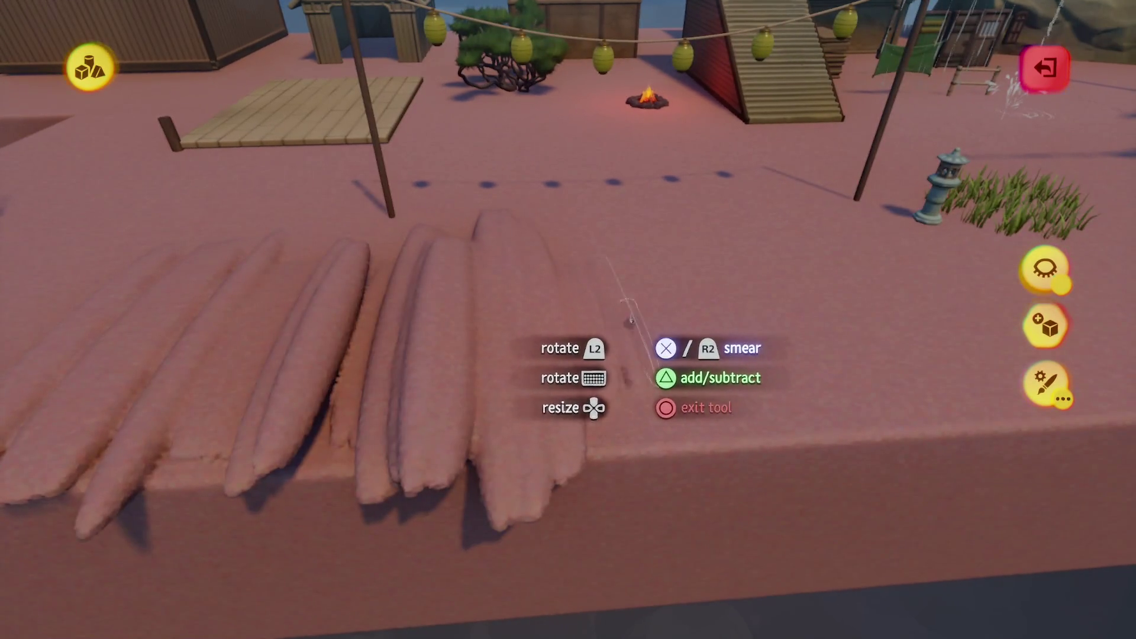
{"action": "left_click_drag", "start_coordinate": [631, 320], "coordinate": [755, 317]}
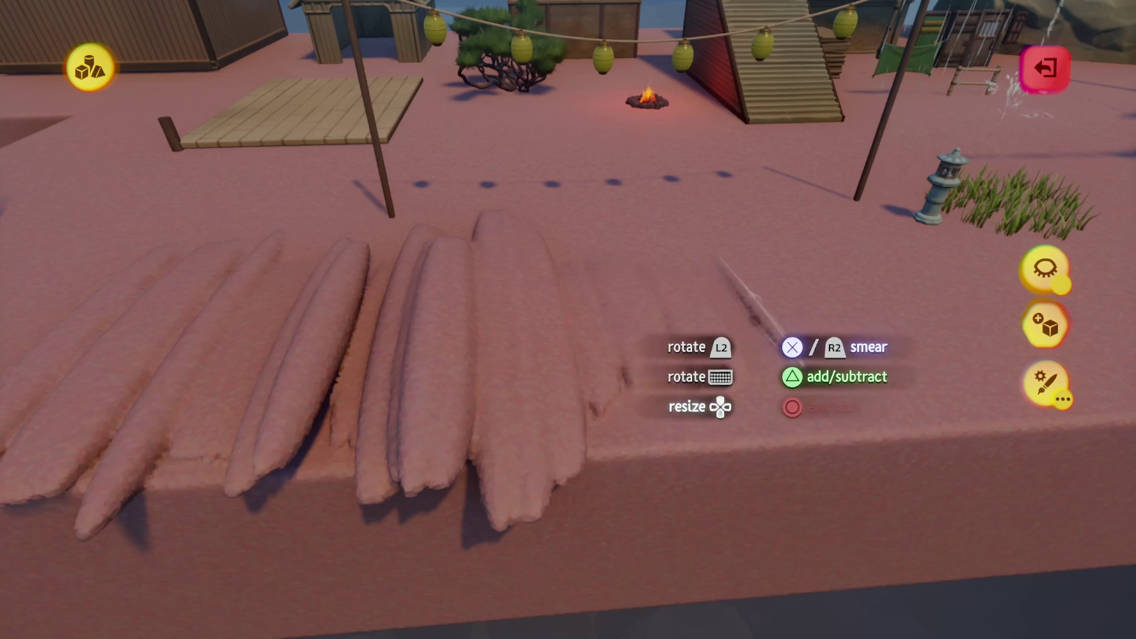
{"action": "mouse_move", "coordinate": [694, 342]}
{"action": "left_mouse_down"}
{"action": "mouse_move", "coordinate": [596, 352]}
{"action": "mouse_move", "coordinate": [704, 325]}
{"action": "mouse_move", "coordinate": [425, 337]}
{"action": "left_mouse_up"}
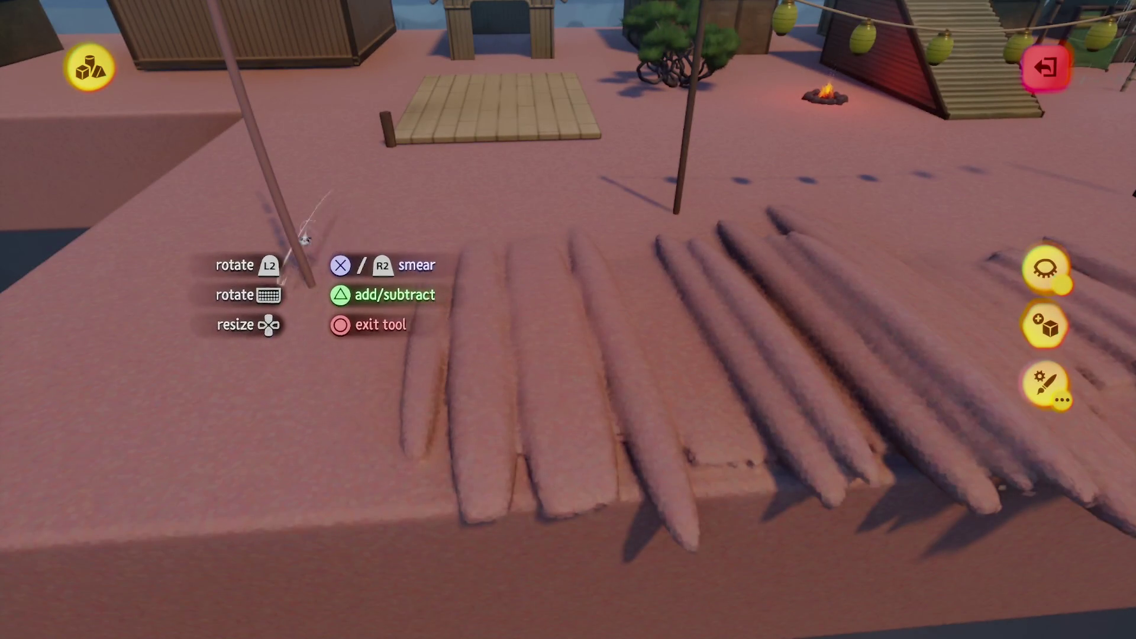
{"action": "left_click_drag", "start_coordinate": [293, 241], "coordinate": [316, 294]}
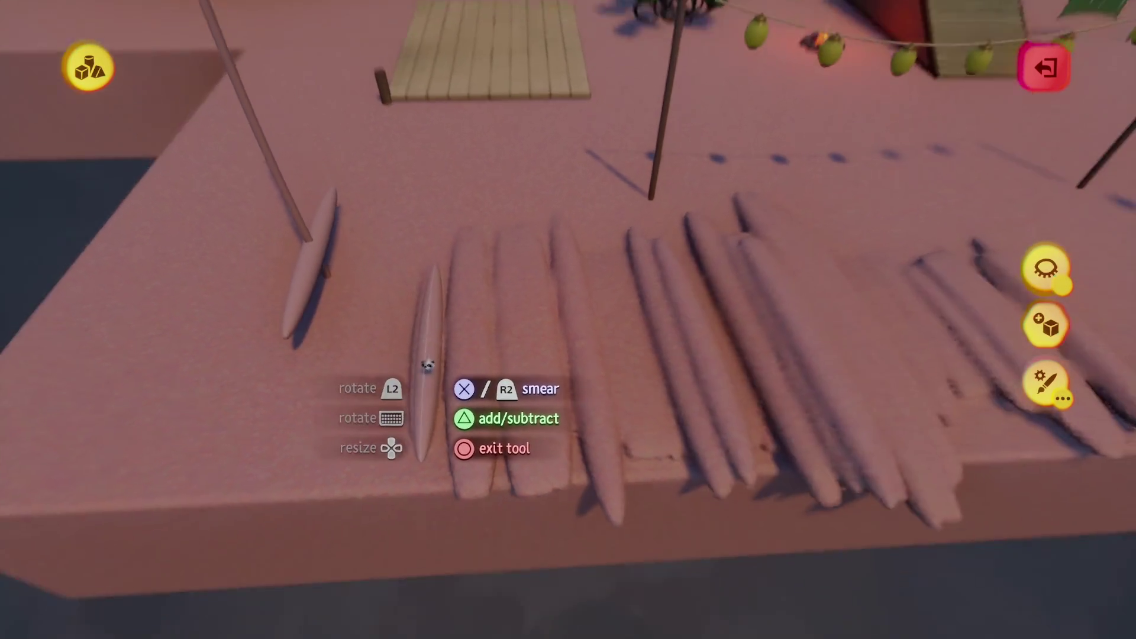
{"action": "mouse_move", "coordinate": [424, 355]}
{"action": "left_mouse_down"}
{"action": "mouse_move", "coordinate": [388, 380]}
{"action": "mouse_move", "coordinate": [385, 342]}
{"action": "left_mouse_up"}
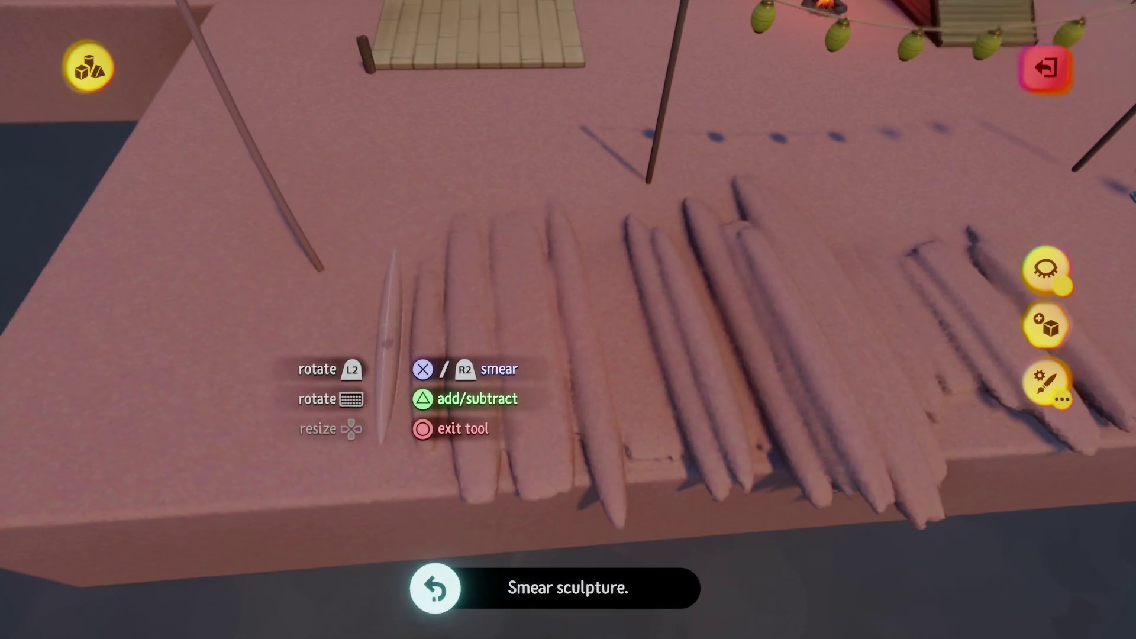
{"action": "scroll", "coordinate": [373, 331], "scroll_direction": "down", "scroll_amount": 3}
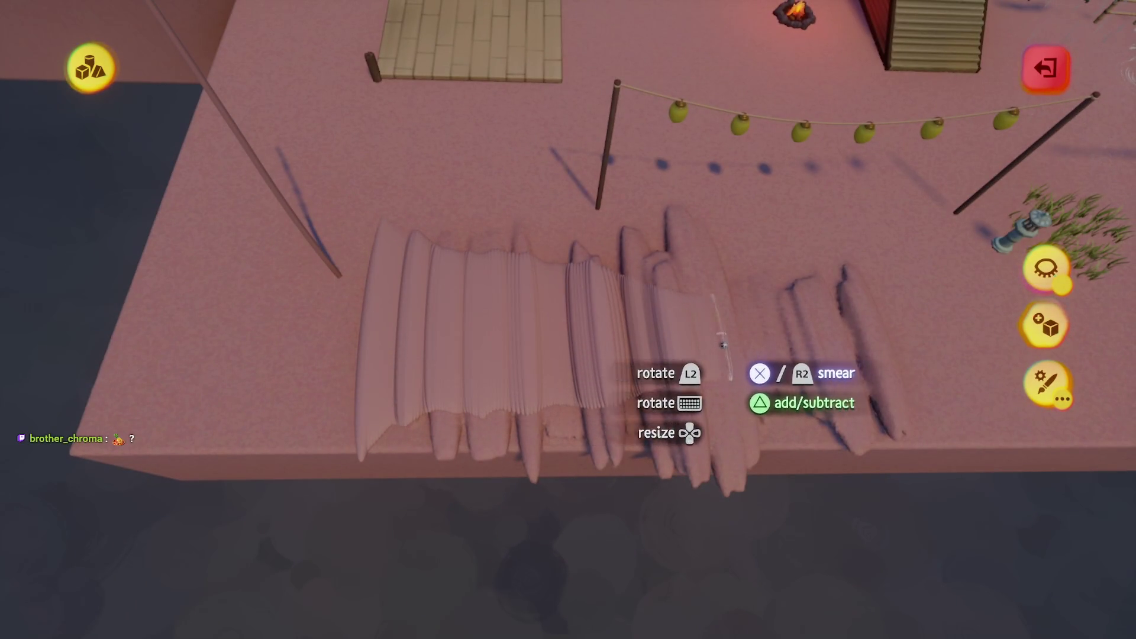
{"action": "mouse_move", "coordinate": [641, 353]}
{"action": "left_mouse_down"}
{"action": "mouse_move", "coordinate": [580, 330]}
{"action": "mouse_move", "coordinate": [639, 431]}
{"action": "mouse_move", "coordinate": [591, 355]}
{"action": "left_mouse_up"}
{"action": "scroll", "coordinate": [431, 404], "scroll_direction": "up", "scroll_amount": 2}
- Shrink the smear stroke to about 23% and spread a ribbed slab across the ridges
{"action": "mouse_move", "coordinate": [431, 403]}
{"action": "left_mouse_down"}
{"action": "mouse_move", "coordinate": [376, 452]}
{"action": "mouse_move", "coordinate": [331, 343]}
{"action": "mouse_move", "coordinate": [342, 316]}
{"action": "mouse_move", "coordinate": [338, 330]}
{"action": "mouse_move", "coordinate": [367, 309]}
{"action": "mouse_move", "coordinate": [362, 325]}
{"action": "mouse_move", "coordinate": [375, 300]}
{"action": "mouse_move", "coordinate": [373, 332]}
{"action": "mouse_move", "coordinate": [375, 310]}
{"action": "mouse_move", "coordinate": [406, 294]}
{"action": "mouse_move", "coordinate": [462, 332]}
{"action": "mouse_move", "coordinate": [426, 145]}
{"action": "mouse_move", "coordinate": [524, 254]}
{"action": "mouse_move", "coordinate": [508, 206]}
{"action": "mouse_move", "coordinate": [326, 162]}
{"action": "mouse_move", "coordinate": [503, 423]}
{"action": "mouse_move", "coordinate": [272, 391]}
{"action": "mouse_move", "coordinate": [309, 398]}
{"action": "left_mouse_up"}
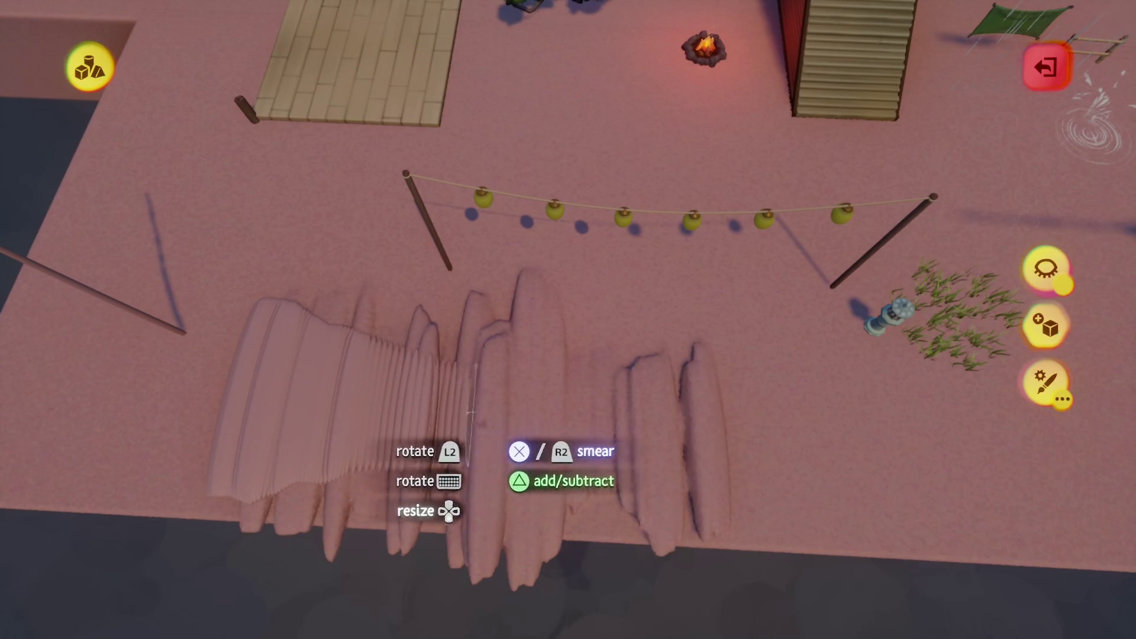
{"action": "key", "text": "ctrl+z"}
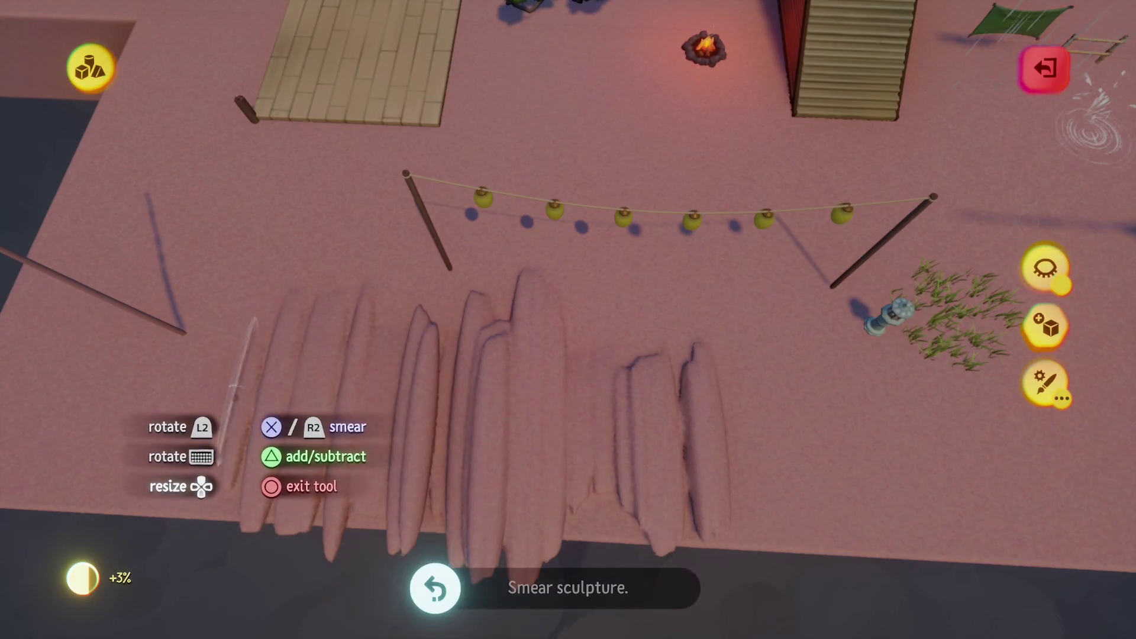
{"action": "left_click_drag", "start_coordinate": [358, 412], "coordinate": [452, 426]}
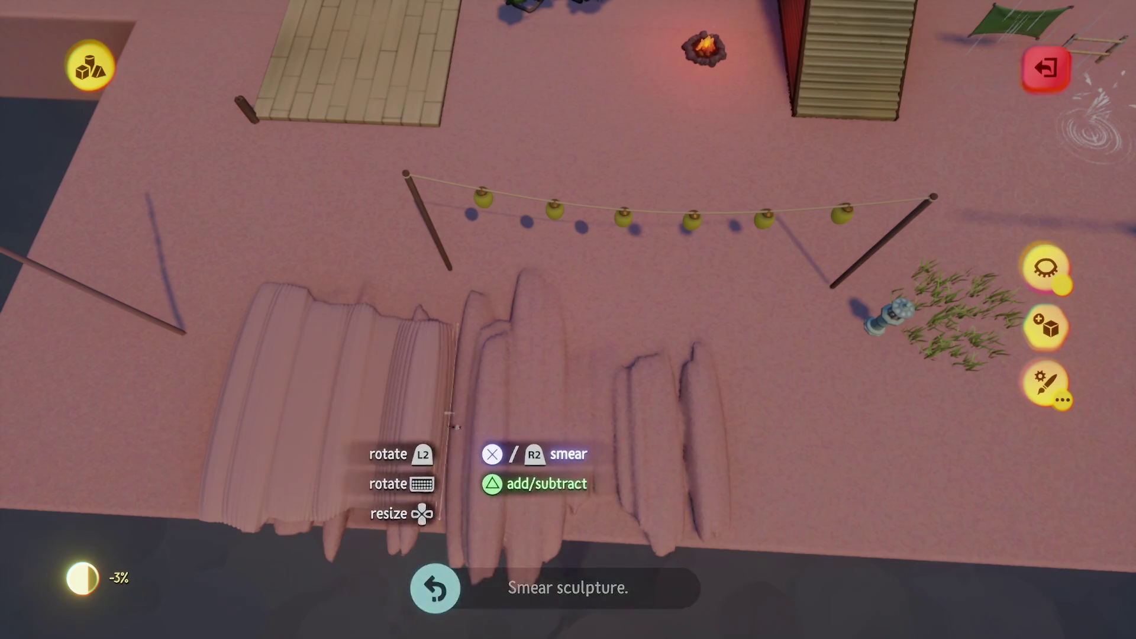
{"action": "left_click_drag", "start_coordinate": [551, 441], "coordinate": [730, 448]}
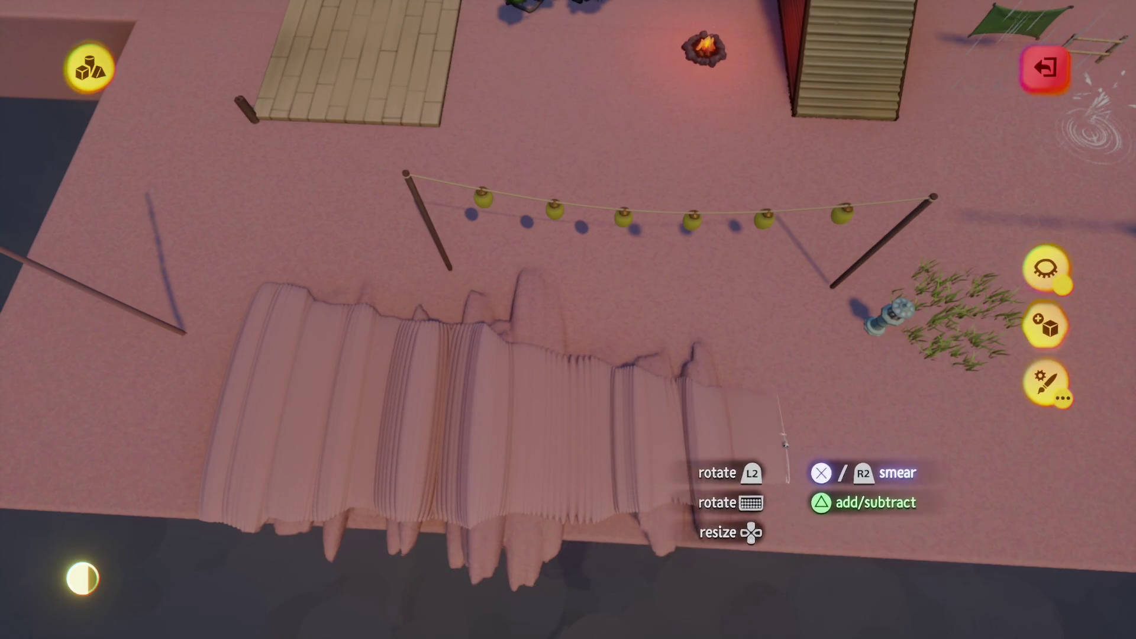
{"action": "key", "text": "ctrl+z"}
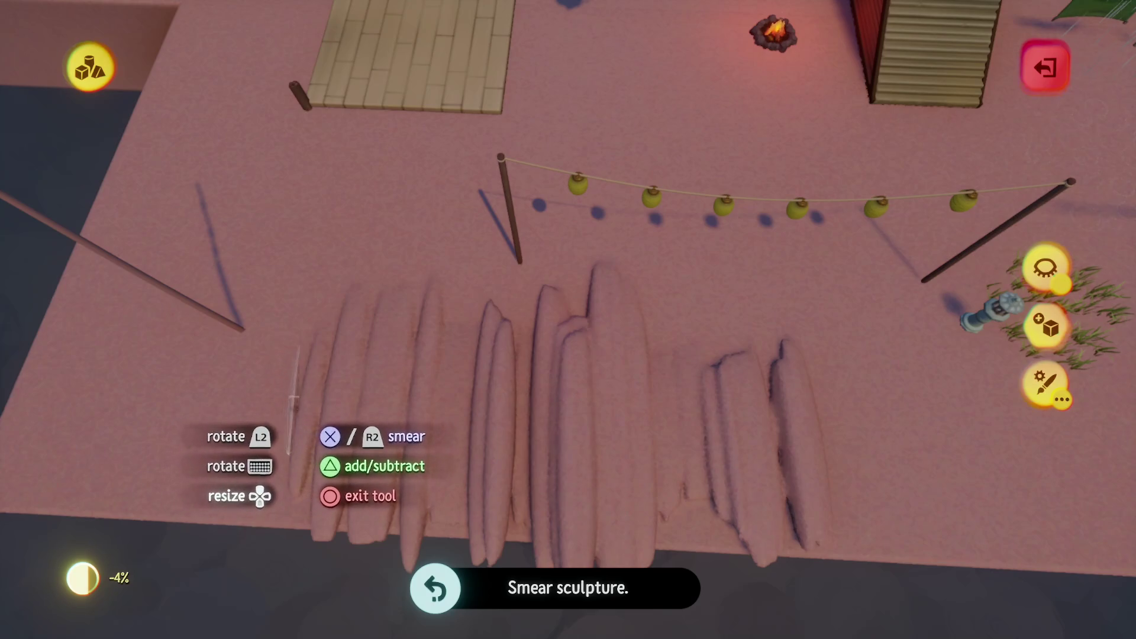
{"action": "left_click_drag", "start_coordinate": [303, 409], "coordinate": [526, 426]}
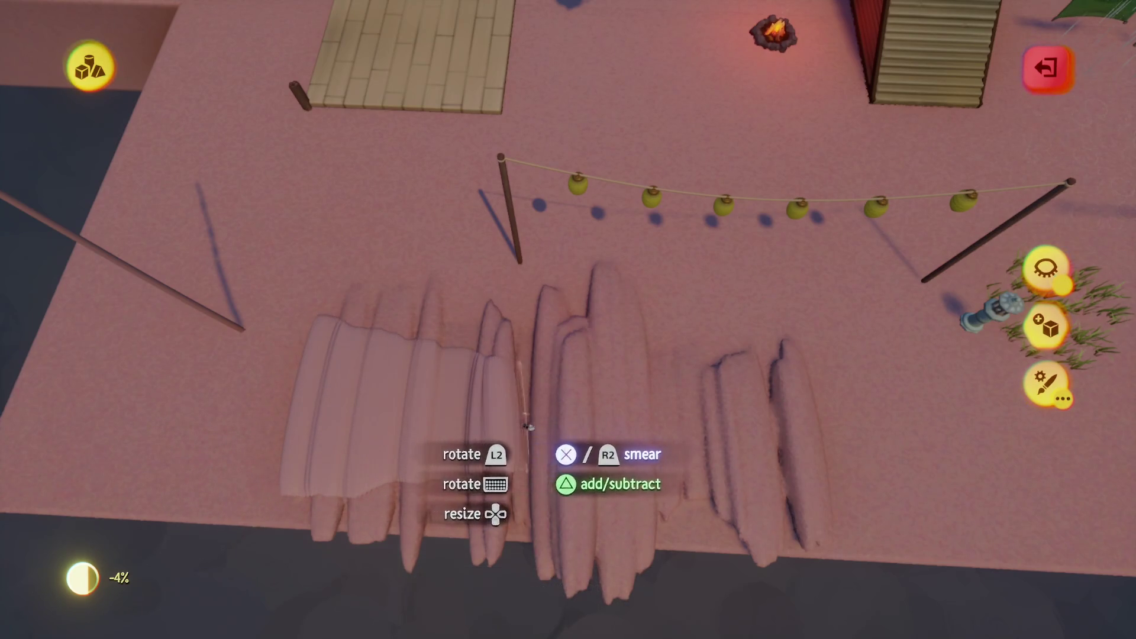
{"action": "mouse_move", "coordinate": [632, 422]}
{"action": "left_mouse_down"}
{"action": "mouse_move", "coordinate": [818, 444]}
{"action": "mouse_move", "coordinate": [764, 460]}
{"action": "mouse_move", "coordinate": [508, 464]}
{"action": "mouse_move", "coordinate": [503, 355]}
{"action": "mouse_move", "coordinate": [435, 334]}
{"action": "mouse_move", "coordinate": [422, 358]}
{"action": "mouse_move", "coordinate": [414, 462]}
{"action": "mouse_move", "coordinate": [435, 474]}
{"action": "mouse_move", "coordinate": [481, 343]}
{"action": "mouse_move", "coordinate": [558, 406]}
{"action": "mouse_move", "coordinate": [608, 158]}
{"action": "mouse_move", "coordinate": [672, 74]}
{"action": "left_mouse_up"}
- Carry the smeared ridge next to the pole and turn on Surface Snap
{"action": "key", "text": "Tab"}
{"action": "left_click", "coordinate": [672, 74]}
{"action": "key", "text": "Tab"}
{"action": "mouse_move", "coordinate": [514, 337]}
{"action": "left_mouse_down"}
{"action": "mouse_move", "coordinate": [487, 406]}
{"action": "mouse_move", "coordinate": [494, 417]}
{"action": "mouse_move", "coordinate": [482, 325]}
{"action": "mouse_move", "coordinate": [553, 426]}
{"action": "mouse_move", "coordinate": [512, 379]}
{"action": "mouse_move", "coordinate": [539, 362]}
{"action": "mouse_move", "coordinate": [507, 274]}
{"action": "mouse_move", "coordinate": [518, 372]}
{"action": "mouse_move", "coordinate": [573, 284]}
{"action": "mouse_move", "coordinate": [584, 294]}
{"action": "left_mouse_up"}
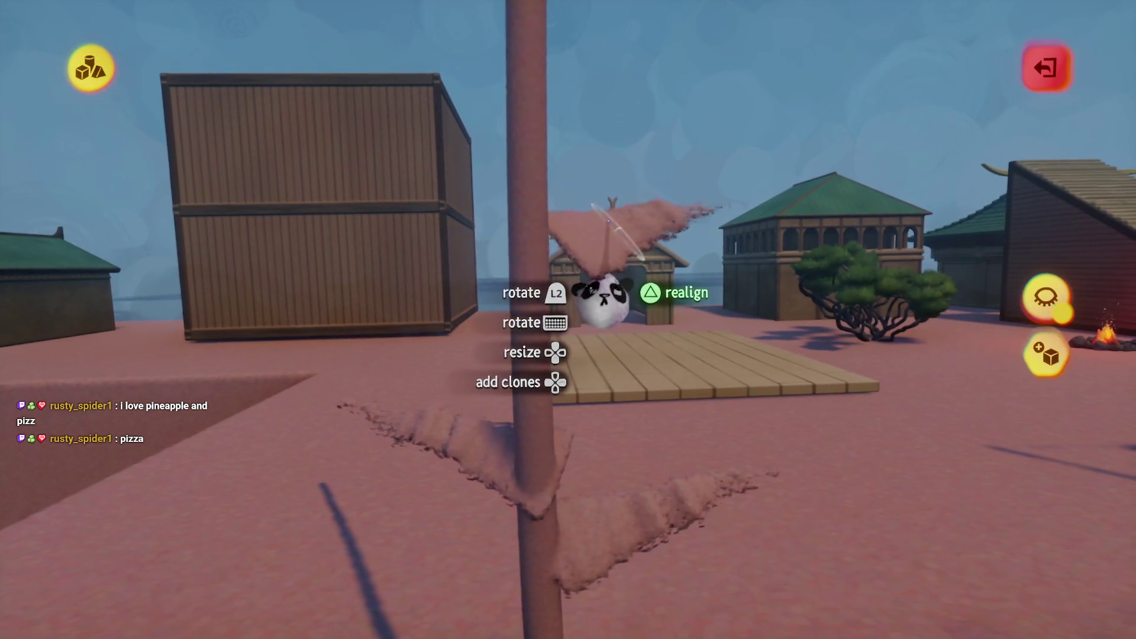
{"action": "left_click_drag", "start_coordinate": [591, 200], "coordinate": [586, 213]}
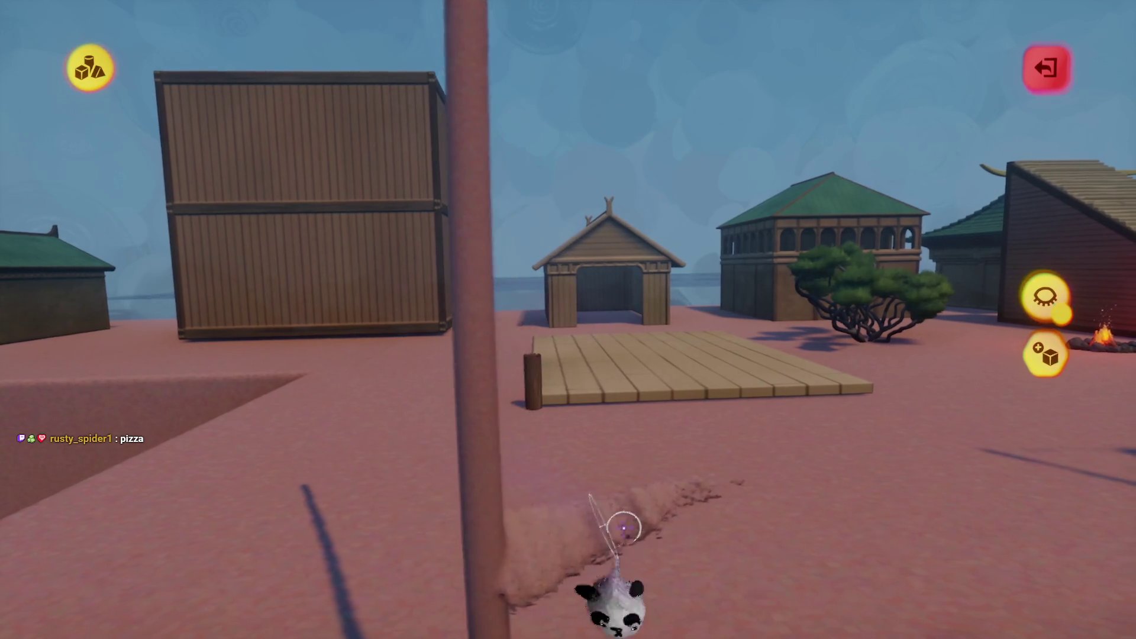
{"action": "key", "text": "s"}
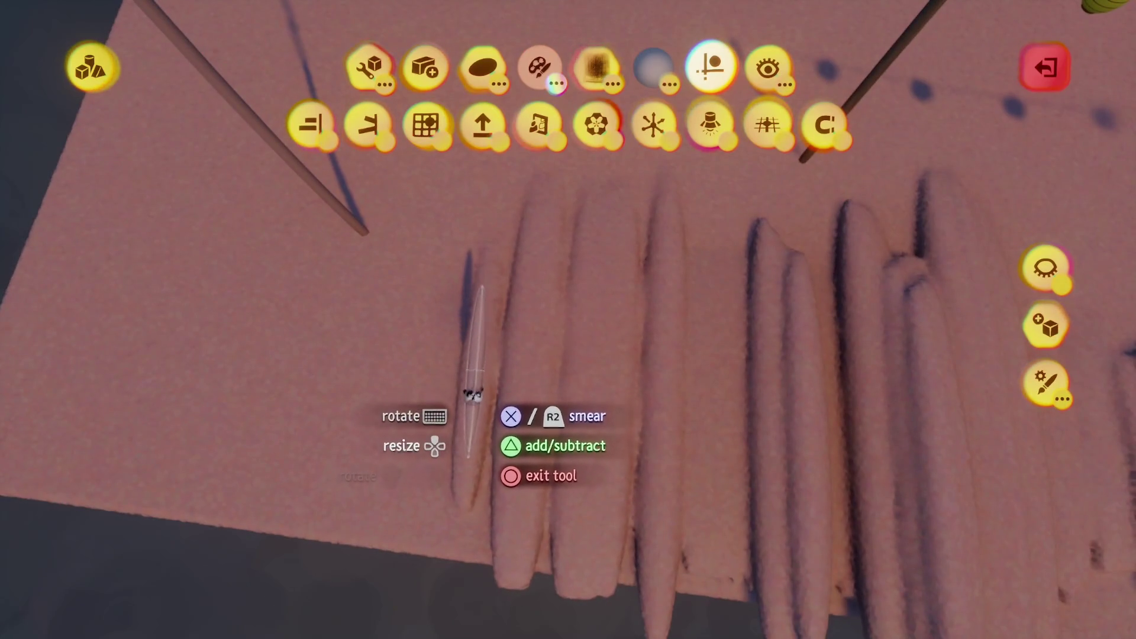
{"action": "left_click", "coordinate": [311, 125]}
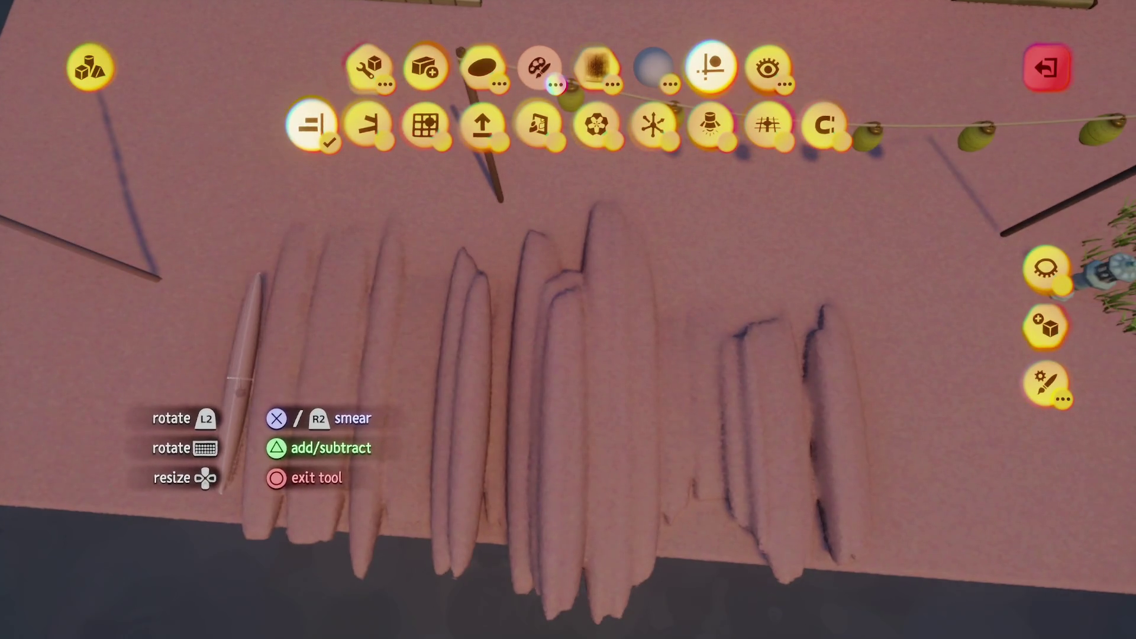
- Shape the sculpt into a broad flap, shrink it to about 28%, and lift it to roof height
{"action": "mouse_move", "coordinate": [218, 379]}
{"action": "left_mouse_down"}
{"action": "mouse_move", "coordinate": [316, 382]}
{"action": "mouse_move", "coordinate": [393, 406]}
{"action": "mouse_move", "coordinate": [700, 419]}
{"action": "mouse_move", "coordinate": [867, 441]}
{"action": "mouse_move", "coordinate": [578, 452]}
{"action": "left_mouse_up"}
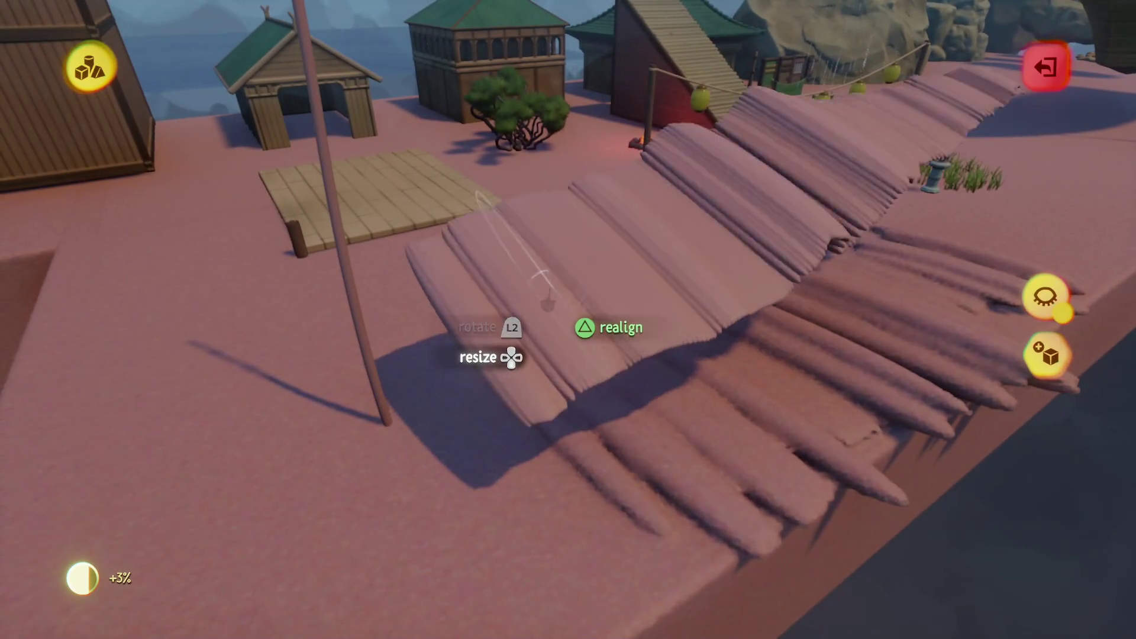
{"action": "mouse_move", "coordinate": [547, 303]}
{"action": "left_mouse_down"}
{"action": "mouse_move", "coordinate": [546, 318]}
{"action": "mouse_move", "coordinate": [453, 324]}
{"action": "mouse_move", "coordinate": [461, 308]}
{"action": "mouse_move", "coordinate": [477, 331]}
{"action": "mouse_move", "coordinate": [509, 337]}
{"action": "mouse_move", "coordinate": [492, 348]}
{"action": "mouse_move", "coordinate": [609, 414]}
{"action": "mouse_move", "coordinate": [393, 284]}
{"action": "left_mouse_up"}
{"action": "scroll", "coordinate": [462, 307], "scroll_direction": "down", "scroll_amount": 3}
{"action": "mouse_move", "coordinate": [408, 209]}
{"action": "left_mouse_down"}
{"action": "mouse_move", "coordinate": [527, 363]}
{"action": "mouse_move", "coordinate": [553, 338]}
{"action": "mouse_move", "coordinate": [509, 302]}
{"action": "left_mouse_up"}
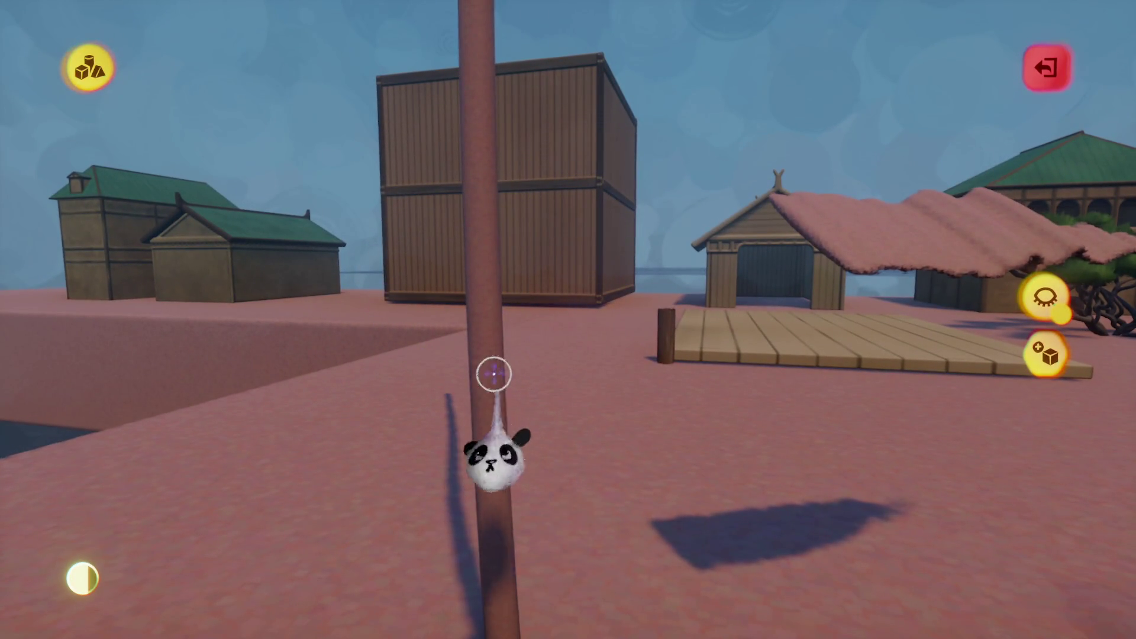
- Lay a curved smear stroke along the pole, raise its middle point, and stamp it in place
{"action": "left_click_drag", "start_coordinate": [485, 346], "coordinate": [528, 330]}
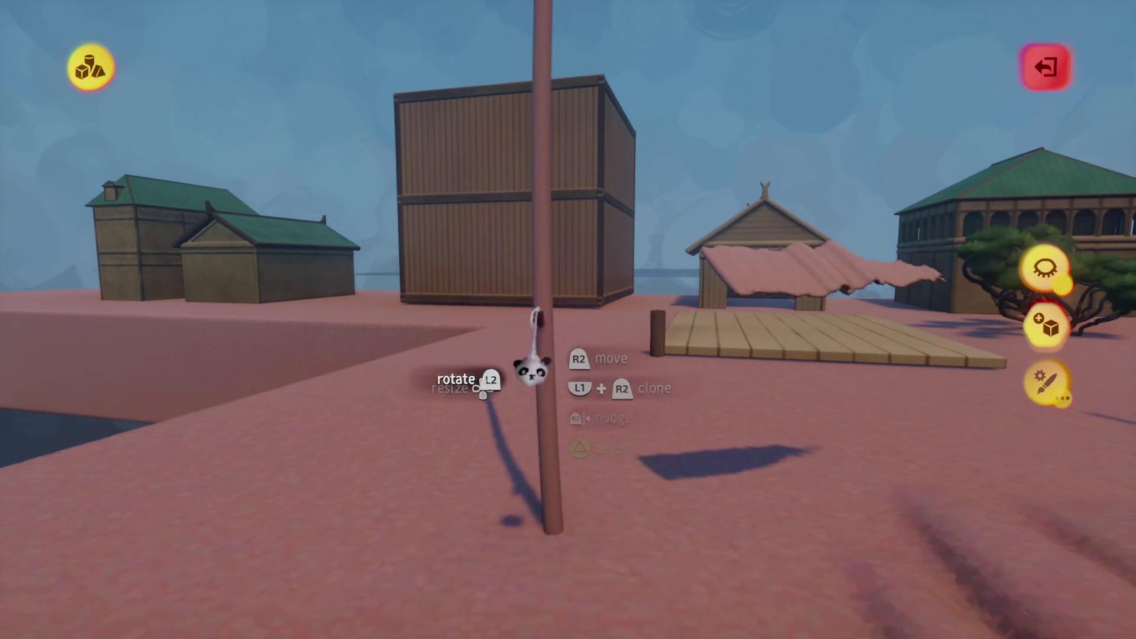
{"action": "key", "text": "s"}
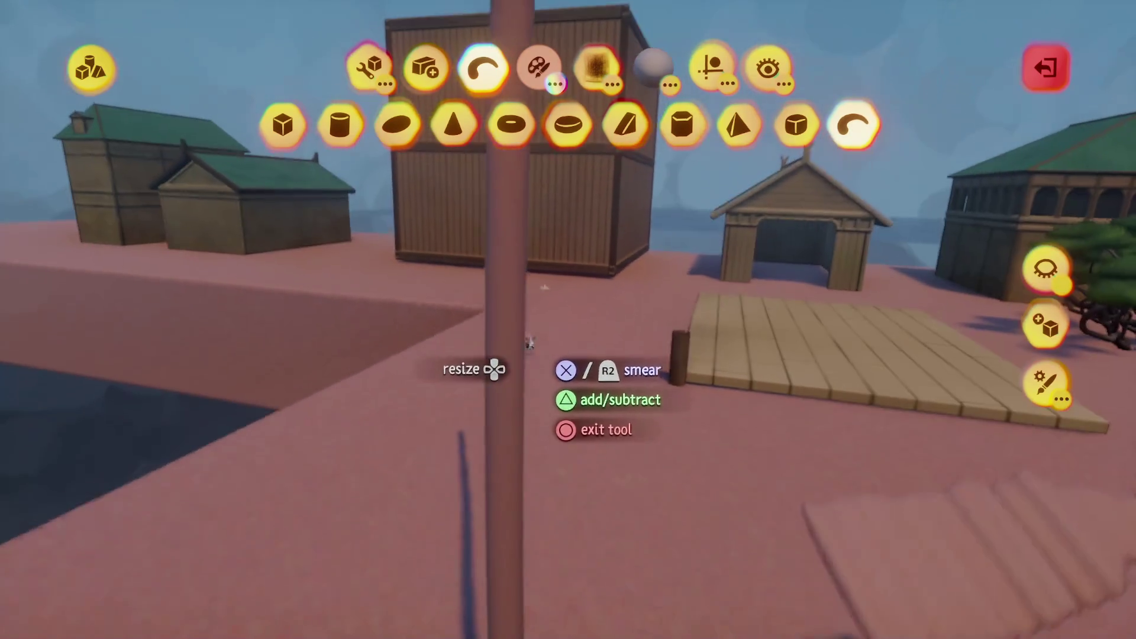
{"action": "left_click", "coordinate": [713, 67]}
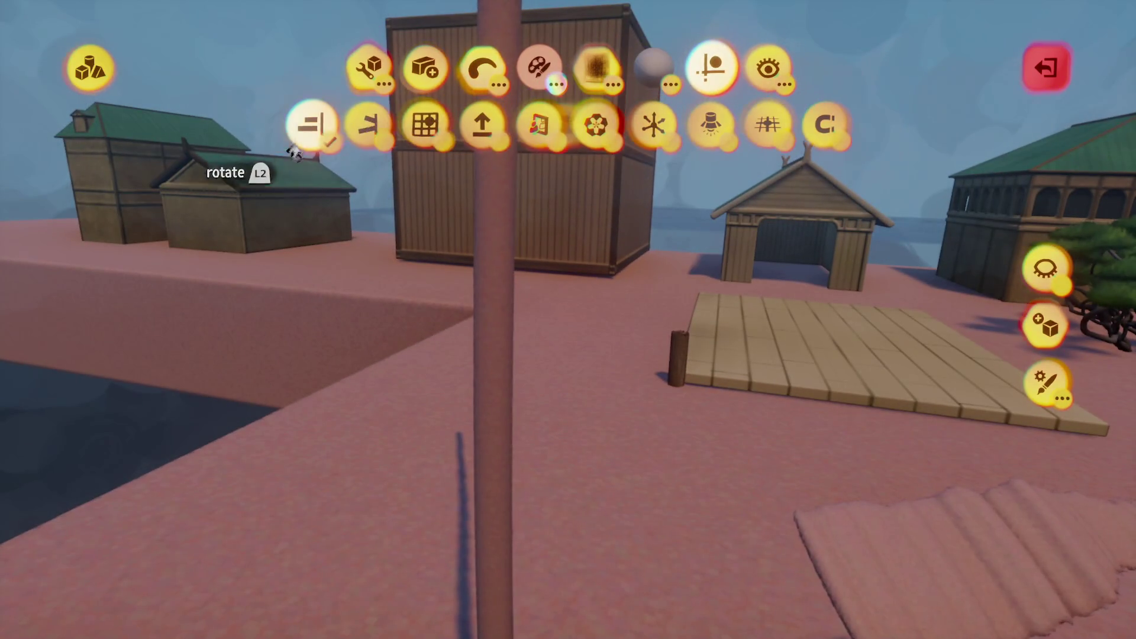
{"action": "mouse_move", "coordinate": [507, 457]}
{"action": "left_mouse_down"}
{"action": "mouse_move", "coordinate": [500, 464]}
{"action": "mouse_move", "coordinate": [495, 431]}
{"action": "mouse_move", "coordinate": [488, 491]}
{"action": "mouse_move", "coordinate": [545, 330]}
{"action": "mouse_move", "coordinate": [571, 317]}
{"action": "mouse_move", "coordinate": [553, 382]}
{"action": "left_mouse_up"}
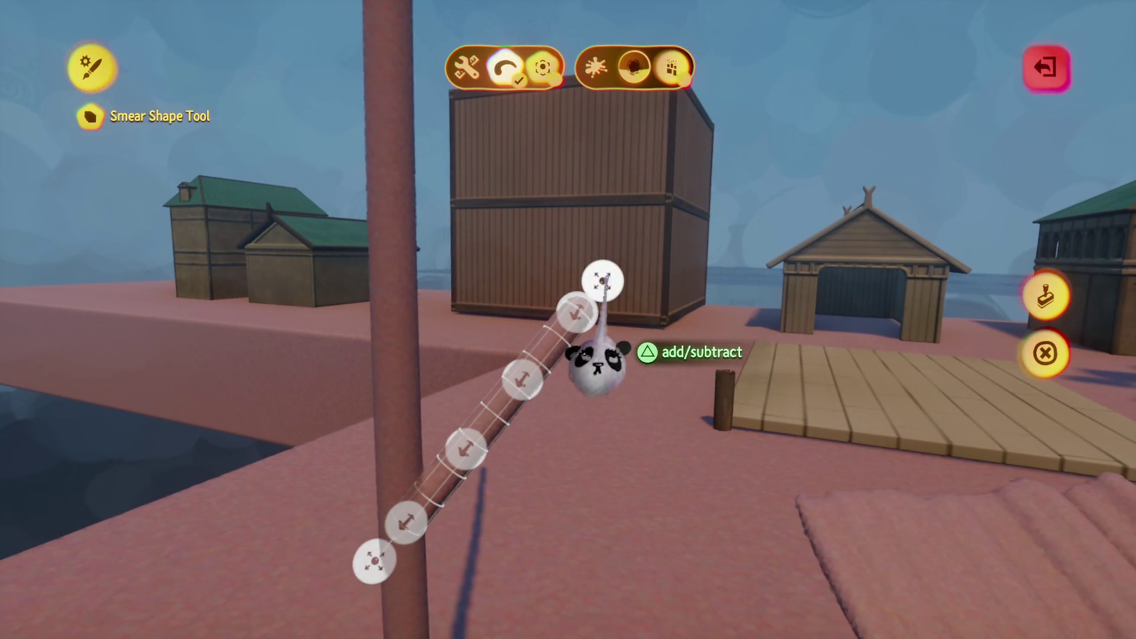
{"action": "left_click_drag", "start_coordinate": [458, 539], "coordinate": [502, 483]}
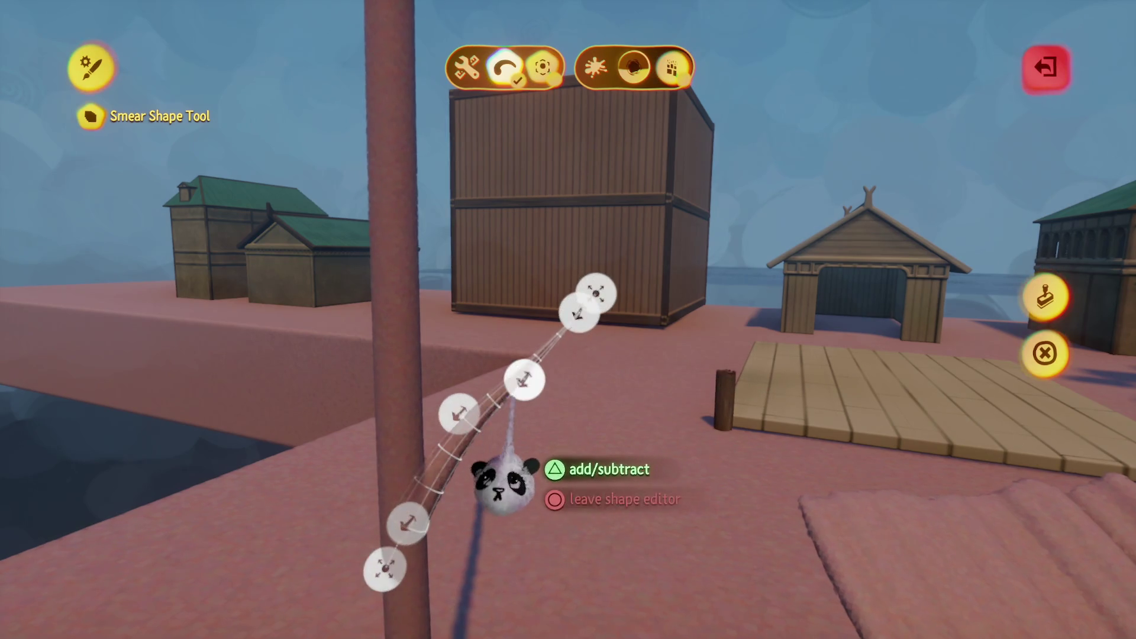
{"action": "left_click", "coordinate": [1045, 296]}
- Grab the stalk and reposition it on the platform toward the cliff edge
{"action": "left_click_drag", "start_coordinate": [456, 381], "coordinate": [444, 329]}
{"action": "mouse_move", "coordinate": [452, 262]}
{"action": "left_mouse_down"}
{"action": "mouse_move", "coordinate": [485, 222]}
{"action": "mouse_move", "coordinate": [466, 228]}
{"action": "mouse_move", "coordinate": [535, 236]}
{"action": "left_mouse_up"}
{"action": "mouse_move", "coordinate": [518, 302]}
{"action": "left_mouse_down"}
{"action": "mouse_move", "coordinate": [487, 299]}
{"action": "mouse_move", "coordinate": [497, 309]}
{"action": "mouse_move", "coordinate": [479, 290]}
{"action": "mouse_move", "coordinate": [506, 299]}
{"action": "mouse_move", "coordinate": [494, 278]}
{"action": "mouse_move", "coordinate": [524, 309]}
{"action": "mouse_move", "coordinate": [525, 375]}
{"action": "mouse_move", "coordinate": [515, 361]}
{"action": "left_mouse_up"}
{"action": "mouse_move", "coordinate": [569, 357]}
{"action": "left_mouse_down"}
{"action": "mouse_move", "coordinate": [530, 292]}
{"action": "mouse_move", "coordinate": [520, 254]}
{"action": "mouse_move", "coordinate": [534, 261]}
{"action": "mouse_move", "coordinate": [534, 245]}
{"action": "mouse_move", "coordinate": [521, 214]}
{"action": "mouse_move", "coordinate": [493, 193]}
{"action": "mouse_move", "coordinate": [459, 232]}
{"action": "mouse_move", "coordinate": [460, 187]}
{"action": "mouse_move", "coordinate": [484, 242]}
{"action": "mouse_move", "coordinate": [449, 190]}
{"action": "mouse_move", "coordinate": [438, 213]}
{"action": "mouse_move", "coordinate": [411, 224]}
{"action": "mouse_move", "coordinate": [440, 122]}
{"action": "mouse_move", "coordinate": [445, 165]}
{"action": "left_mouse_up"}
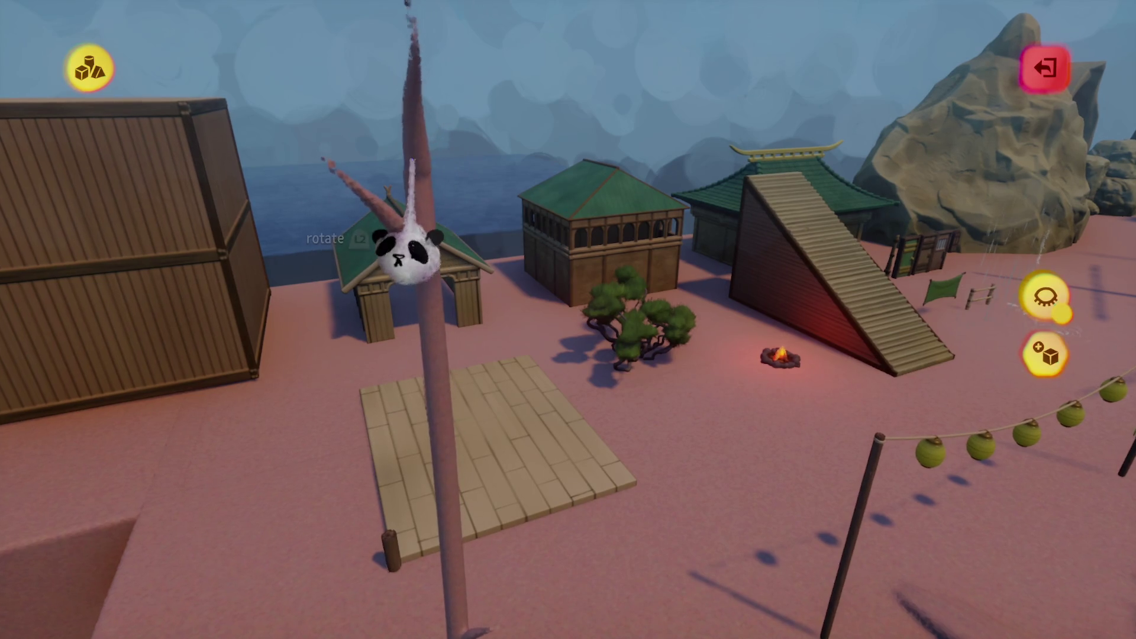
{"action": "left_click_drag", "start_coordinate": [408, 251], "coordinate": [391, 328]}
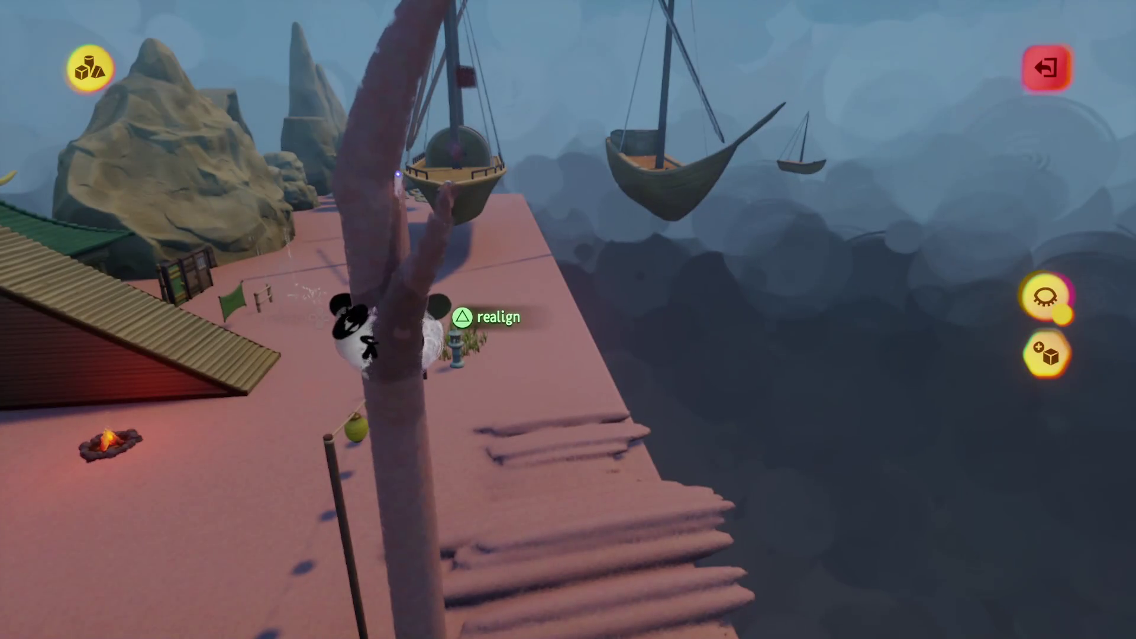
- Grab the stalk and frond pieces, place them as branches along the pink pole, then exit sculpt mode
{"action": "mouse_move", "coordinate": [404, 179]}
{"action": "left_mouse_down"}
{"action": "mouse_move", "coordinate": [498, 373]}
{"action": "mouse_move", "coordinate": [517, 469]}
{"action": "mouse_move", "coordinate": [484, 288]}
{"action": "mouse_move", "coordinate": [401, 418]}
{"action": "mouse_move", "coordinate": [406, 436]}
{"action": "mouse_move", "coordinate": [394, 435]}
{"action": "mouse_move", "coordinate": [507, 401]}
{"action": "mouse_move", "coordinate": [633, 385]}
{"action": "mouse_move", "coordinate": [509, 360]}
{"action": "mouse_move", "coordinate": [487, 299]}
{"action": "mouse_move", "coordinate": [446, 431]}
{"action": "mouse_move", "coordinate": [445, 387]}
{"action": "mouse_move", "coordinate": [456, 381]}
{"action": "mouse_move", "coordinate": [444, 355]}
{"action": "mouse_move", "coordinate": [474, 360]}
{"action": "mouse_move", "coordinate": [482, 350]}
{"action": "mouse_move", "coordinate": [482, 362]}
{"action": "mouse_move", "coordinate": [459, 347]}
{"action": "mouse_move", "coordinate": [436, 363]}
{"action": "mouse_move", "coordinate": [445, 347]}
{"action": "mouse_move", "coordinate": [418, 414]}
{"action": "mouse_move", "coordinate": [395, 392]}
{"action": "left_mouse_up"}
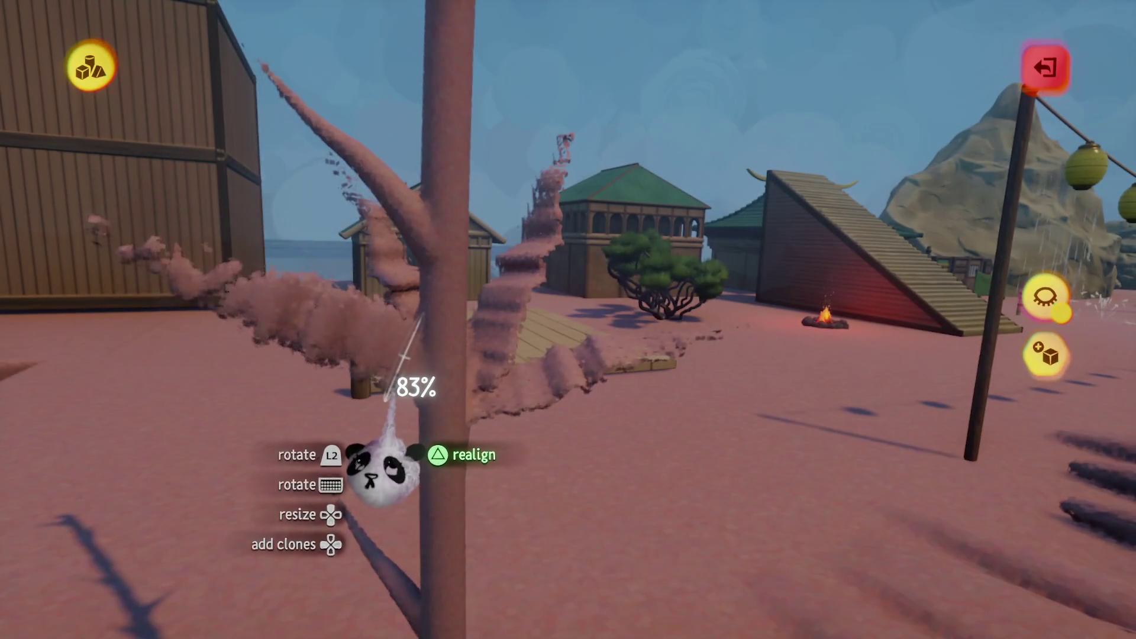
{"action": "mouse_move", "coordinate": [379, 450]}
{"action": "left_mouse_down"}
{"action": "mouse_move", "coordinate": [376, 479]}
{"action": "mouse_move", "coordinate": [406, 415]}
{"action": "mouse_move", "coordinate": [392, 380]}
{"action": "mouse_move", "coordinate": [406, 381]}
{"action": "mouse_move", "coordinate": [331, 248]}
{"action": "left_mouse_up"}
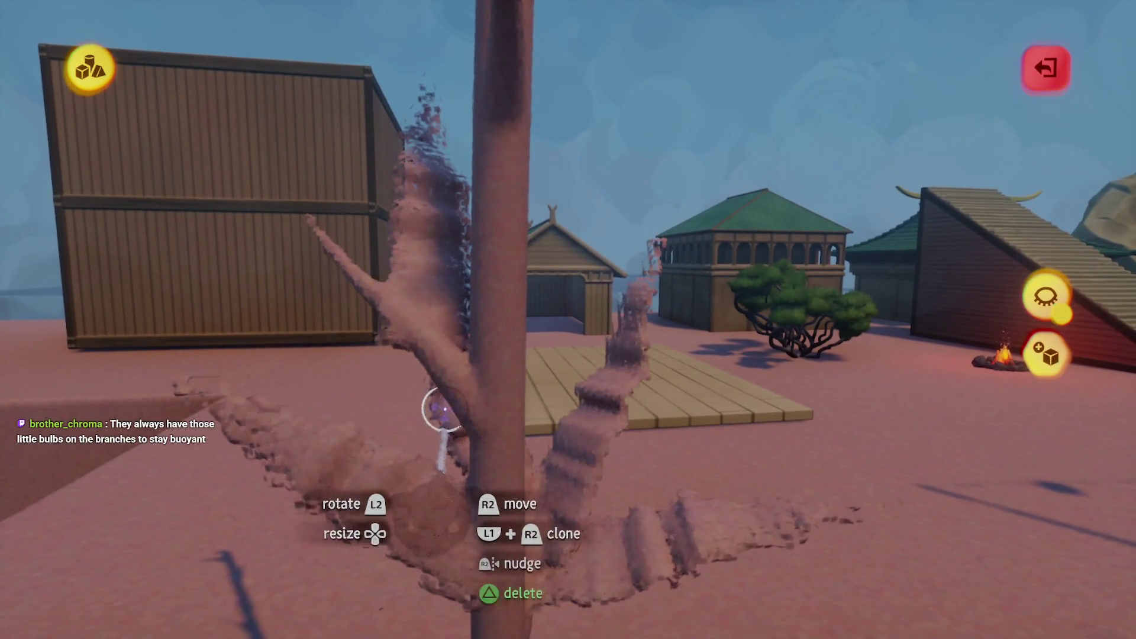
{"action": "left_click_drag", "start_coordinate": [394, 417], "coordinate": [441, 444]}
{"action": "mouse_move", "coordinate": [451, 278]}
{"action": "left_mouse_down"}
{"action": "mouse_move", "coordinate": [409, 355]}
{"action": "mouse_move", "coordinate": [432, 328]}
{"action": "mouse_move", "coordinate": [426, 292]}
{"action": "mouse_move", "coordinate": [438, 355]}
{"action": "left_mouse_up"}
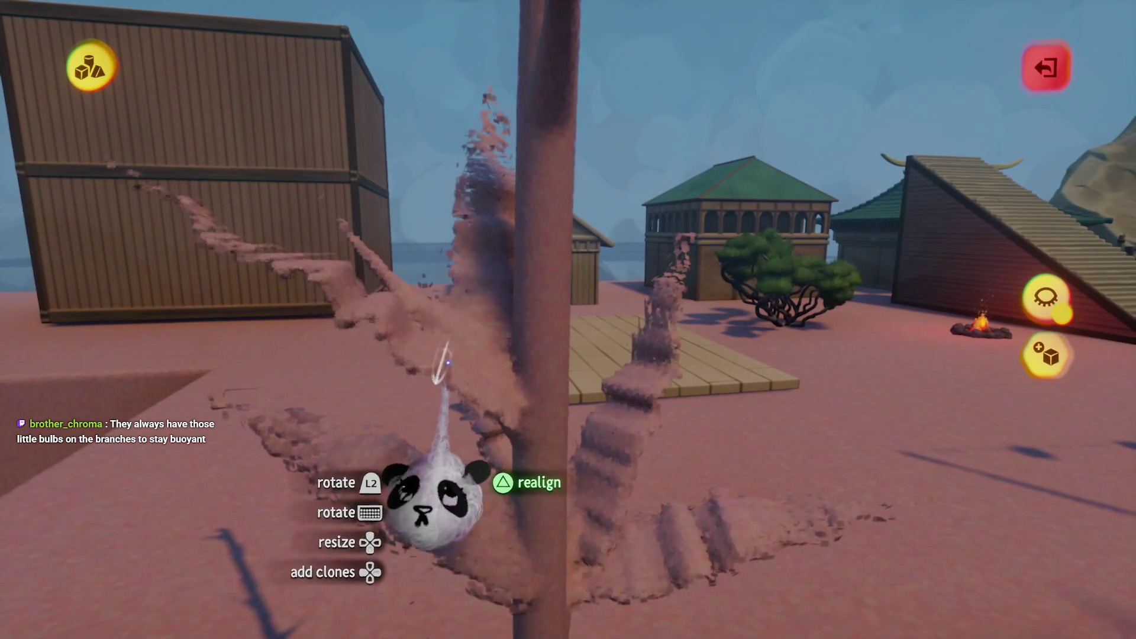
{"action": "mouse_move", "coordinate": [453, 520]}
{"action": "left_mouse_down"}
{"action": "mouse_move", "coordinate": [444, 469]}
{"action": "mouse_move", "coordinate": [482, 436]}
{"action": "mouse_move", "coordinate": [499, 399]}
{"action": "mouse_move", "coordinate": [459, 393]}
{"action": "mouse_move", "coordinate": [456, 406]}
{"action": "mouse_move", "coordinate": [464, 360]}
{"action": "mouse_move", "coordinate": [470, 376]}
{"action": "mouse_move", "coordinate": [426, 360]}
{"action": "mouse_move", "coordinate": [432, 456]}
{"action": "mouse_move", "coordinate": [458, 408]}
{"action": "mouse_move", "coordinate": [543, 414]}
{"action": "left_mouse_up"}
{"action": "mouse_move", "coordinate": [464, 292]}
{"action": "left_mouse_down"}
{"action": "mouse_move", "coordinate": [462, 331]}
{"action": "mouse_move", "coordinate": [444, 349]}
{"action": "mouse_move", "coordinate": [527, 330]}
{"action": "mouse_move", "coordinate": [508, 301]}
{"action": "mouse_move", "coordinate": [515, 332]}
{"action": "mouse_move", "coordinate": [521, 278]}
{"action": "mouse_move", "coordinate": [507, 304]}
{"action": "mouse_move", "coordinate": [482, 283]}
{"action": "mouse_move", "coordinate": [443, 284]}
{"action": "mouse_move", "coordinate": [476, 263]}
{"action": "left_mouse_up"}
{"action": "mouse_move", "coordinate": [486, 334]}
{"action": "left_mouse_down"}
{"action": "mouse_move", "coordinate": [485, 319]}
{"action": "mouse_move", "coordinate": [456, 330]}
{"action": "mouse_move", "coordinate": [459, 317]}
{"action": "mouse_move", "coordinate": [437, 356]}
{"action": "mouse_move", "coordinate": [473, 379]}
{"action": "mouse_move", "coordinate": [467, 417]}
{"action": "mouse_move", "coordinate": [464, 385]}
{"action": "mouse_move", "coordinate": [435, 378]}
{"action": "left_mouse_up"}
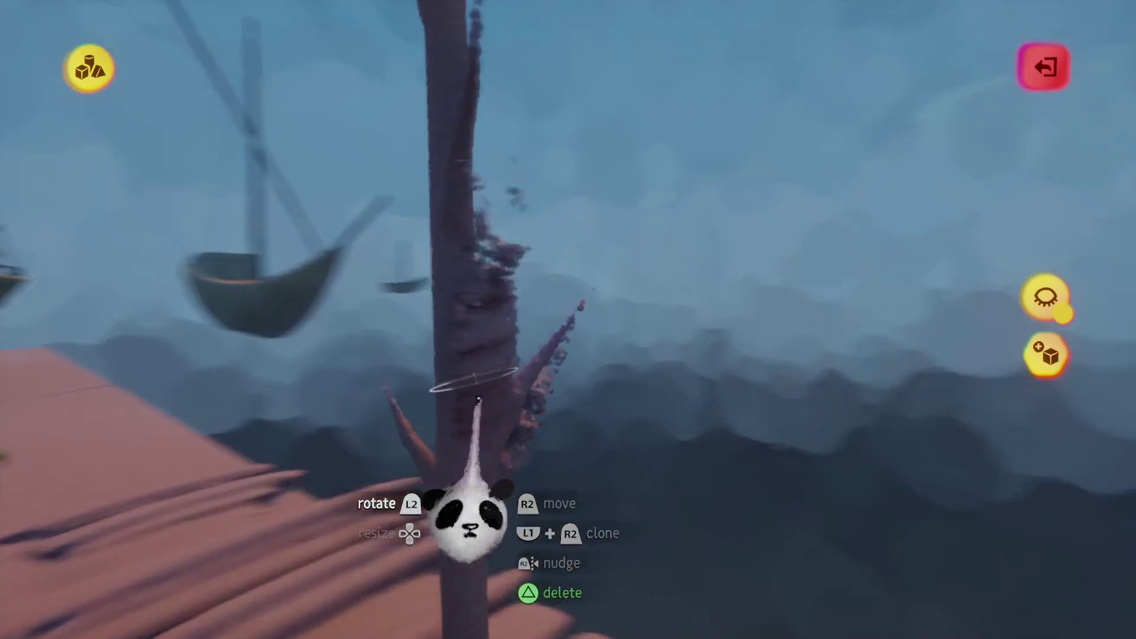
{"action": "mouse_move", "coordinate": [464, 406]}
{"action": "left_mouse_down"}
{"action": "mouse_move", "coordinate": [510, 337]}
{"action": "mouse_move", "coordinate": [509, 387]}
{"action": "mouse_move", "coordinate": [457, 520]}
{"action": "mouse_move", "coordinate": [482, 431]}
{"action": "mouse_move", "coordinate": [431, 499]}
{"action": "mouse_move", "coordinate": [481, 424]}
{"action": "mouse_move", "coordinate": [510, 419]}
{"action": "mouse_move", "coordinate": [506, 474]}
{"action": "mouse_move", "coordinate": [520, 398]}
{"action": "mouse_move", "coordinate": [515, 432]}
{"action": "mouse_move", "coordinate": [494, 432]}
{"action": "mouse_move", "coordinate": [497, 373]}
{"action": "mouse_move", "coordinate": [525, 342]}
{"action": "mouse_move", "coordinate": [510, 302]}
{"action": "mouse_move", "coordinate": [528, 309]}
{"action": "mouse_move", "coordinate": [502, 330]}
{"action": "mouse_move", "coordinate": [487, 538]}
{"action": "mouse_move", "coordinate": [520, 381]}
{"action": "mouse_move", "coordinate": [459, 461]}
{"action": "mouse_move", "coordinate": [477, 431]}
{"action": "mouse_move", "coordinate": [436, 393]}
{"action": "mouse_move", "coordinate": [438, 553]}
{"action": "mouse_move", "coordinate": [449, 438]}
{"action": "mouse_move", "coordinate": [459, 444]}
{"action": "mouse_move", "coordinate": [461, 425]}
{"action": "mouse_move", "coordinate": [444, 438]}
{"action": "mouse_move", "coordinate": [418, 533]}
{"action": "mouse_move", "coordinate": [444, 495]}
{"action": "mouse_move", "coordinate": [444, 432]}
{"action": "mouse_move", "coordinate": [453, 468]}
{"action": "mouse_move", "coordinate": [441, 457]}
{"action": "left_mouse_up"}
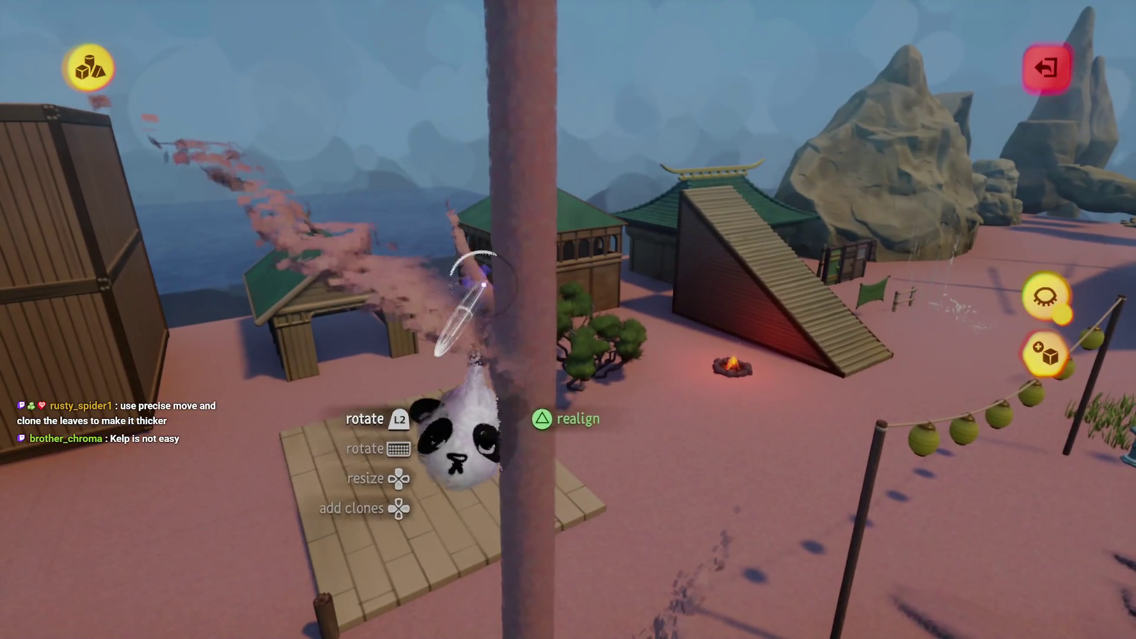
{"action": "key", "text": "Escape"}
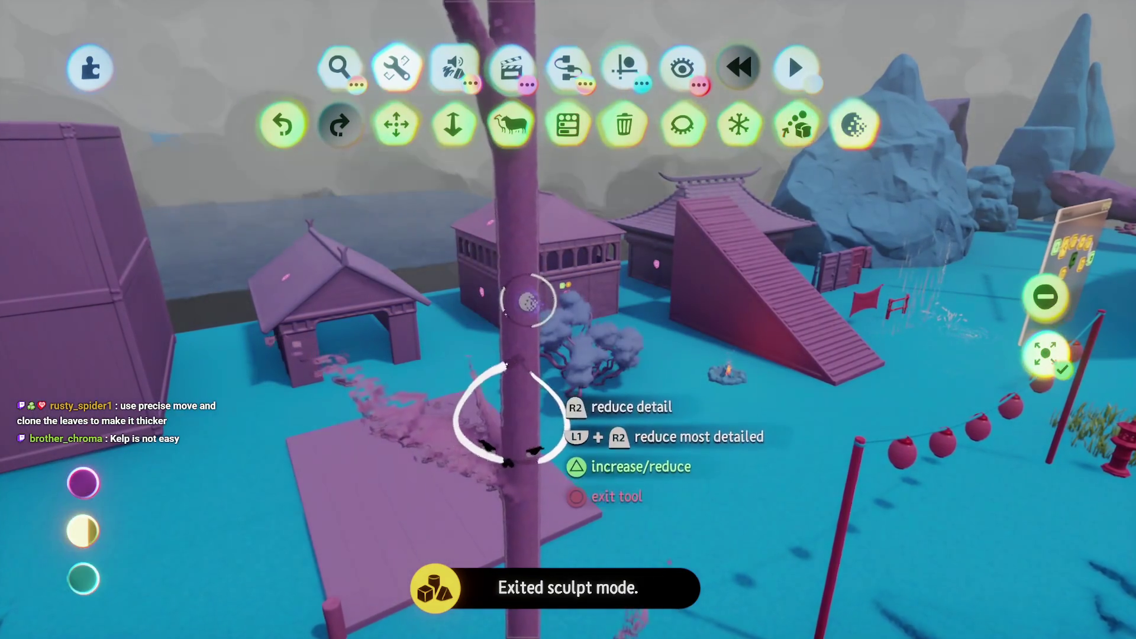
- Switch the Detail tool to increase, exit it, and pick up the kelp leaf cluster
{"action": "key", "text": "t"}
{"action": "key", "text": "Escape"}
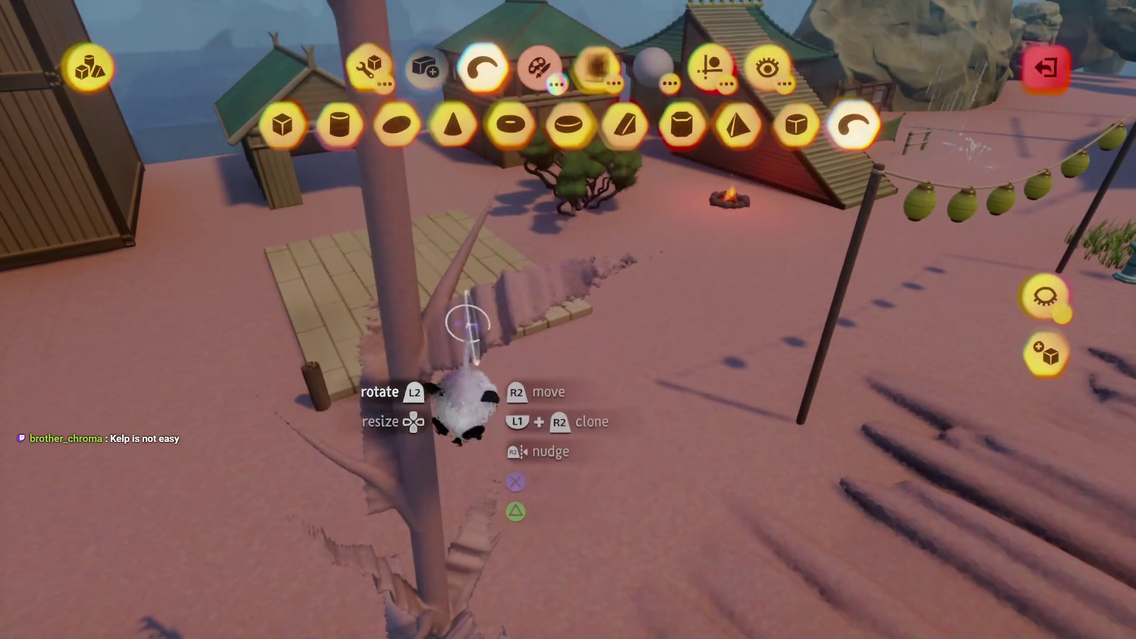
{"action": "mouse_move", "coordinate": [464, 317]}
{"action": "left_mouse_down"}
{"action": "mouse_move", "coordinate": [533, 408]}
{"action": "mouse_move", "coordinate": [583, 397]}
{"action": "left_mouse_up"}
{"action": "mouse_move", "coordinate": [554, 490]}
{"action": "left_mouse_down"}
{"action": "mouse_move", "coordinate": [456, 507]}
{"action": "mouse_move", "coordinate": [464, 480]}
{"action": "mouse_move", "coordinate": [474, 497]}
{"action": "mouse_move", "coordinate": [482, 432]}
{"action": "mouse_move", "coordinate": [563, 371]}
{"action": "mouse_move", "coordinate": [493, 396]}
{"action": "mouse_move", "coordinate": [460, 484]}
{"action": "left_mouse_up"}
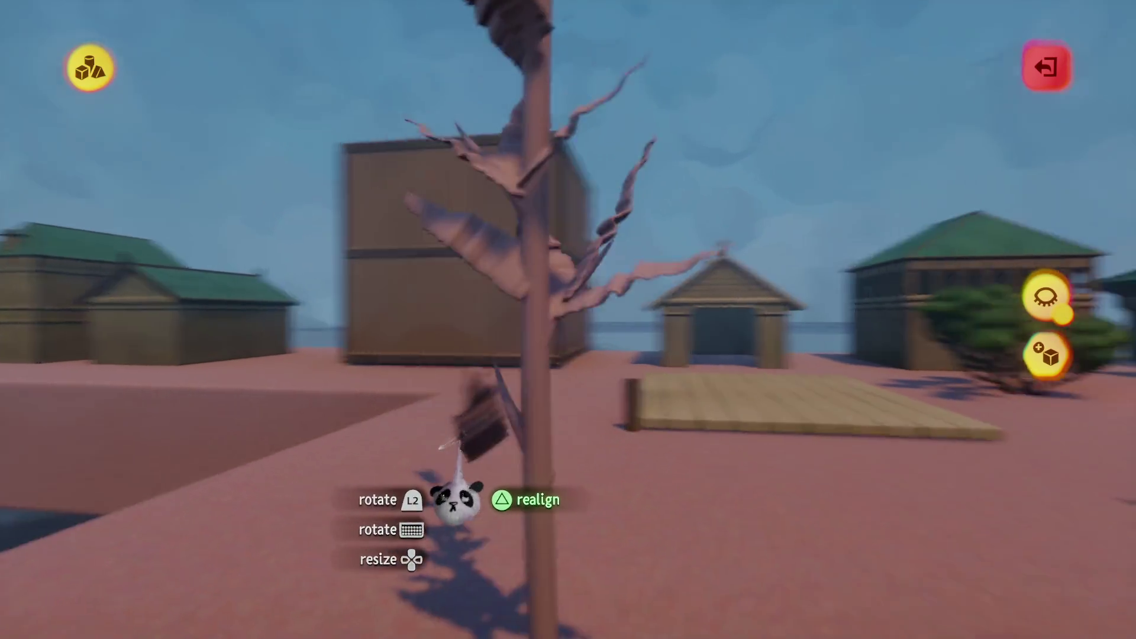
- Shrink the held leaves to 87% and add rotated leaf clones around the stalk
{"action": "left_click_drag", "start_coordinate": [456, 500], "coordinate": [468, 494]}
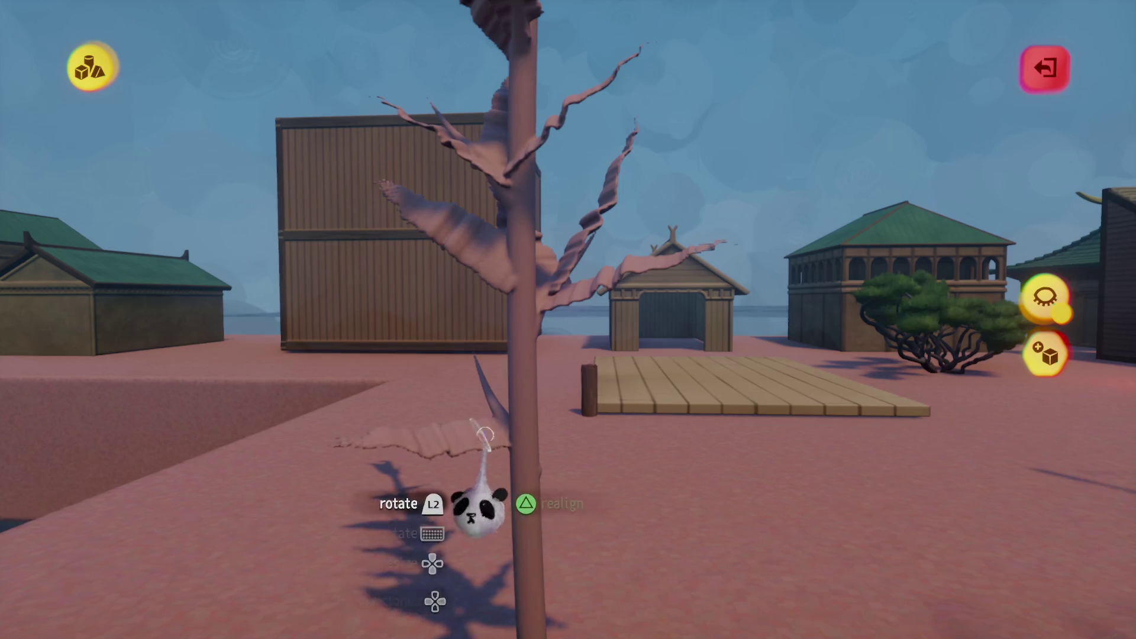
{"action": "mouse_move", "coordinate": [485, 485]}
{"action": "left_mouse_down"}
{"action": "mouse_move", "coordinate": [487, 495]}
{"action": "mouse_move", "coordinate": [472, 484]}
{"action": "left_mouse_up"}
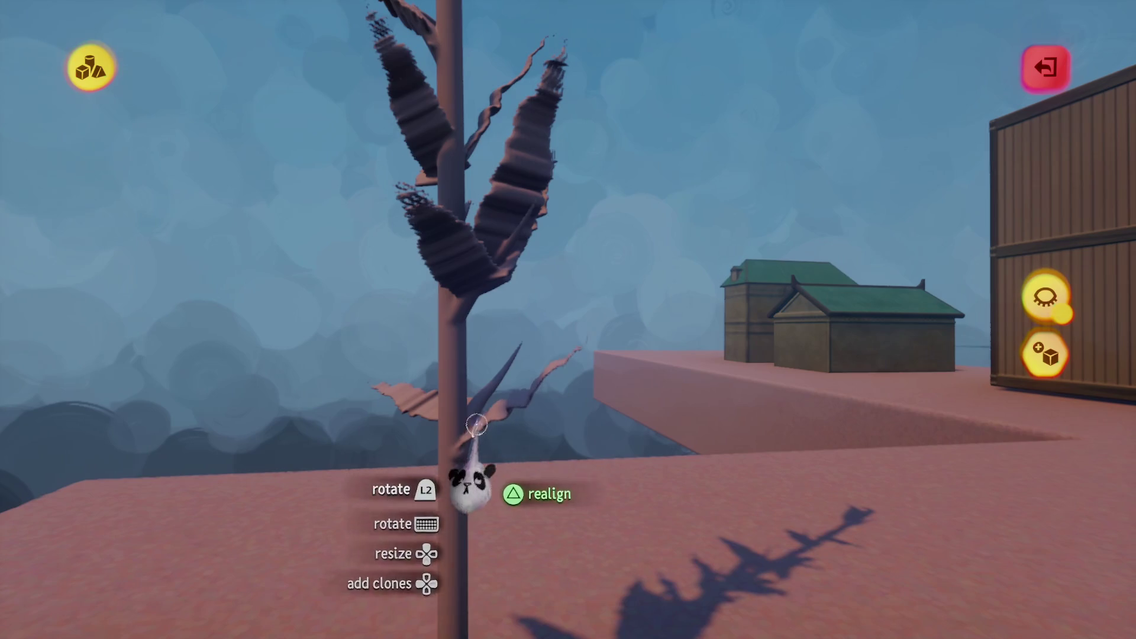
{"action": "left_click_drag", "start_coordinate": [449, 439], "coordinate": [462, 441]}
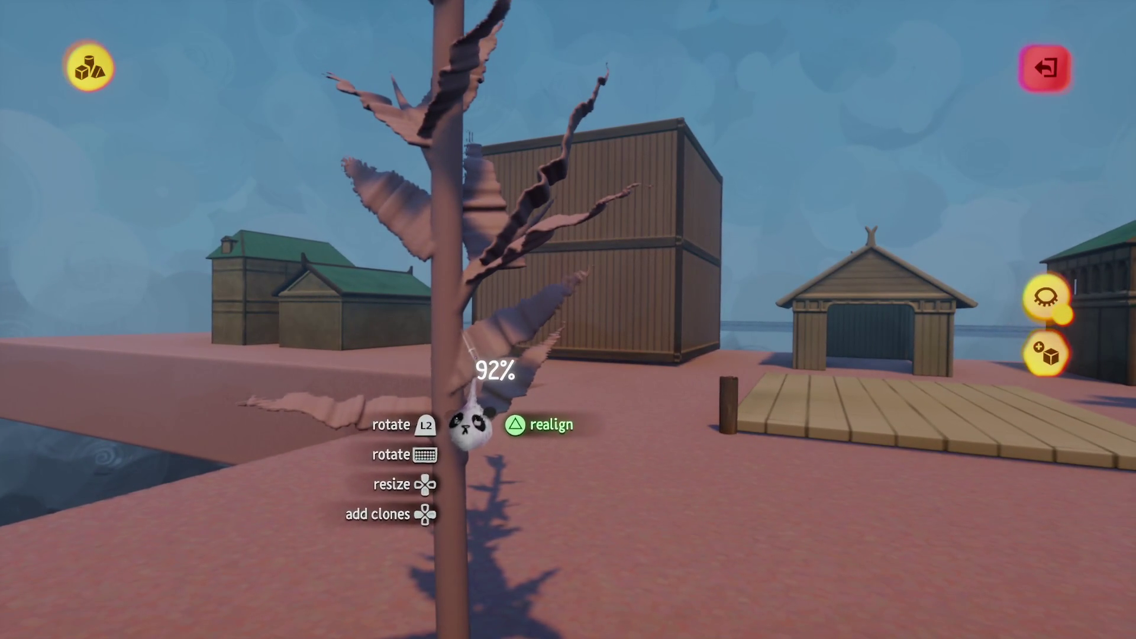
{"action": "mouse_move", "coordinate": [453, 308]}
{"action": "left_mouse_down"}
{"action": "mouse_move", "coordinate": [437, 330]}
{"action": "mouse_move", "coordinate": [457, 314]}
{"action": "mouse_move", "coordinate": [450, 432]}
{"action": "mouse_move", "coordinate": [439, 386]}
{"action": "mouse_move", "coordinate": [435, 402]}
{"action": "mouse_move", "coordinate": [444, 381]}
{"action": "mouse_move", "coordinate": [426, 375]}
{"action": "mouse_move", "coordinate": [426, 447]}
{"action": "mouse_move", "coordinate": [444, 394]}
{"action": "left_mouse_up"}
{"action": "mouse_move", "coordinate": [467, 346]}
{"action": "left_mouse_down"}
{"action": "mouse_move", "coordinate": [482, 325]}
{"action": "mouse_move", "coordinate": [468, 304]}
{"action": "left_mouse_up"}
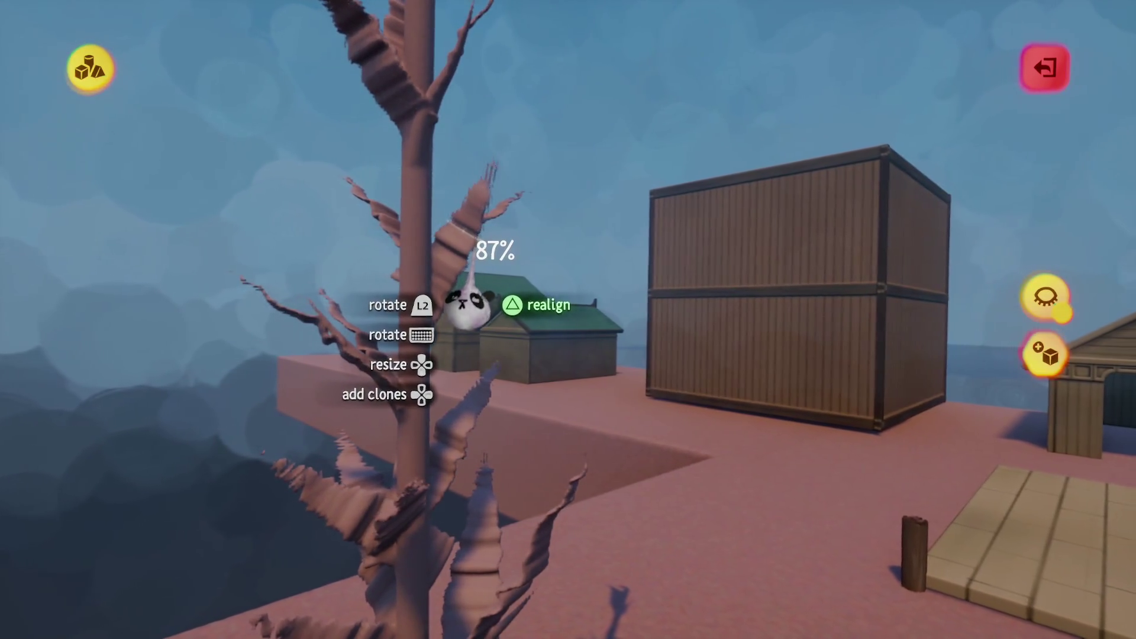
{"action": "mouse_move", "coordinate": [449, 267]}
{"action": "left_mouse_down"}
{"action": "mouse_move", "coordinate": [440, 398]}
{"action": "mouse_move", "coordinate": [445, 302]}
{"action": "mouse_move", "coordinate": [429, 292]}
{"action": "left_mouse_up"}
{"action": "mouse_move", "coordinate": [418, 379]}
{"action": "left_mouse_down"}
{"action": "mouse_move", "coordinate": [412, 388]}
{"action": "mouse_move", "coordinate": [425, 361]}
{"action": "left_mouse_up"}
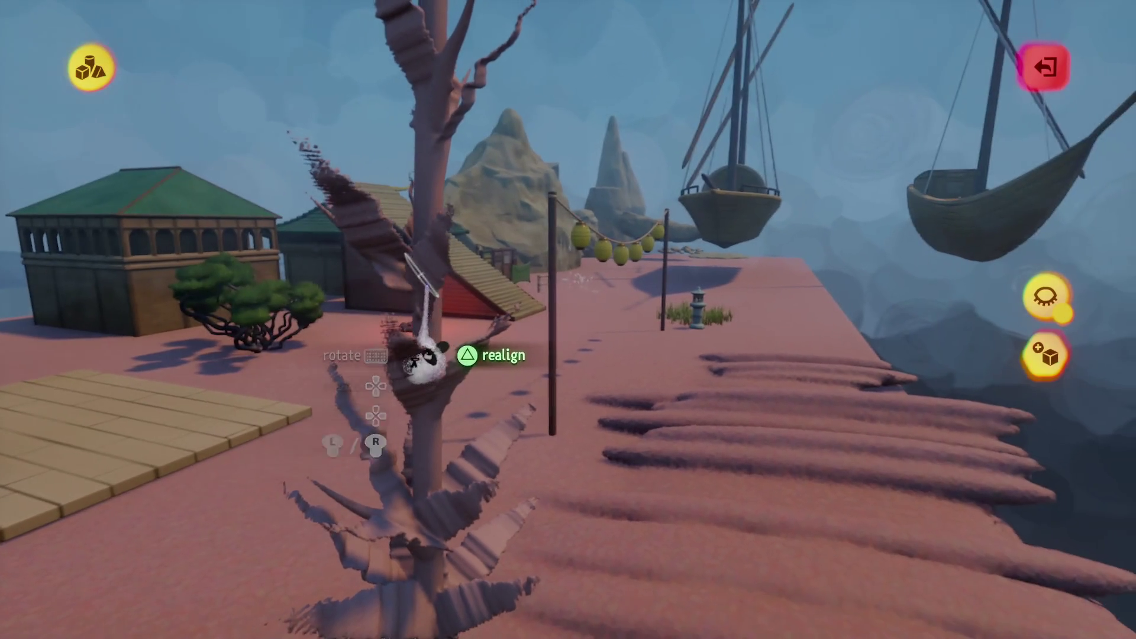
{"action": "mouse_move", "coordinate": [435, 289]}
{"action": "left_mouse_down"}
{"action": "mouse_move", "coordinate": [436, 311]}
{"action": "mouse_move", "coordinate": [434, 300]}
{"action": "left_mouse_up"}
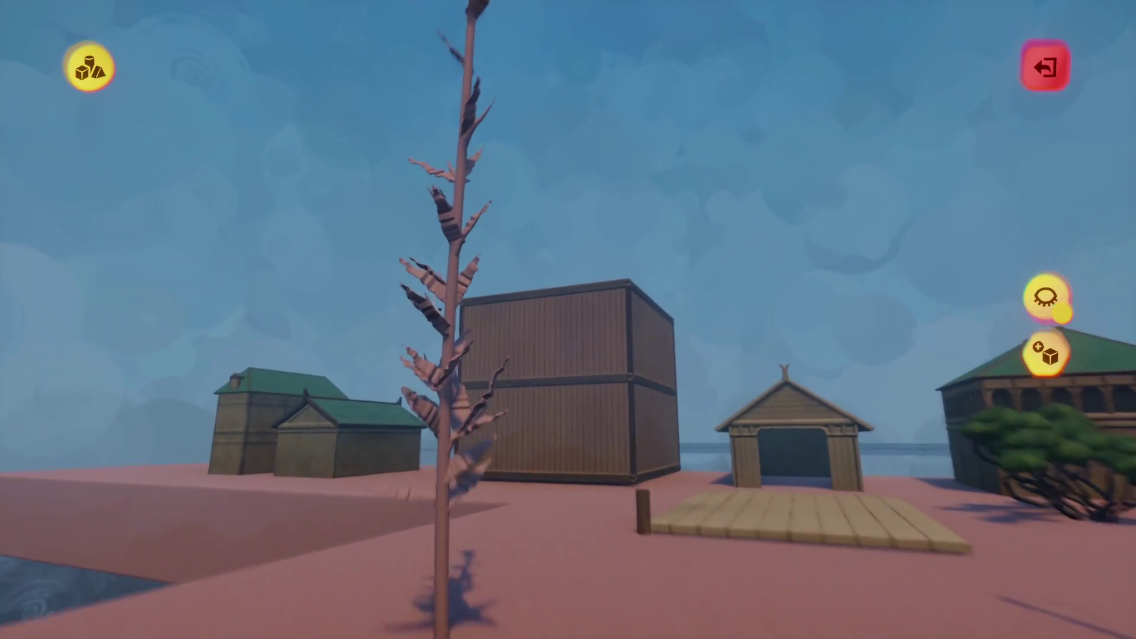
- Enlarge the held leaves to 109% and orbit around the stalk to check coverage
{"action": "mouse_move", "coordinate": [424, 350]}
{"action": "left_mouse_down"}
{"action": "mouse_move", "coordinate": [439, 352]}
{"action": "mouse_move", "coordinate": [423, 348]}
{"action": "mouse_move", "coordinate": [414, 390]}
{"action": "mouse_move", "coordinate": [418, 382]}
{"action": "left_mouse_up"}
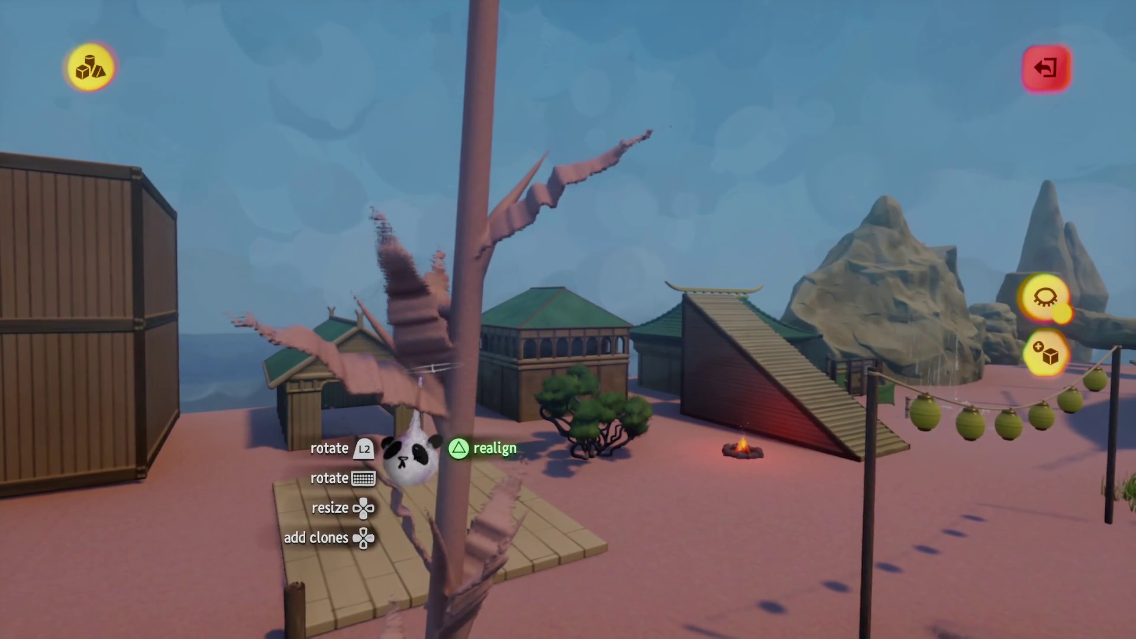
{"action": "mouse_move", "coordinate": [427, 343]}
{"action": "left_mouse_down"}
{"action": "mouse_move", "coordinate": [436, 319]}
{"action": "mouse_move", "coordinate": [418, 328]}
{"action": "mouse_move", "coordinate": [406, 305]}
{"action": "mouse_move", "coordinate": [410, 264]}
{"action": "mouse_move", "coordinate": [400, 350]}
{"action": "mouse_move", "coordinate": [413, 338]}
{"action": "mouse_move", "coordinate": [395, 341]}
{"action": "mouse_move", "coordinate": [410, 362]}
{"action": "mouse_move", "coordinate": [347, 385]}
{"action": "mouse_move", "coordinate": [419, 404]}
{"action": "mouse_move", "coordinate": [393, 431]}
{"action": "mouse_move", "coordinate": [389, 393]}
{"action": "mouse_move", "coordinate": [400, 431]}
{"action": "mouse_move", "coordinate": [392, 476]}
{"action": "mouse_move", "coordinate": [392, 441]}
{"action": "mouse_move", "coordinate": [394, 459]}
{"action": "mouse_move", "coordinate": [363, 457]}
{"action": "mouse_move", "coordinate": [375, 451]}
{"action": "mouse_move", "coordinate": [373, 429]}
{"action": "left_mouse_up"}
{"action": "key", "text": "Up"}
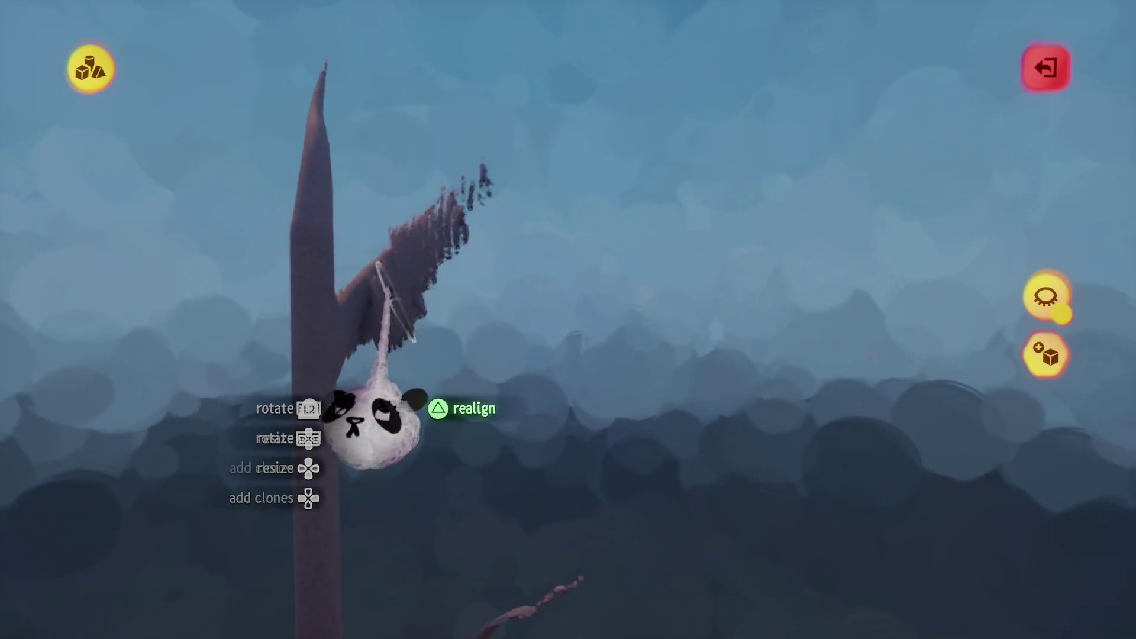
{"action": "mouse_move", "coordinate": [342, 387]}
{"action": "left_mouse_down"}
{"action": "mouse_move", "coordinate": [296, 481]}
{"action": "mouse_move", "coordinate": [310, 406]}
{"action": "mouse_move", "coordinate": [293, 414]}
{"action": "mouse_move", "coordinate": [331, 408]}
{"action": "left_mouse_up"}
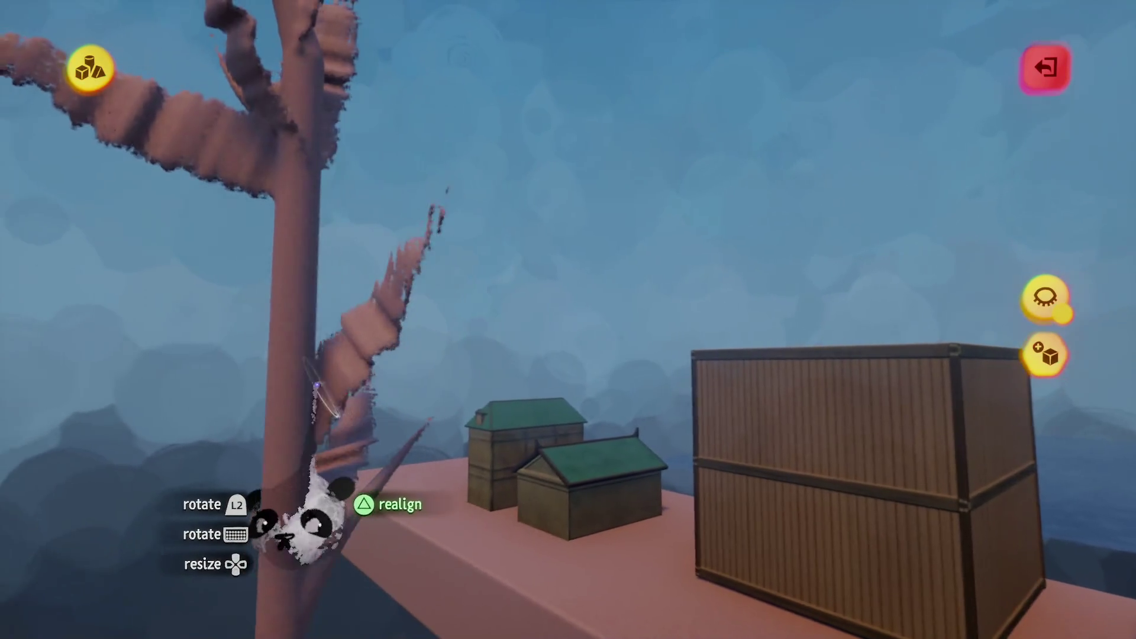
{"action": "left_click_drag", "start_coordinate": [336, 405], "coordinate": [307, 368]}
{"action": "mouse_move", "coordinate": [306, 450]}
{"action": "left_mouse_down"}
{"action": "mouse_move", "coordinate": [322, 409]}
{"action": "mouse_move", "coordinate": [317, 456]}
{"action": "mouse_move", "coordinate": [294, 410]}
{"action": "mouse_move", "coordinate": [355, 343]}
{"action": "left_mouse_up"}
{"action": "mouse_move", "coordinate": [353, 290]}
{"action": "left_mouse_down"}
{"action": "mouse_move", "coordinate": [362, 264]}
{"action": "mouse_move", "coordinate": [350, 274]}
{"action": "mouse_move", "coordinate": [393, 380]}
{"action": "mouse_move", "coordinate": [430, 397]}
{"action": "left_mouse_up"}
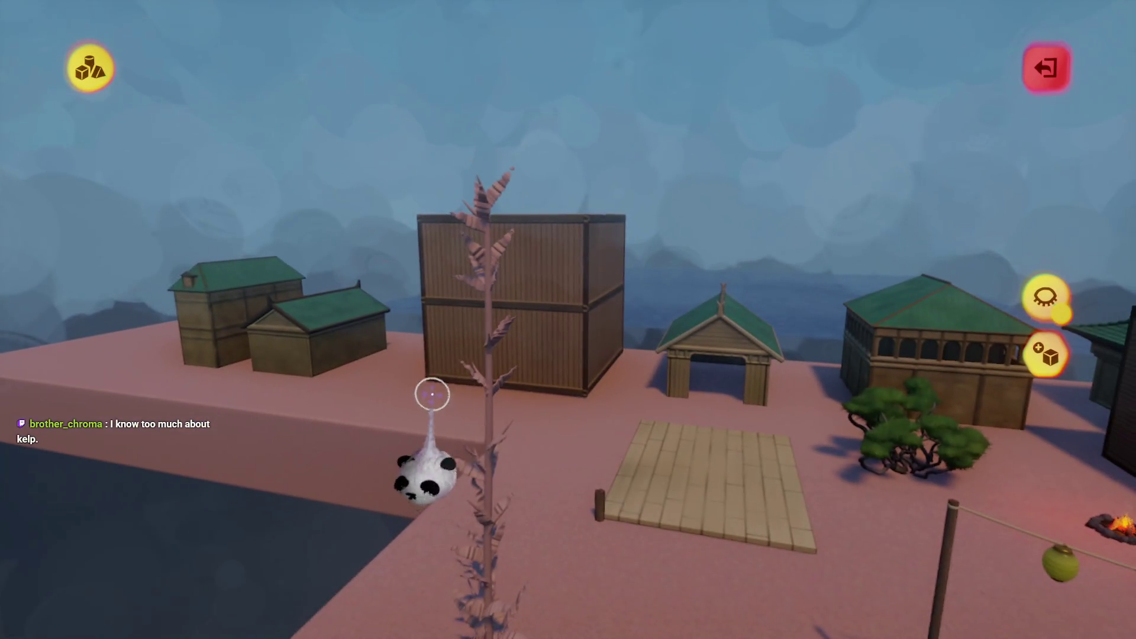
{"action": "left_click_drag", "start_coordinate": [491, 340], "coordinate": [486, 346]}
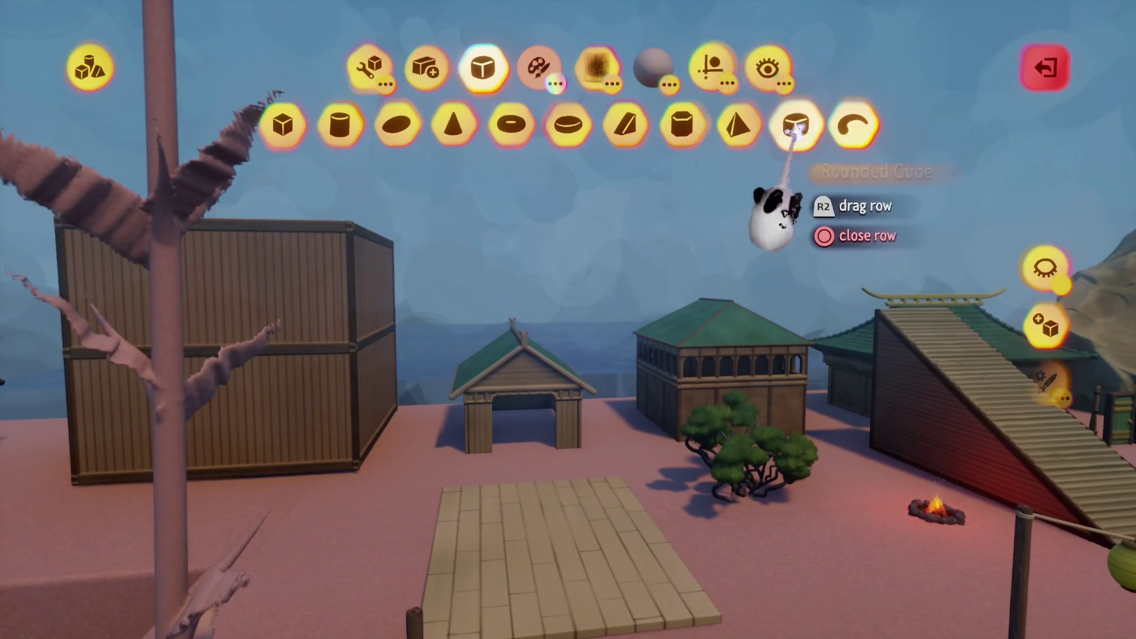
- Sculpt a curved tube stem with the curve shape and shrink it to 23% beside the kelp stalk
{"action": "left_click", "coordinate": [854, 124]}
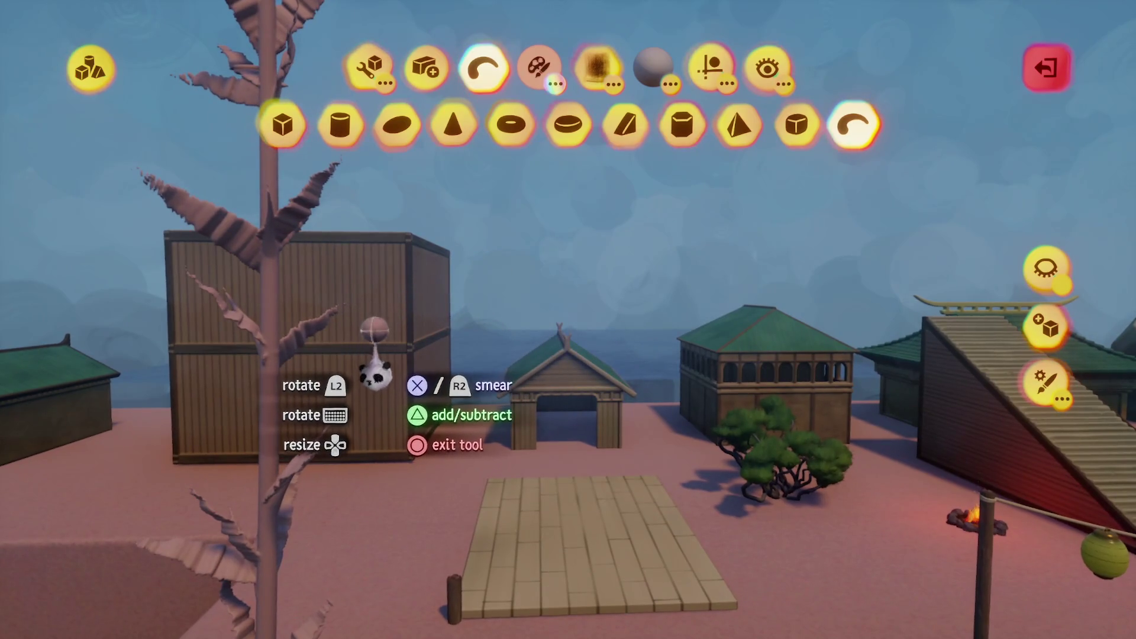
{"action": "left_click_drag", "start_coordinate": [322, 338], "coordinate": [550, 249]}
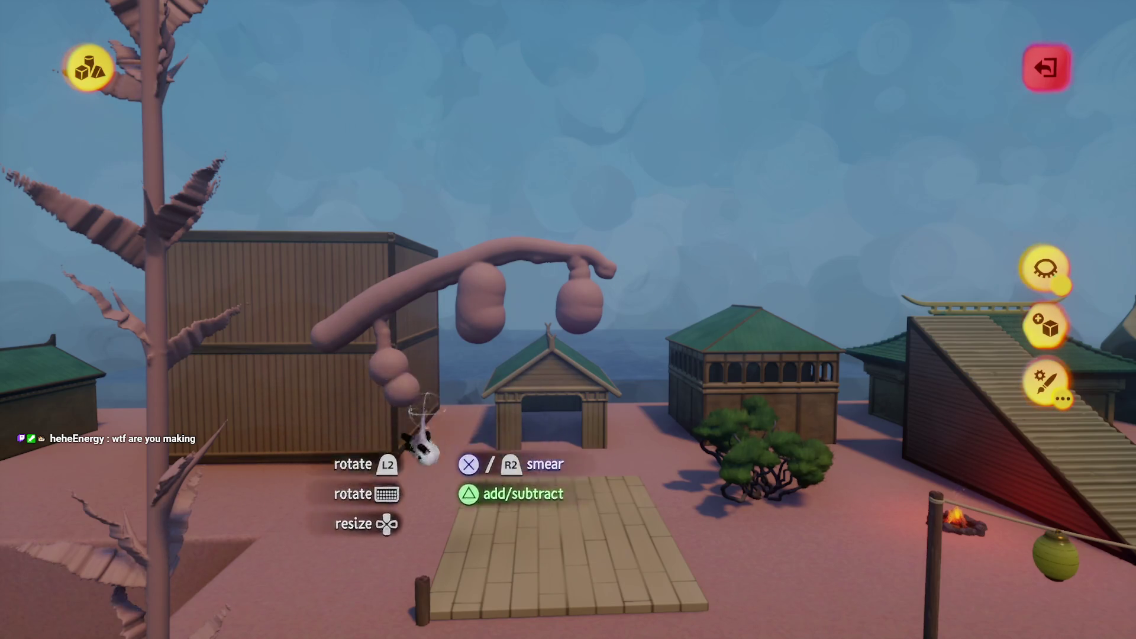
{"action": "mouse_move", "coordinate": [350, 393]}
{"action": "left_mouse_down"}
{"action": "mouse_move", "coordinate": [406, 469]}
{"action": "mouse_move", "coordinate": [429, 440]}
{"action": "mouse_move", "coordinate": [408, 402]}
{"action": "mouse_move", "coordinate": [397, 441]}
{"action": "mouse_move", "coordinate": [456, 391]}
{"action": "mouse_move", "coordinate": [473, 423]}
{"action": "mouse_move", "coordinate": [469, 482]}
{"action": "mouse_move", "coordinate": [452, 457]}
{"action": "mouse_move", "coordinate": [449, 479]}
{"action": "mouse_move", "coordinate": [436, 482]}
{"action": "mouse_move", "coordinate": [436, 452]}
{"action": "mouse_move", "coordinate": [423, 479]}
{"action": "mouse_move", "coordinate": [434, 473]}
{"action": "left_mouse_up"}
- Carry the bulb stem around the stalk and set it down among the leaves at 109%
{"action": "mouse_move", "coordinate": [445, 305]}
{"action": "left_mouse_down"}
{"action": "mouse_move", "coordinate": [424, 409]}
{"action": "mouse_move", "coordinate": [393, 482]}
{"action": "mouse_move", "coordinate": [406, 418]}
{"action": "mouse_move", "coordinate": [378, 462]}
{"action": "left_mouse_up"}
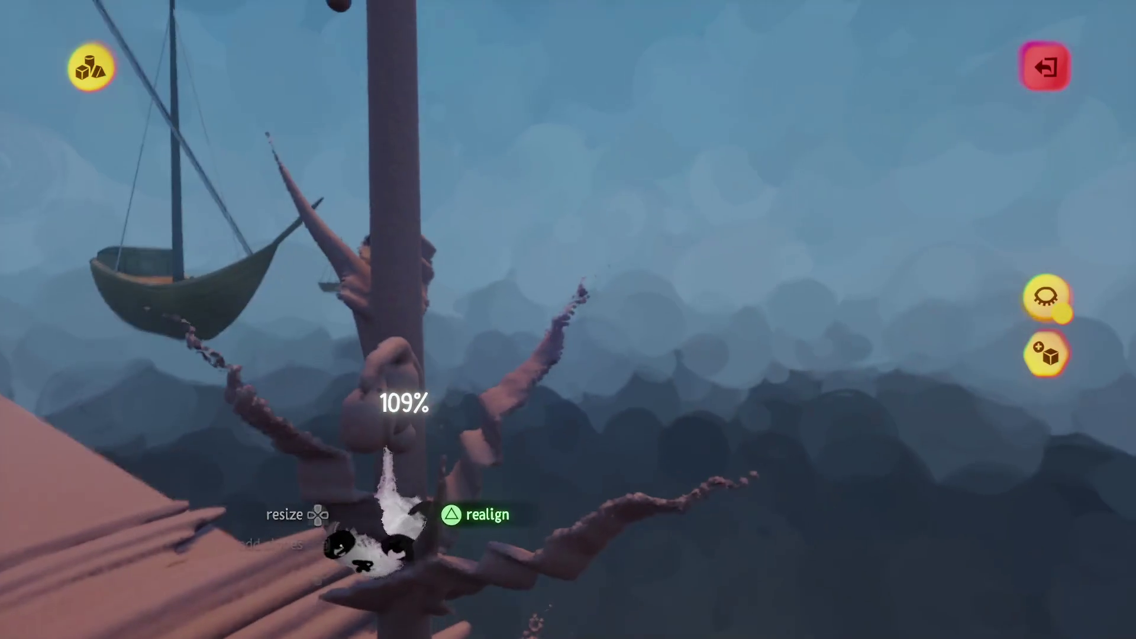
{"action": "mouse_move", "coordinate": [381, 514]}
{"action": "left_mouse_down"}
{"action": "mouse_move", "coordinate": [358, 512]}
{"action": "mouse_move", "coordinate": [436, 482]}
{"action": "mouse_move", "coordinate": [418, 391]}
{"action": "mouse_move", "coordinate": [393, 444]}
{"action": "mouse_move", "coordinate": [408, 432]}
{"action": "left_mouse_up"}
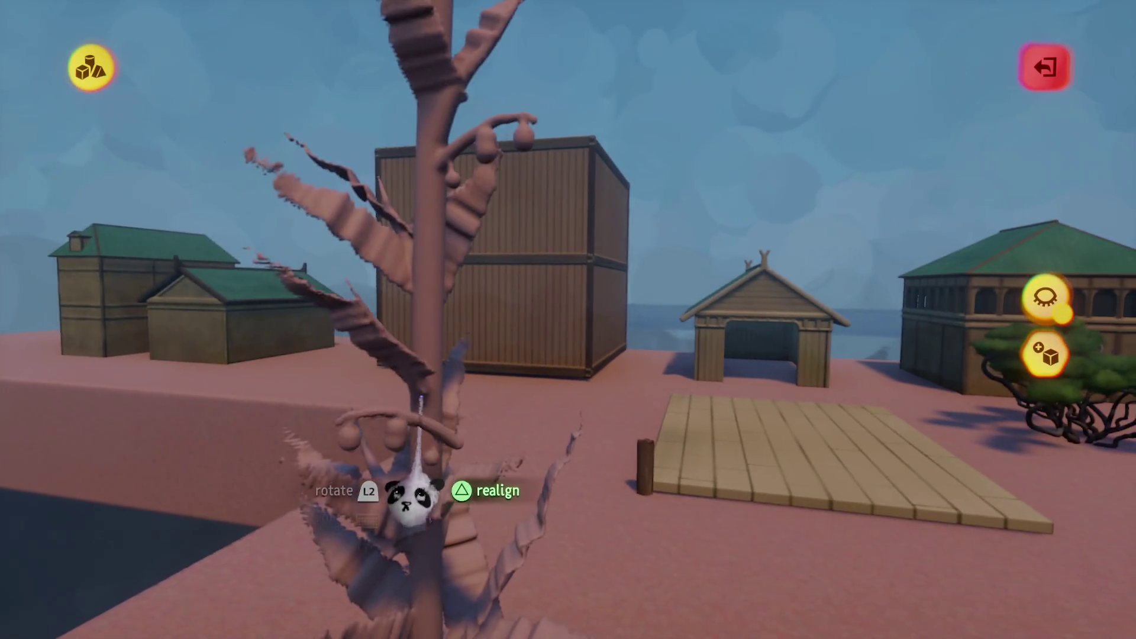
{"action": "mouse_move", "coordinate": [413, 500]}
{"action": "left_mouse_down"}
{"action": "mouse_move", "coordinate": [390, 465]}
{"action": "mouse_move", "coordinate": [406, 385]}
{"action": "mouse_move", "coordinate": [431, 385]}
{"action": "mouse_move", "coordinate": [398, 399]}
{"action": "mouse_move", "coordinate": [406, 452]}
{"action": "mouse_move", "coordinate": [432, 451]}
{"action": "mouse_move", "coordinate": [444, 482]}
{"action": "mouse_move", "coordinate": [417, 432]}
{"action": "mouse_move", "coordinate": [393, 444]}
{"action": "mouse_move", "coordinate": [381, 470]}
{"action": "mouse_move", "coordinate": [391, 480]}
{"action": "left_mouse_up"}
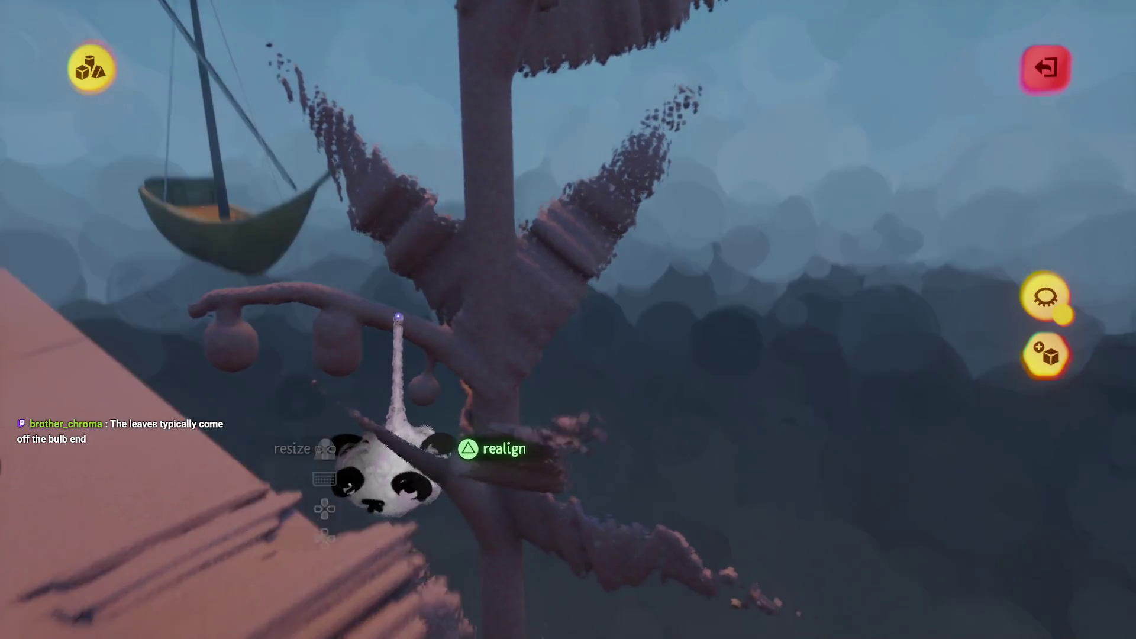
{"action": "left_click_drag", "start_coordinate": [398, 317], "coordinate": [382, 251]}
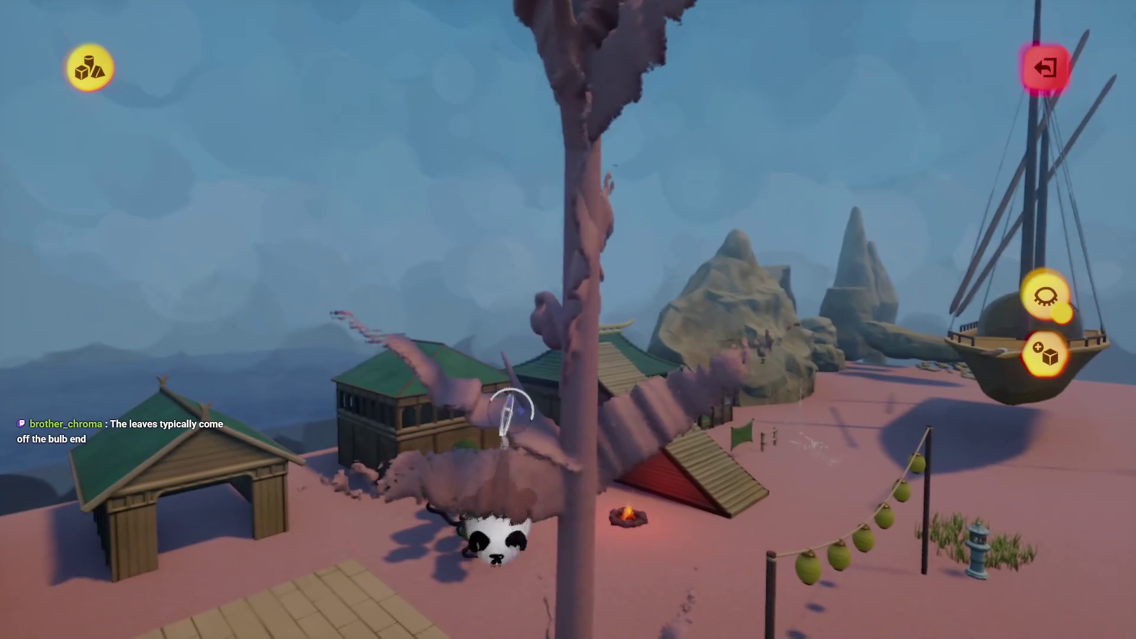
- Grab the kelp tree and rotate it into position
{"action": "left_click_drag", "start_coordinate": [519, 406], "coordinate": [502, 391]}
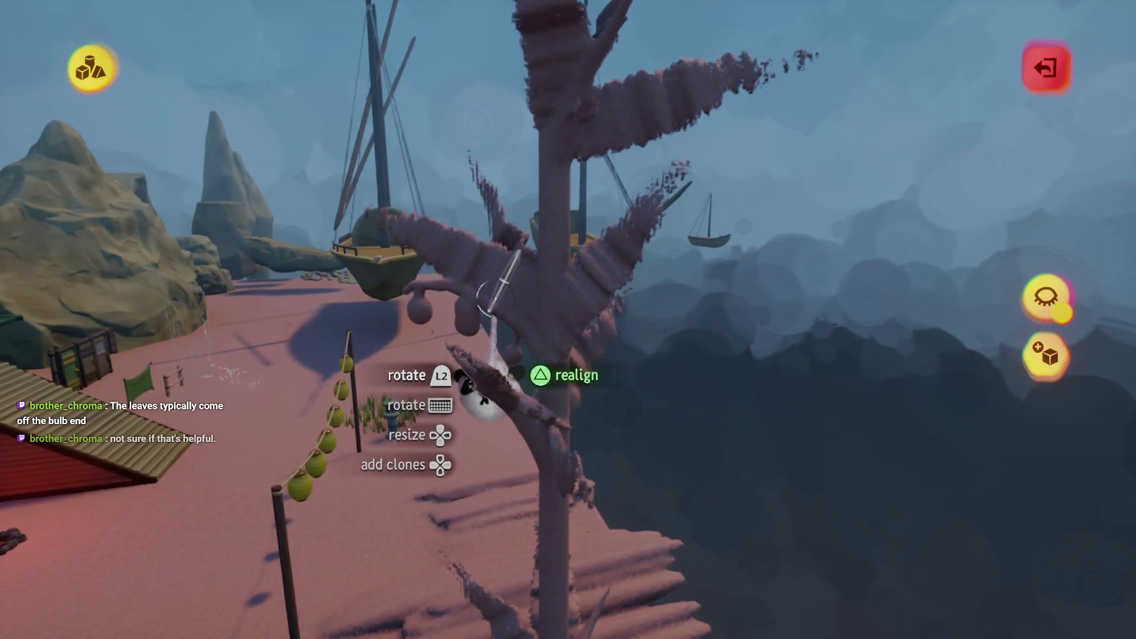
{"action": "mouse_move", "coordinate": [482, 395]}
{"action": "left_mouse_down"}
{"action": "mouse_move", "coordinate": [470, 565]}
{"action": "mouse_move", "coordinate": [508, 496]}
{"action": "mouse_move", "coordinate": [495, 533]}
{"action": "mouse_move", "coordinate": [500, 507]}
{"action": "mouse_move", "coordinate": [514, 561]}
{"action": "mouse_move", "coordinate": [520, 386]}
{"action": "mouse_move", "coordinate": [508, 441]}
{"action": "left_mouse_up"}
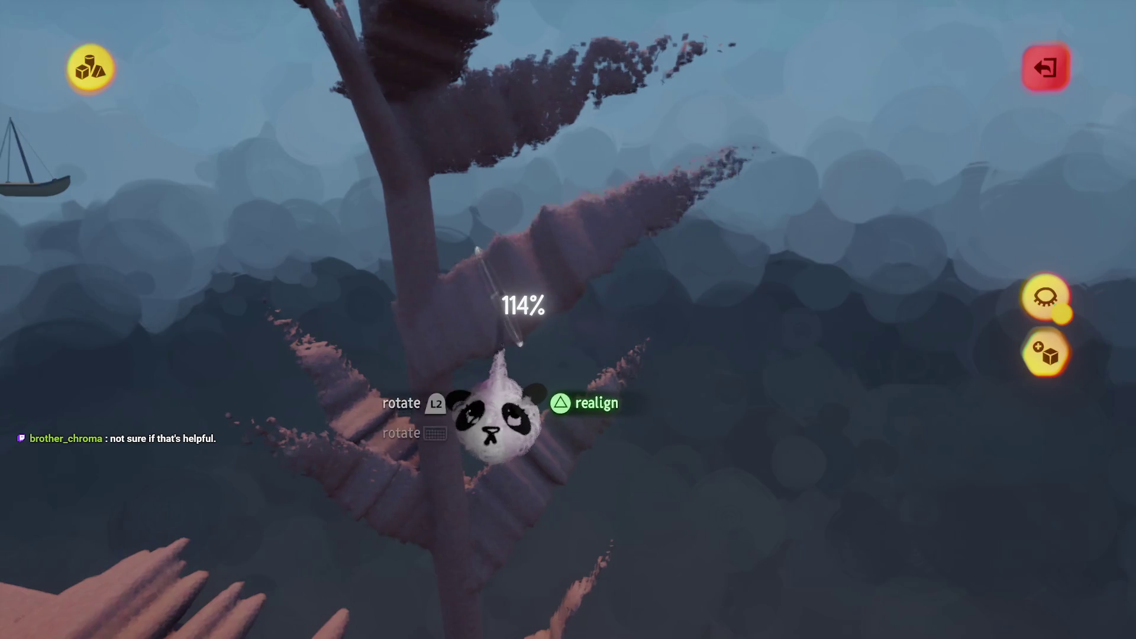
{"action": "mouse_move", "coordinate": [476, 533]}
{"action": "left_mouse_down"}
{"action": "mouse_move", "coordinate": [520, 520]}
{"action": "mouse_move", "coordinate": [521, 418]}
{"action": "mouse_move", "coordinate": [487, 385]}
{"action": "mouse_move", "coordinate": [485, 396]}
{"action": "mouse_move", "coordinate": [477, 367]}
{"action": "mouse_move", "coordinate": [482, 545]}
{"action": "mouse_move", "coordinate": [497, 294]}
{"action": "mouse_move", "coordinate": [480, 299]}
{"action": "mouse_move", "coordinate": [495, 300]}
{"action": "mouse_move", "coordinate": [474, 343]}
{"action": "mouse_move", "coordinate": [473, 391]}
{"action": "left_mouse_up"}
{"action": "mouse_move", "coordinate": [464, 328]}
{"action": "left_mouse_down"}
{"action": "mouse_move", "coordinate": [450, 320]}
{"action": "mouse_move", "coordinate": [481, 325]}
{"action": "mouse_move", "coordinate": [411, 368]}
{"action": "mouse_move", "coordinate": [412, 346]}
{"action": "mouse_move", "coordinate": [426, 317]}
{"action": "mouse_move", "coordinate": [437, 368]}
{"action": "mouse_move", "coordinate": [423, 358]}
{"action": "mouse_move", "coordinate": [464, 380]}
{"action": "mouse_move", "coordinate": [453, 422]}
{"action": "left_mouse_up"}
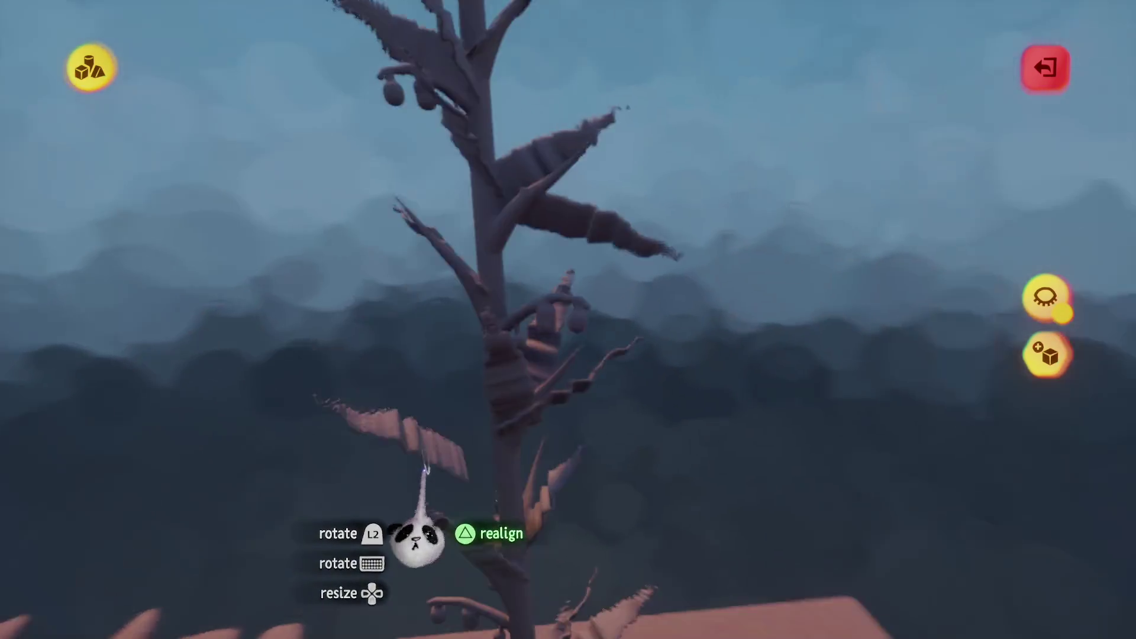
{"action": "mouse_move", "coordinate": [418, 538]}
{"action": "left_mouse_down"}
{"action": "mouse_move", "coordinate": [441, 417]}
{"action": "mouse_move", "coordinate": [444, 431]}
{"action": "mouse_move", "coordinate": [472, 406]}
{"action": "mouse_move", "coordinate": [494, 338]}
{"action": "mouse_move", "coordinate": [482, 284]}
{"action": "mouse_move", "coordinate": [507, 355]}
{"action": "mouse_move", "coordinate": [411, 244]}
{"action": "left_mouse_up"}
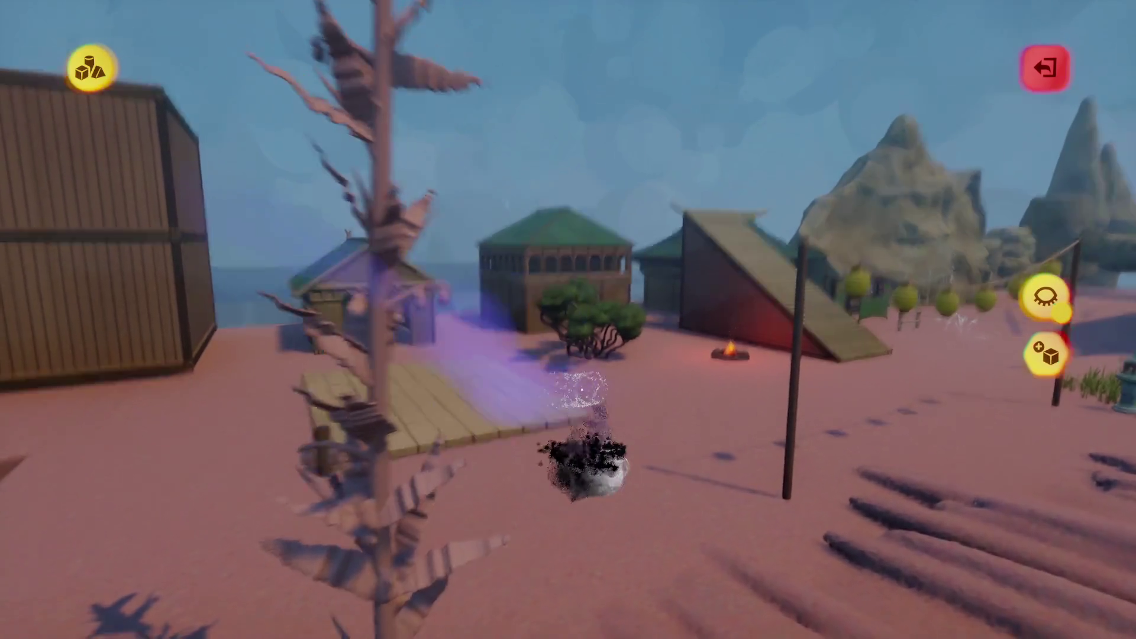
- Finish sculpting and return the kelp element to the scene
{"action": "key", "text": "Escape"}
{"action": "key", "text": "Escape"}
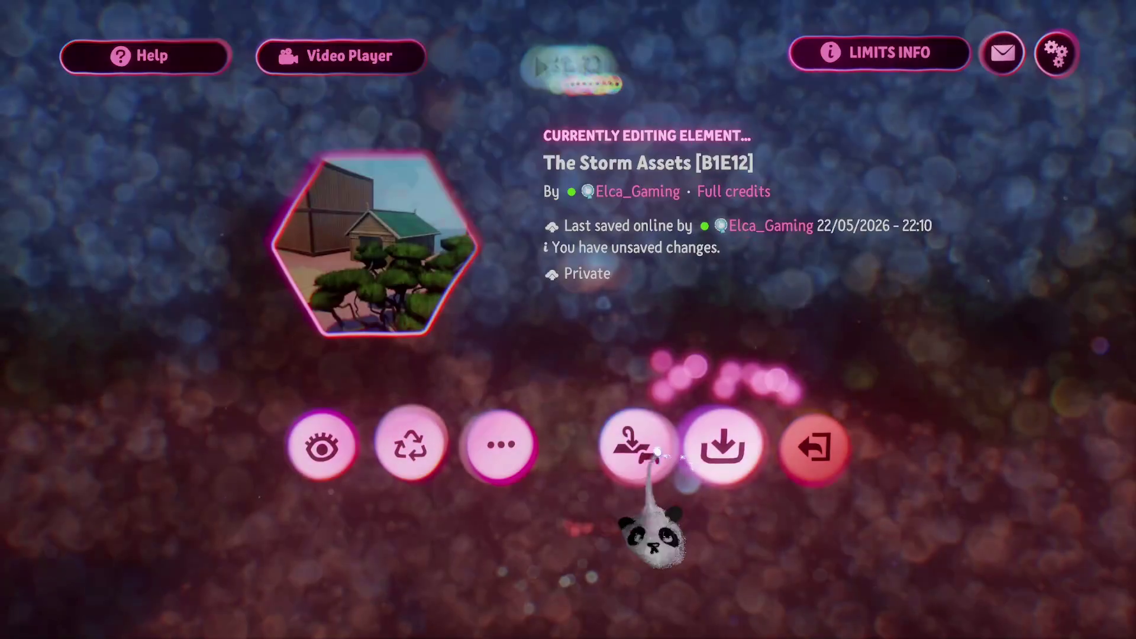
{"action": "left_click", "coordinate": [656, 453]}
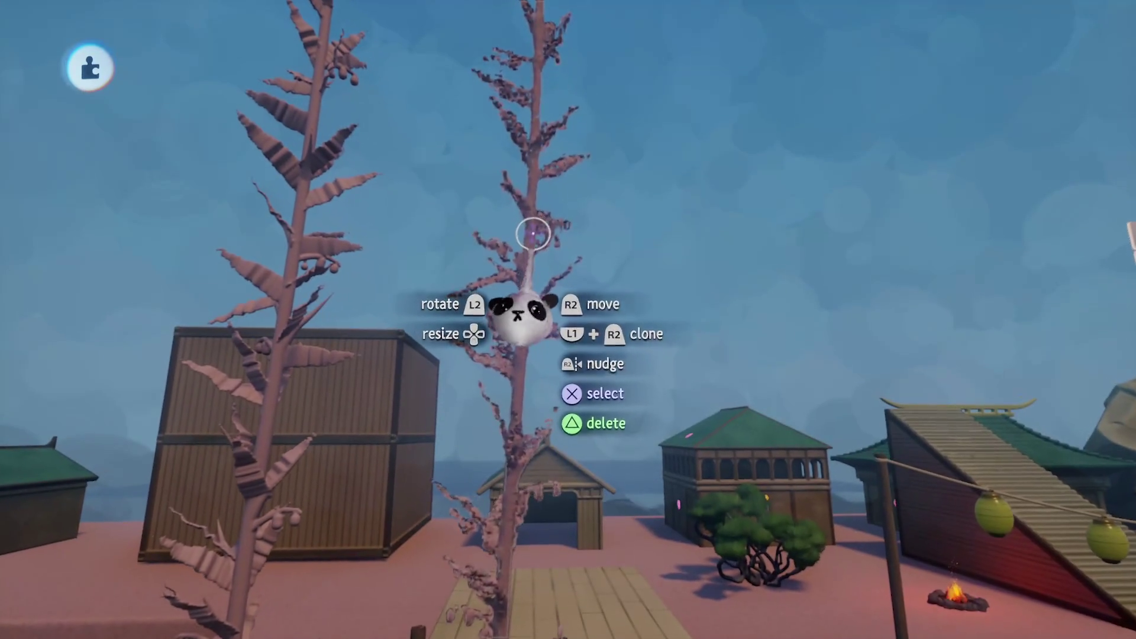
{"action": "key", "text": "Escape"}
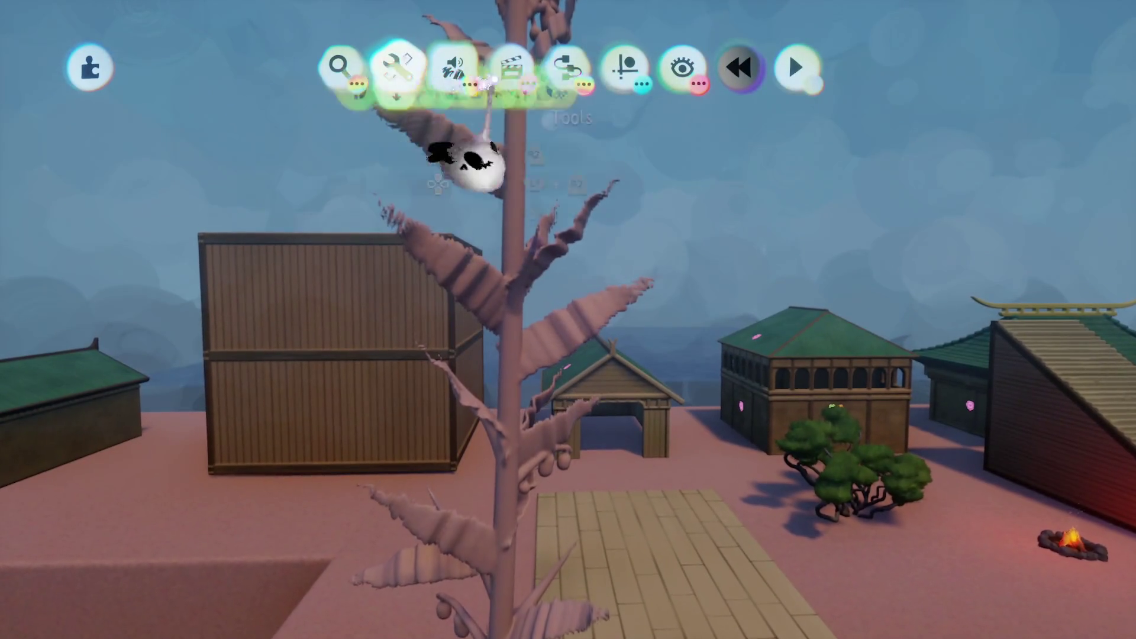
{"action": "left_click", "coordinate": [398, 70]}
{"action": "left_click", "coordinate": [854, 124]}
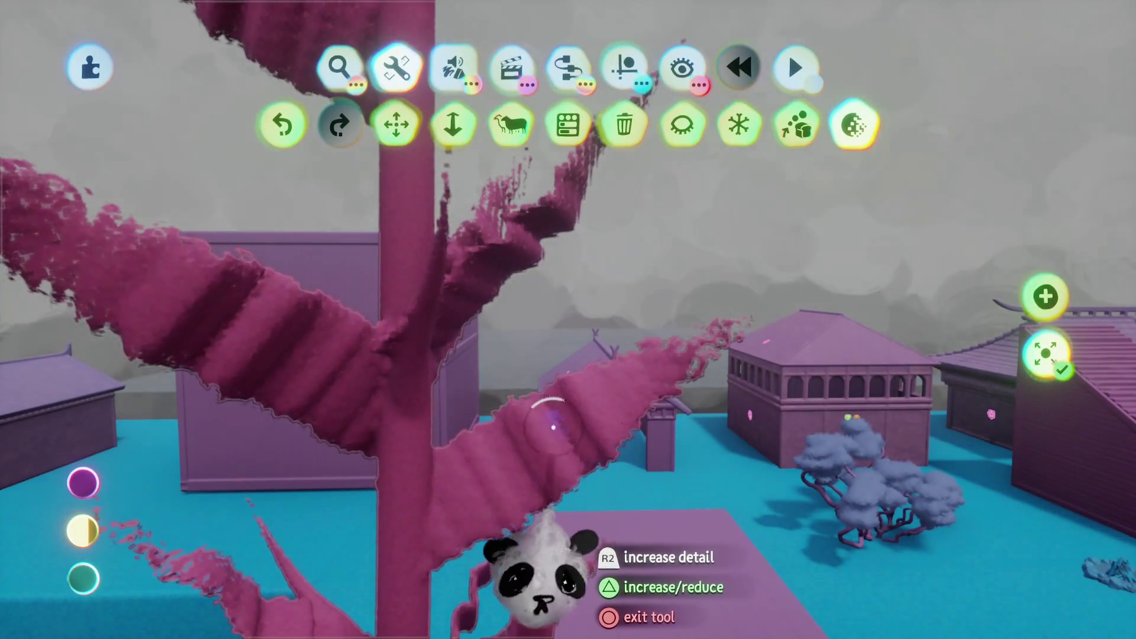
{"action": "key", "text": "Escape"}
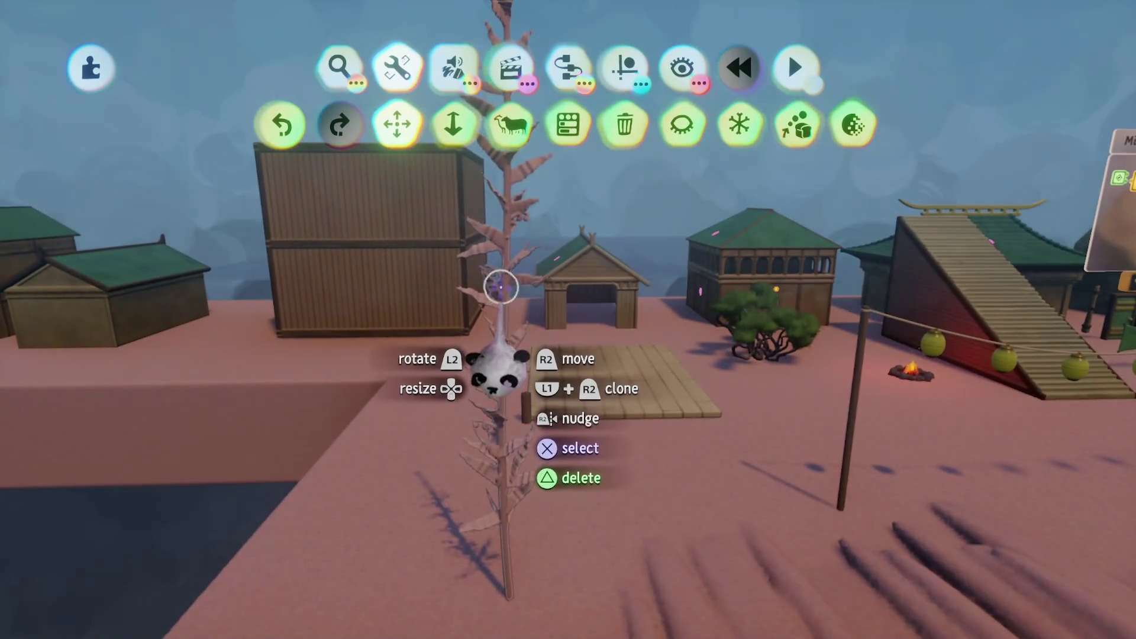
- Open the kelp painting's Tweak menu on the Fleck Properties tab
{"action": "key", "text": "Escape"}
{"action": "left_click", "coordinate": [591, 261]}
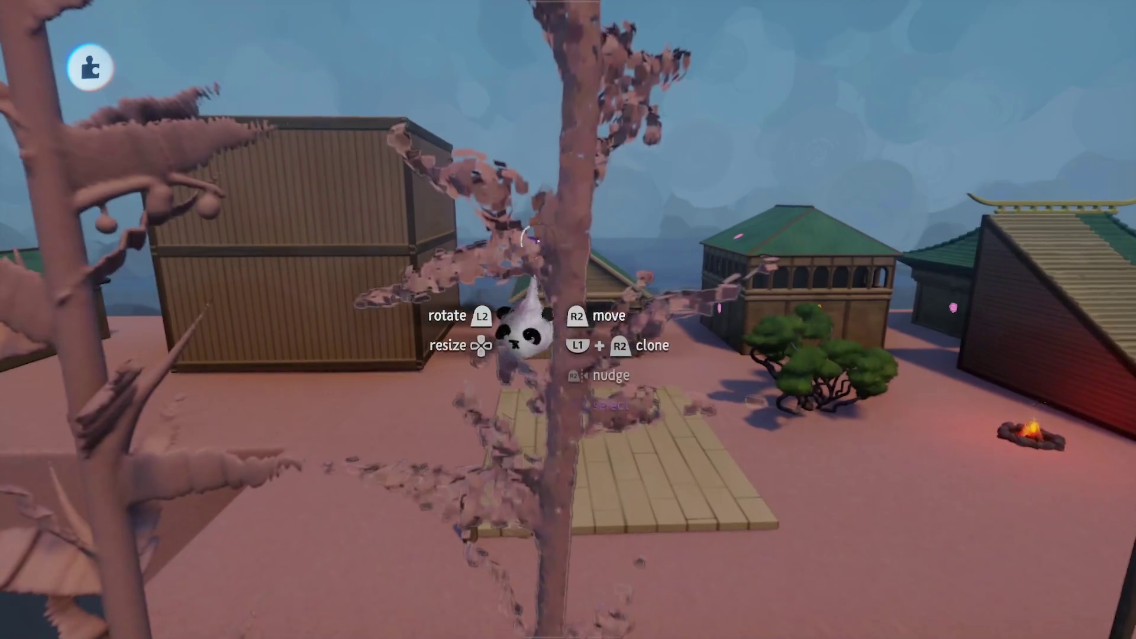
{"action": "left_click", "coordinate": [523, 331]}
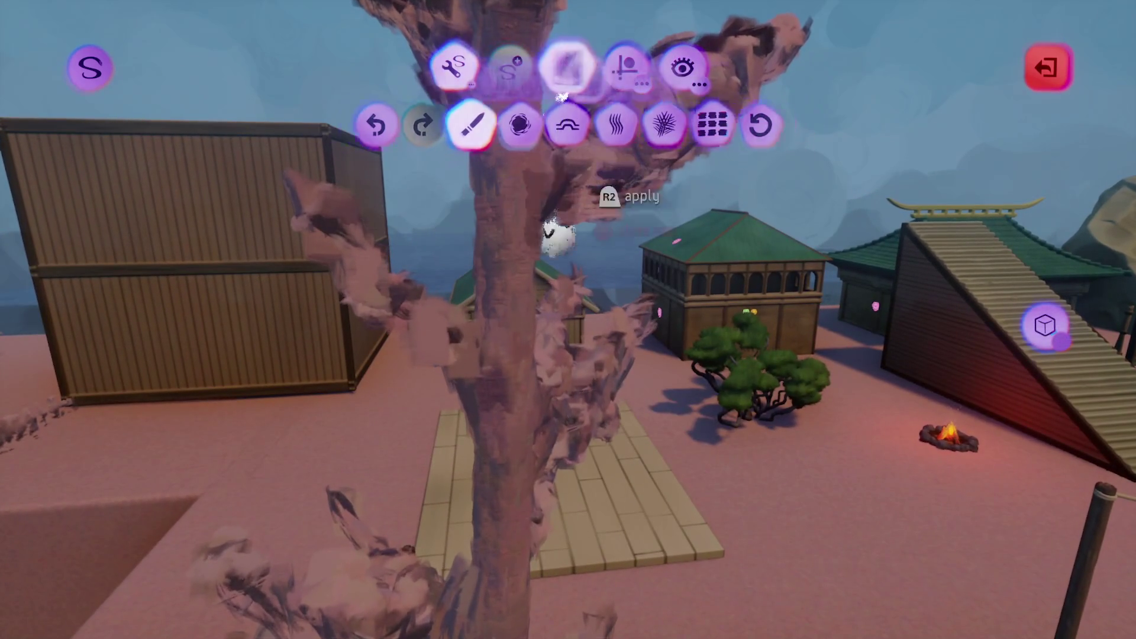
- Apply the Splat fleck shape to the painted pink stalk, then exit Style mode
{"action": "left_click", "coordinate": [568, 68]}
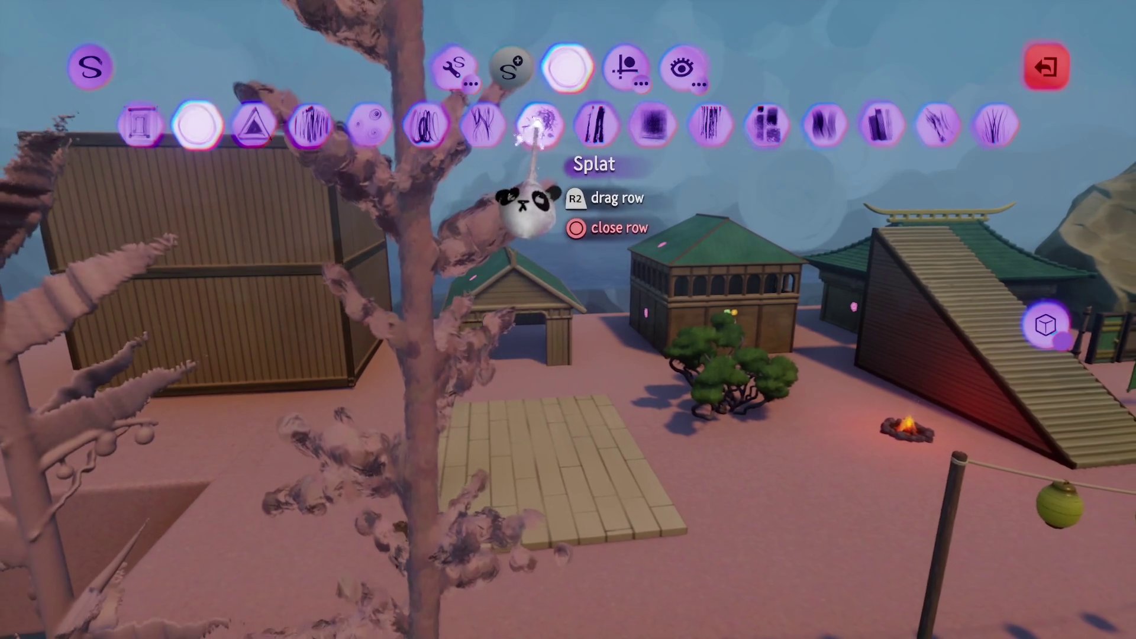
{"action": "left_click", "coordinate": [539, 125]}
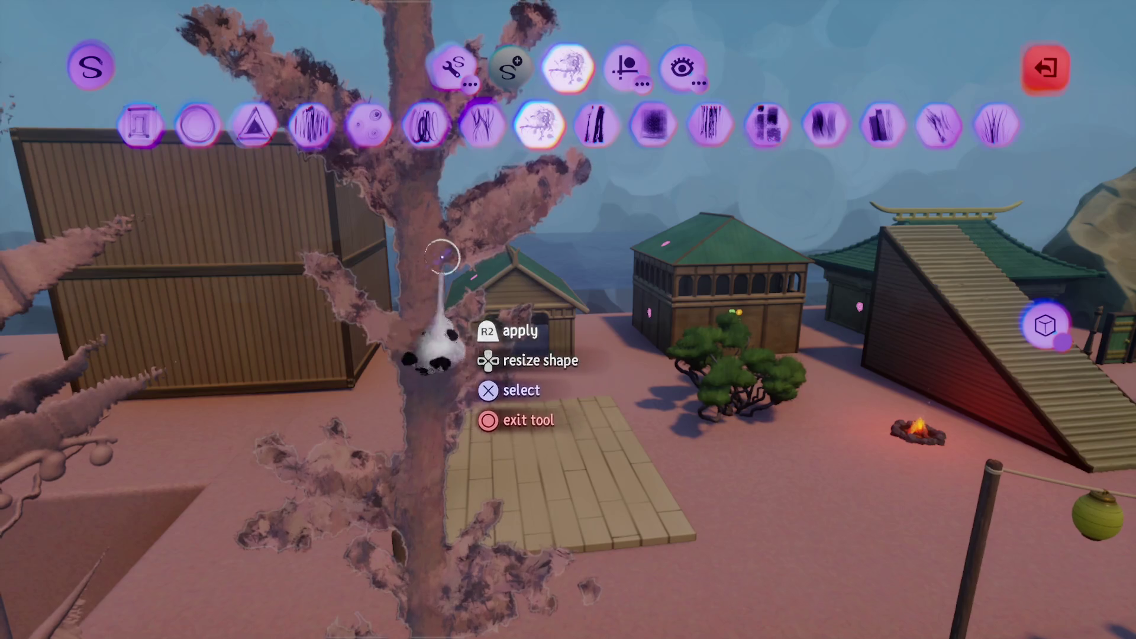
{"action": "left_click", "coordinate": [438, 255]}
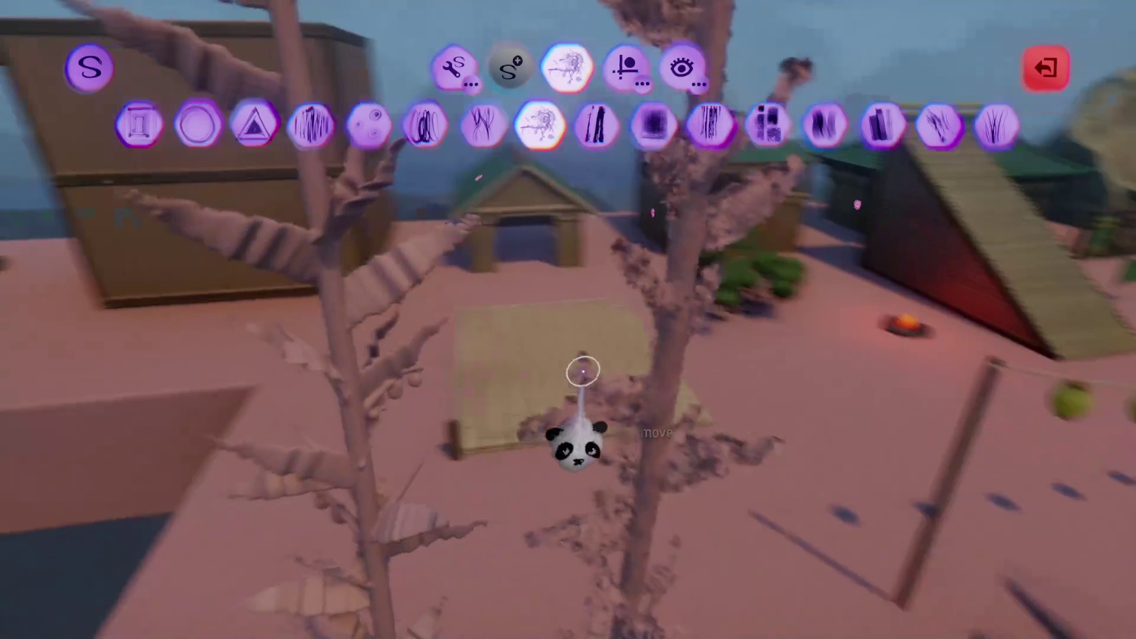
{"action": "key", "text": "Escape"}
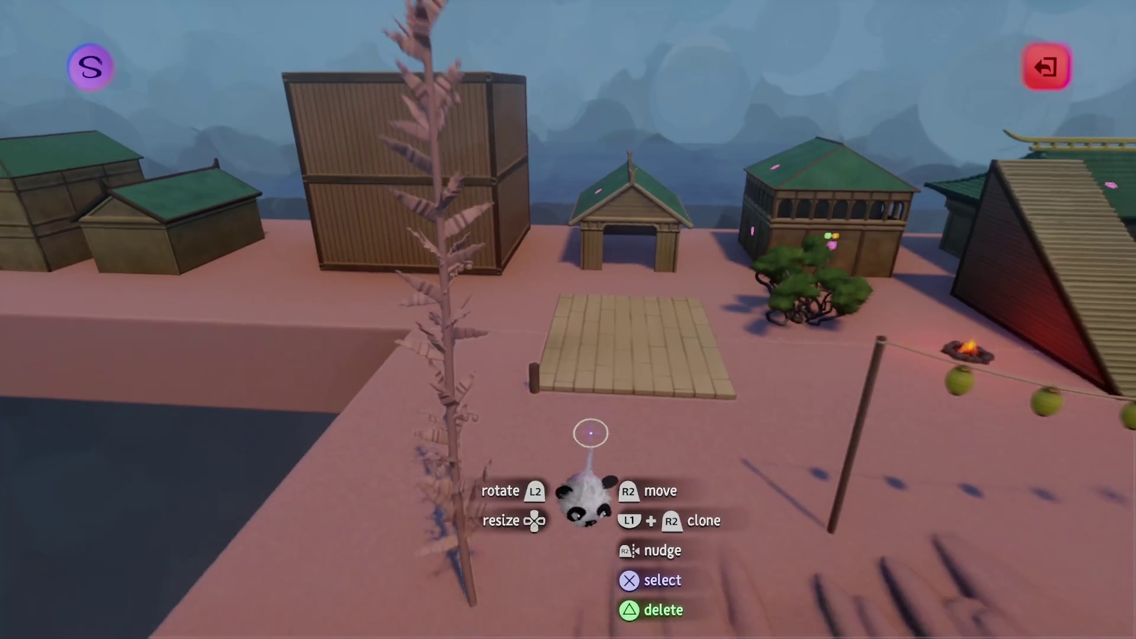
{"action": "key", "text": "Escape"}
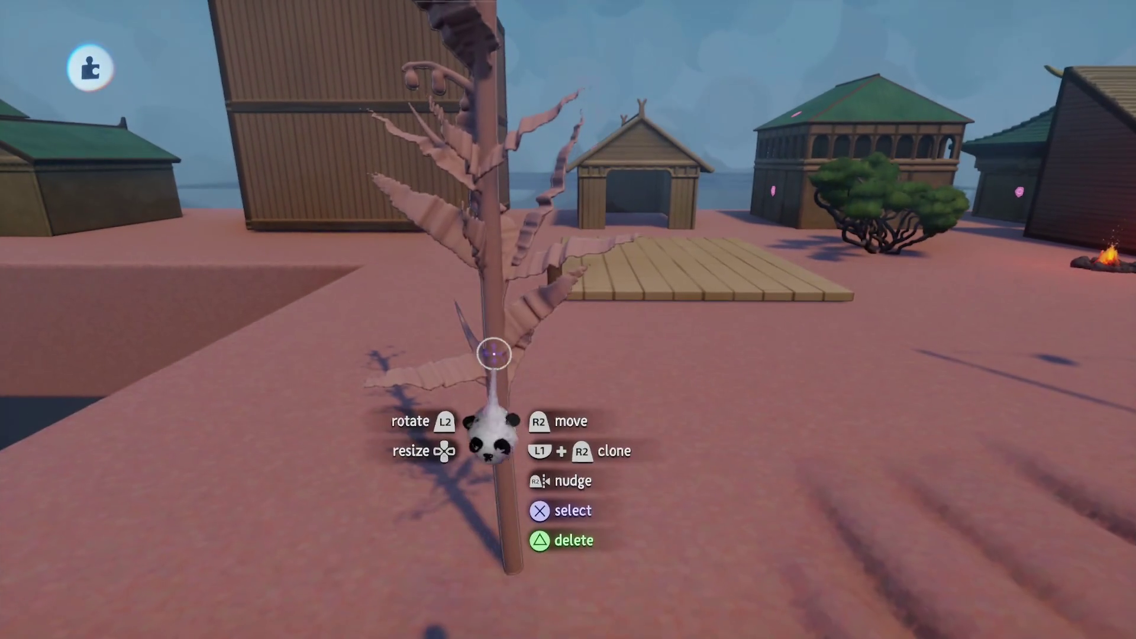
- Spraypaint the stalk's leaves a dark-gold shade
{"action": "left_click", "coordinate": [434, 201]}
{"action": "left_click", "coordinate": [368, 65]}
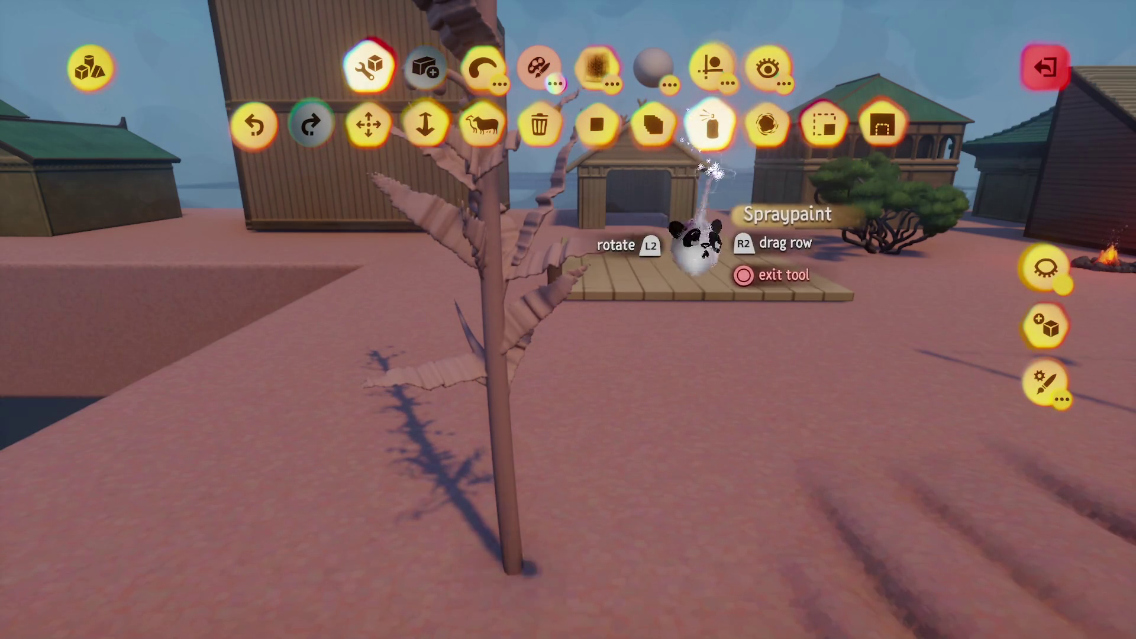
{"action": "left_click", "coordinate": [707, 166]}
{"action": "left_click", "coordinate": [538, 65]}
{"action": "left_click", "coordinate": [532, 124]}
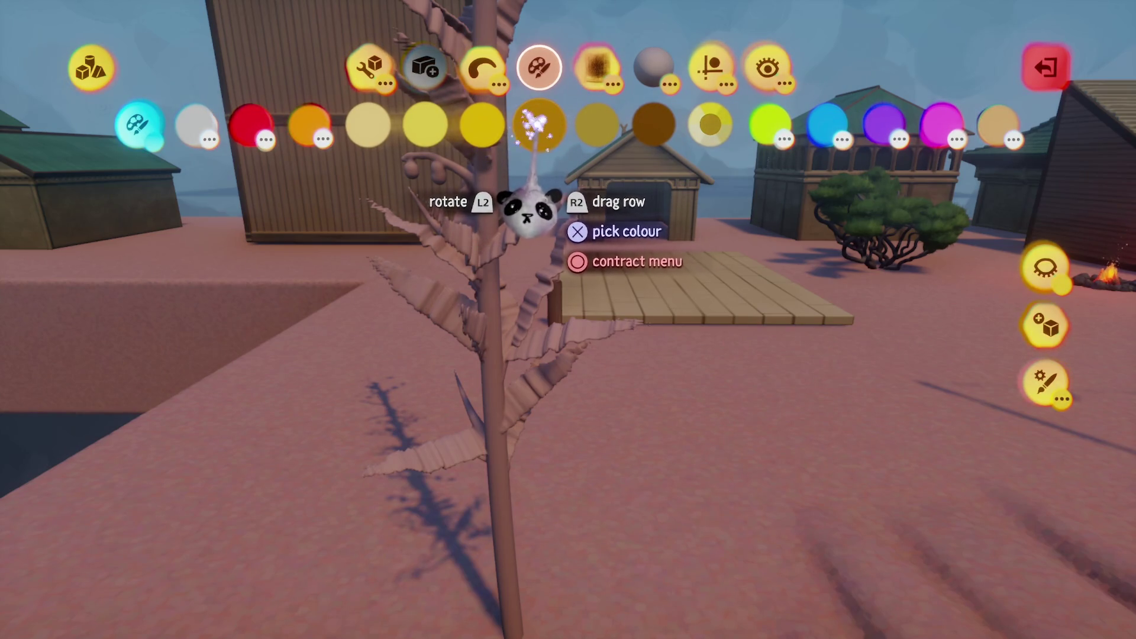
{"action": "left_click", "coordinate": [529, 204]}
{"action": "left_click_drag", "start_coordinate": [508, 393], "coordinate": [514, 402]}
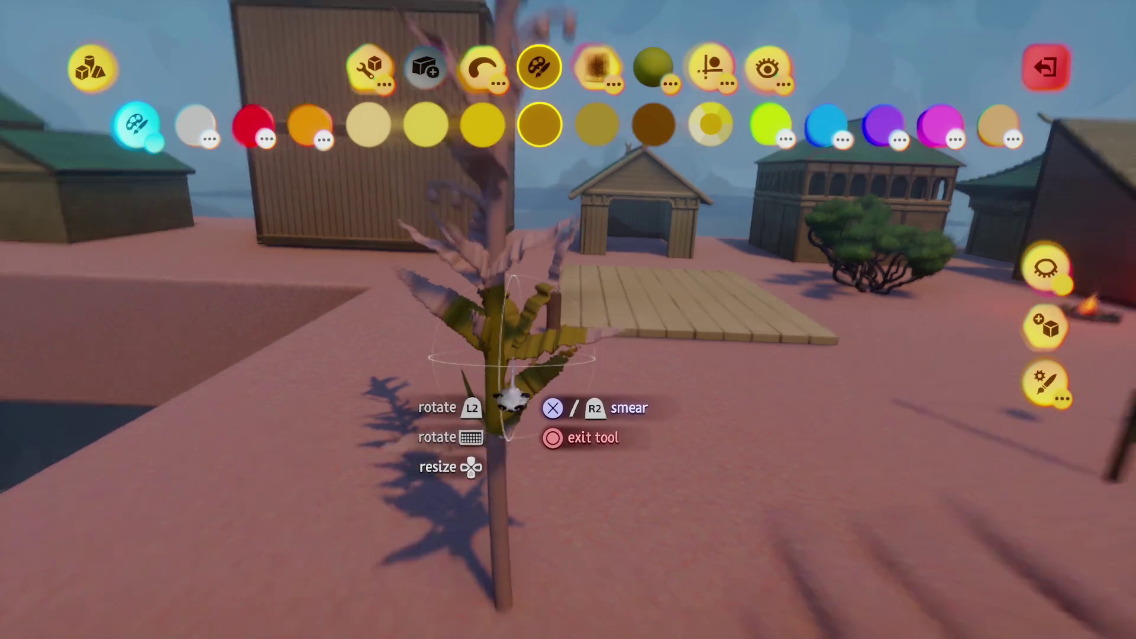
{"action": "scroll", "coordinate": [514, 402], "scroll_direction": "down", "scroll_amount": 5}
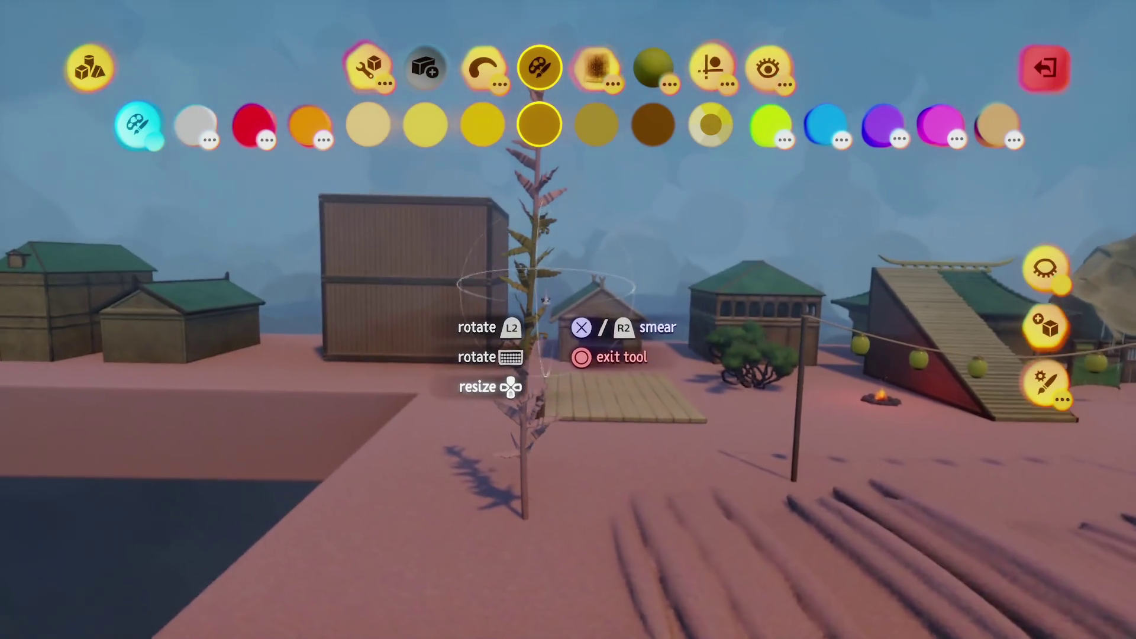
{"action": "left_click_drag", "start_coordinate": [544, 300], "coordinate": [539, 299]}
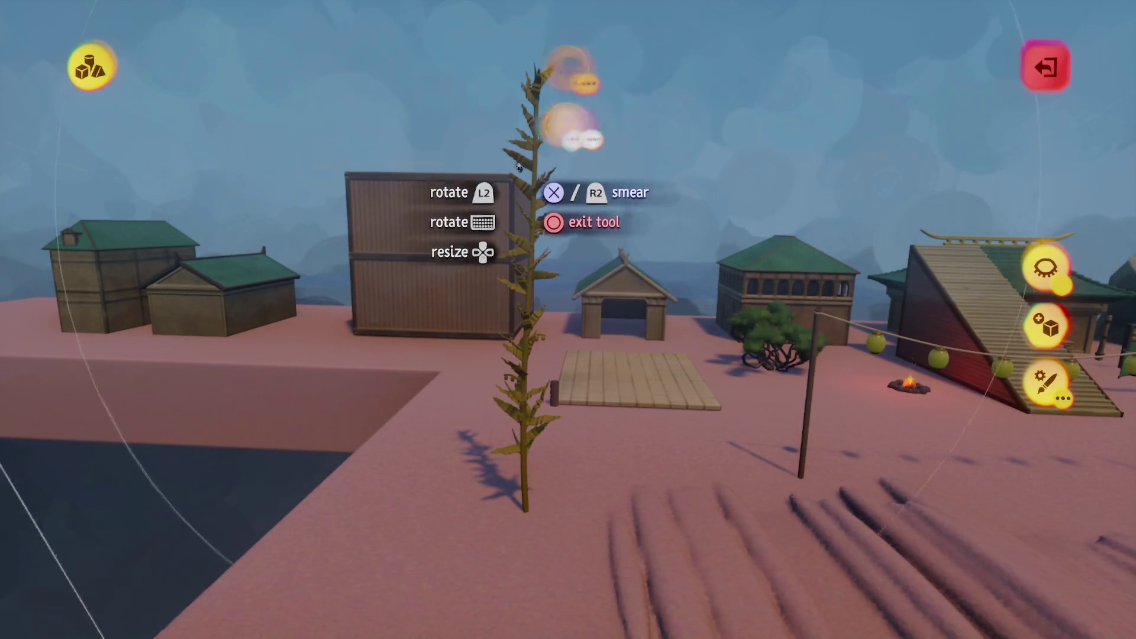
- Switch the spray colour to a brighter yellow for the leaves, then stop spraypainting
{"action": "left_click", "coordinate": [482, 136]}
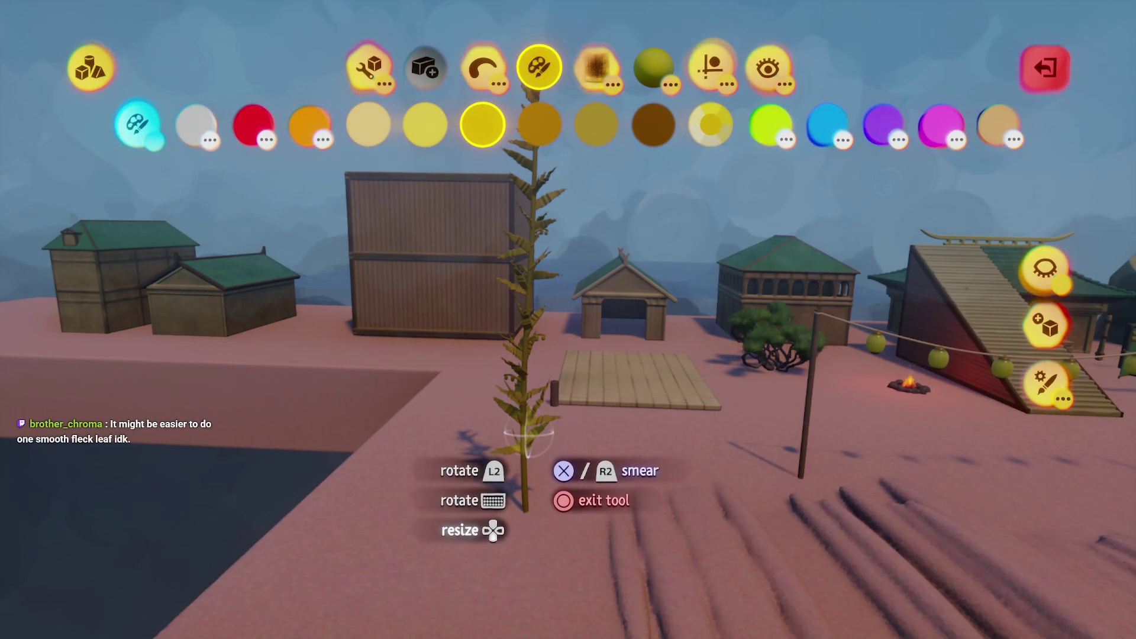
{"action": "scroll", "coordinate": [528, 435], "scroll_direction": "up", "scroll_amount": 3}
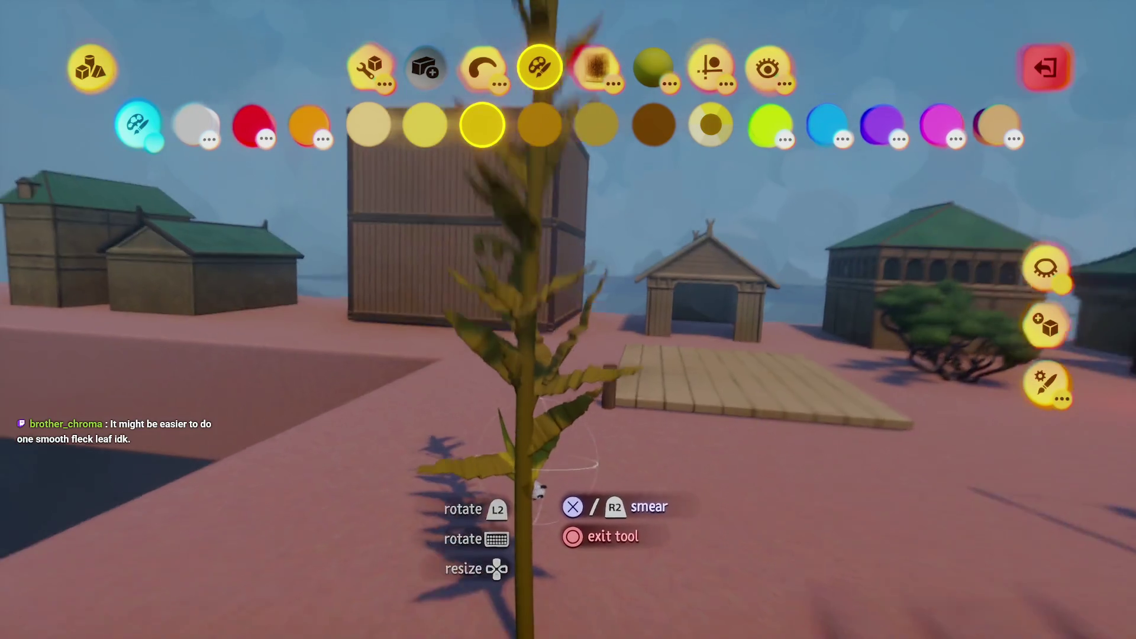
{"action": "scroll", "coordinate": [510, 432], "scroll_direction": "up", "scroll_amount": 3}
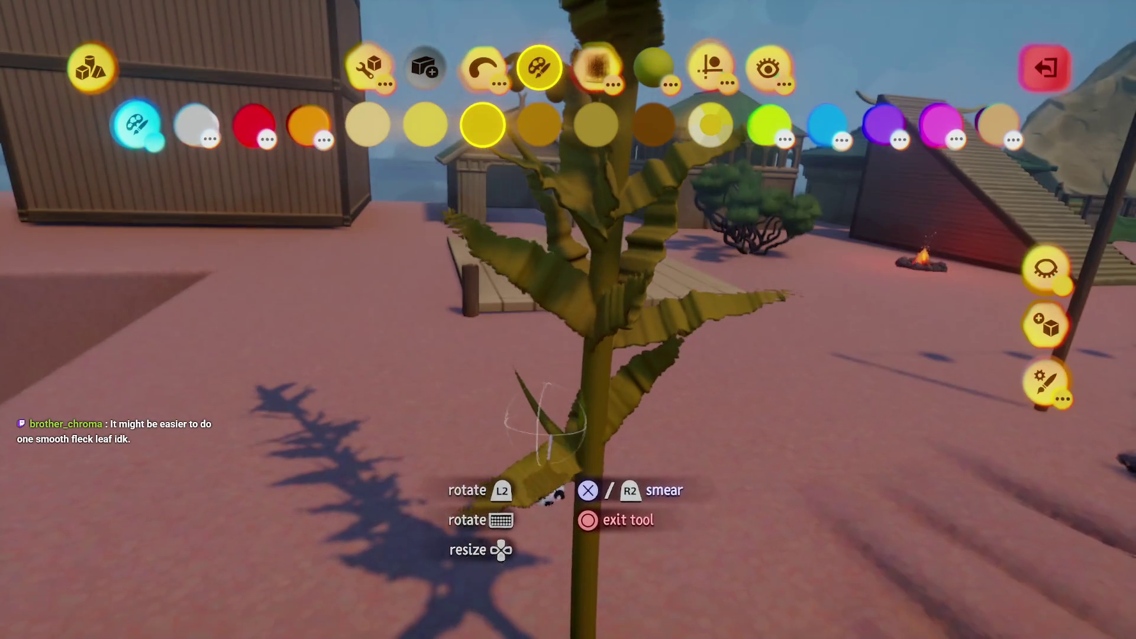
{"action": "key", "text": "Escape"}
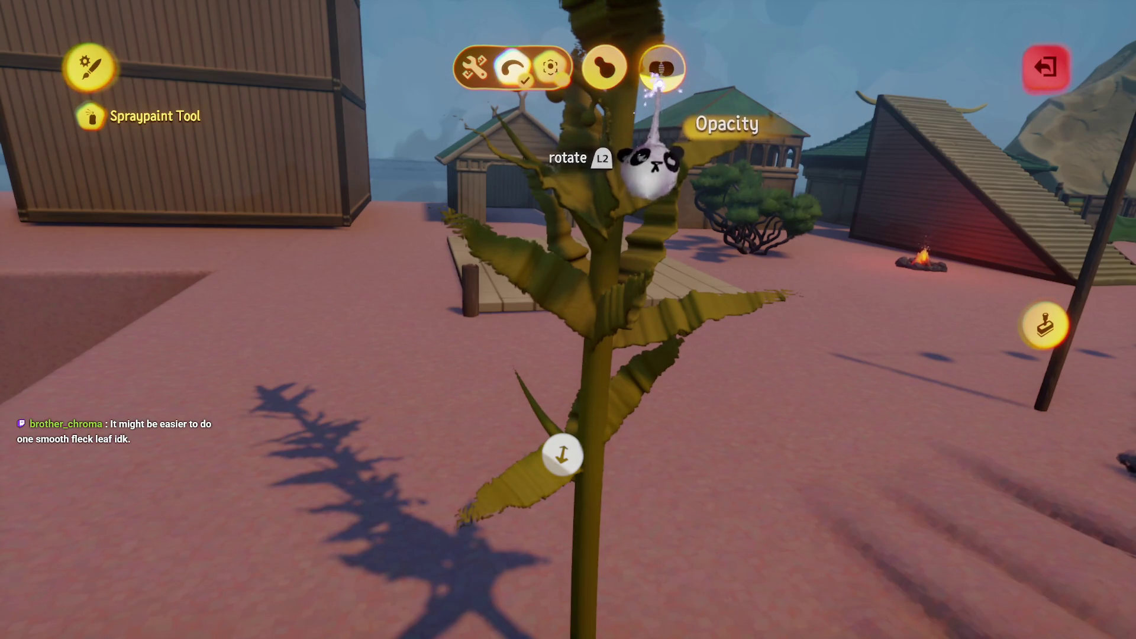
{"action": "key", "text": "Escape"}
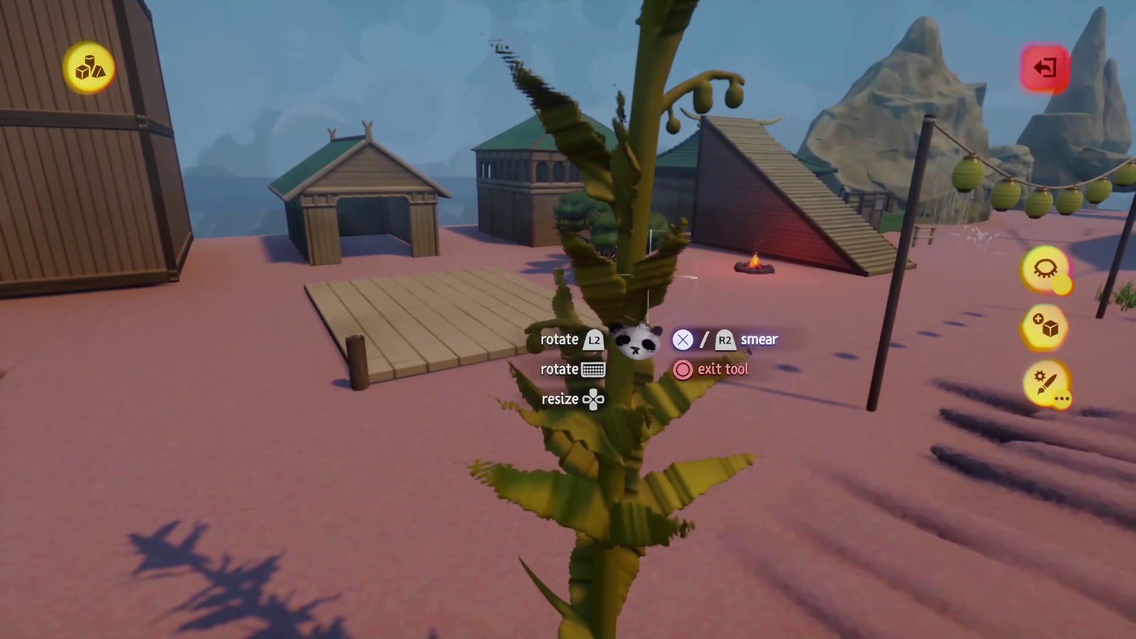
- Stretch the stalk's tip far upward and exit sculpt mode
{"action": "left_click", "coordinate": [696, 72]}
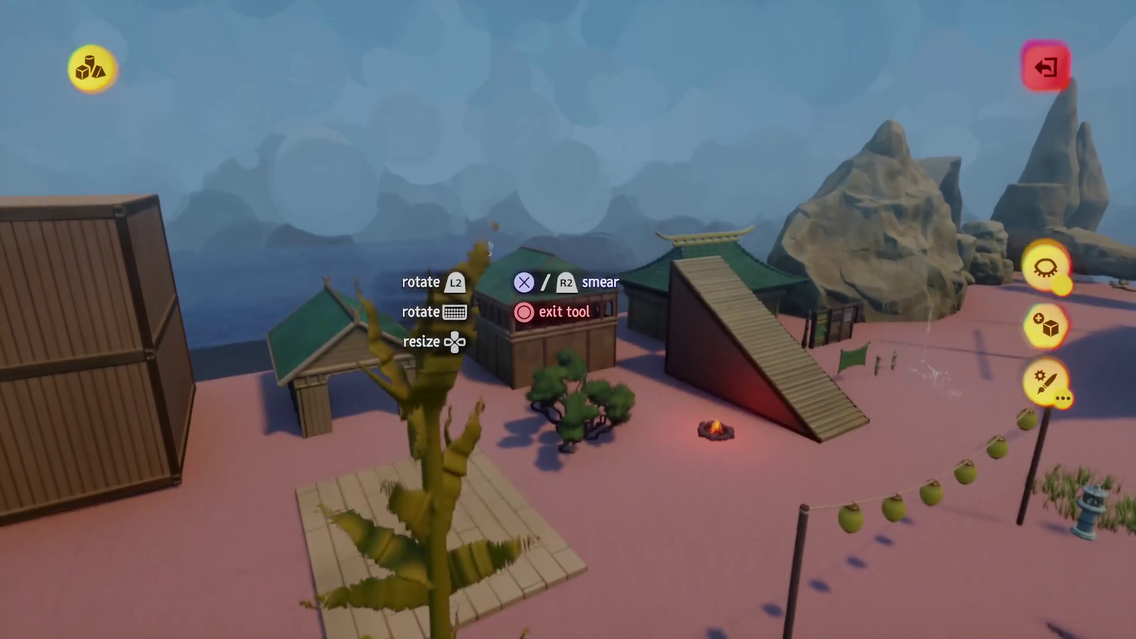
{"action": "left_click_drag", "start_coordinate": [489, 247], "coordinate": [473, 236]}
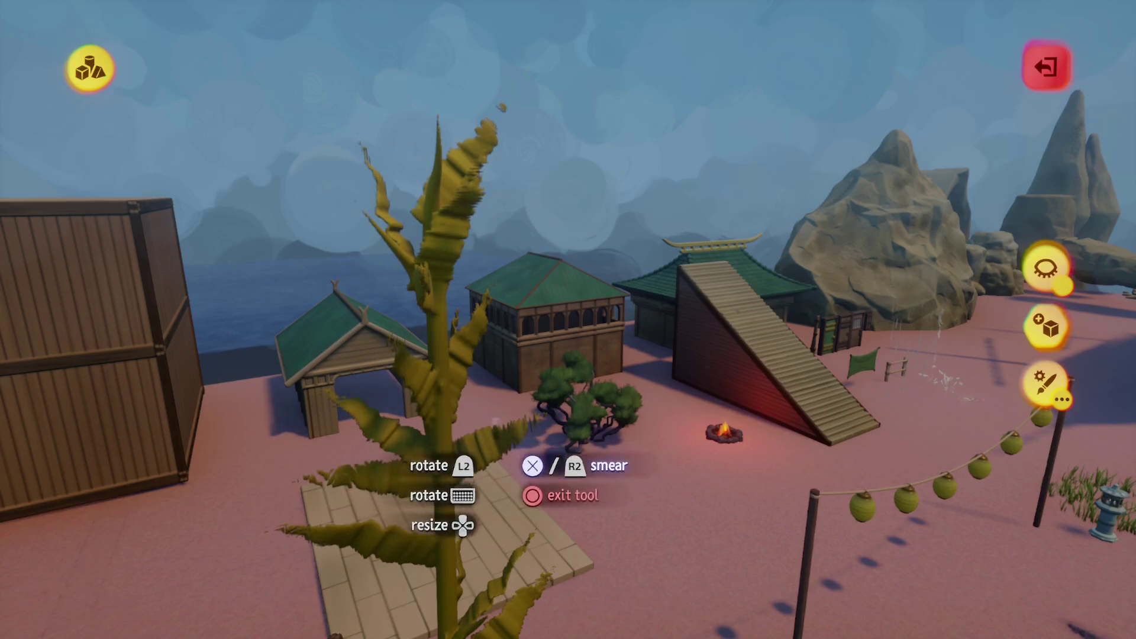
{"action": "key", "text": "Escape"}
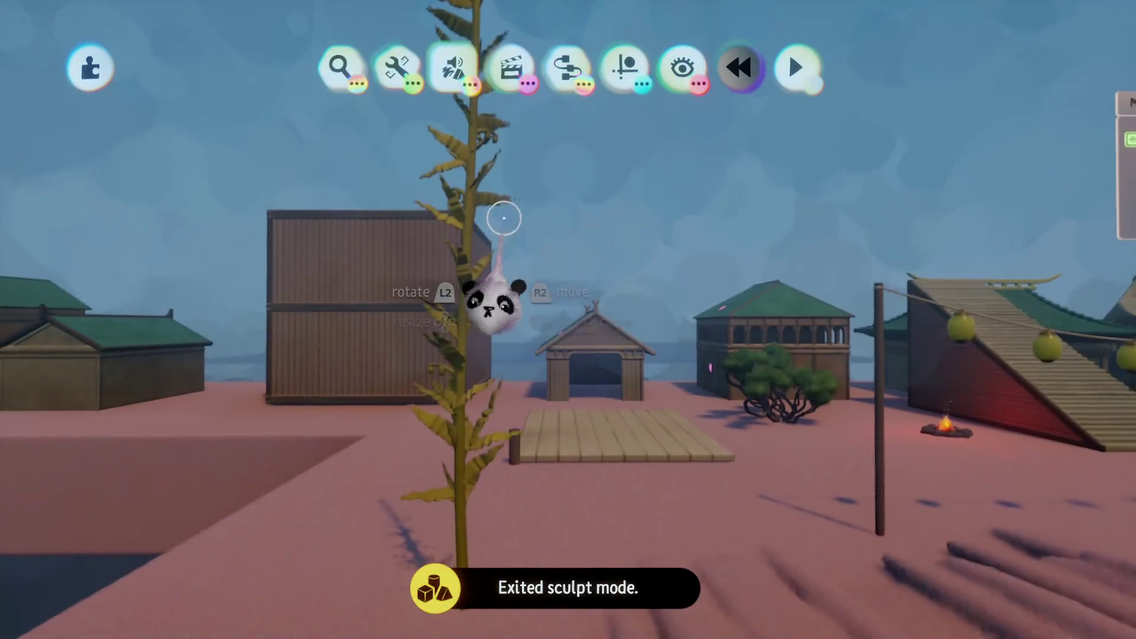
- Save the creation from the pause menu
{"action": "key", "text": "Escape"}
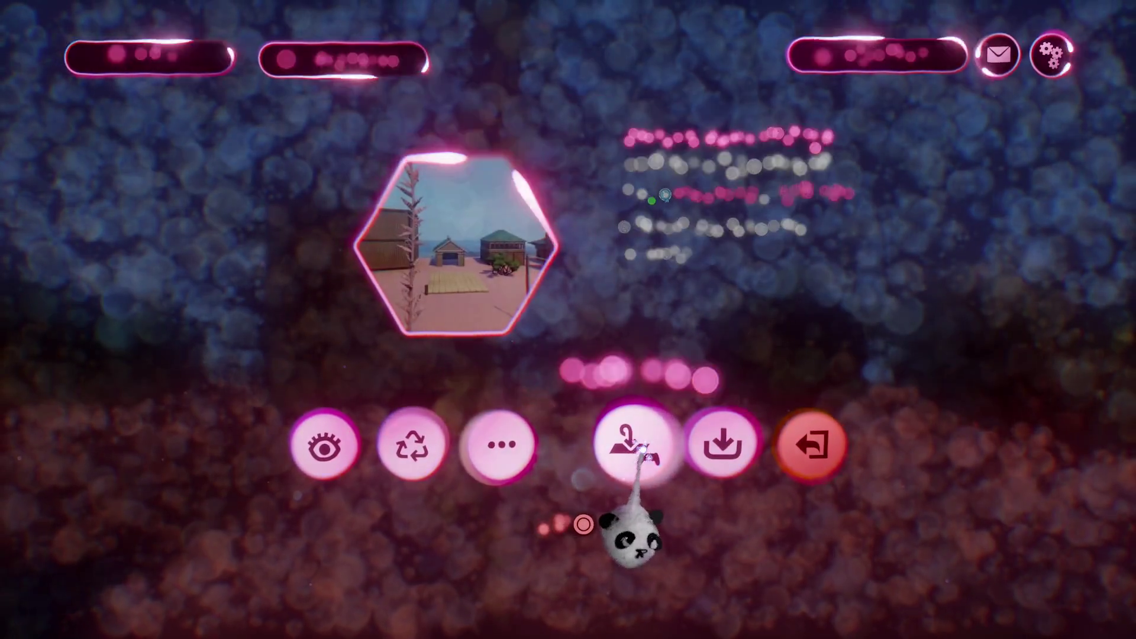
{"action": "left_click", "coordinate": [645, 446]}
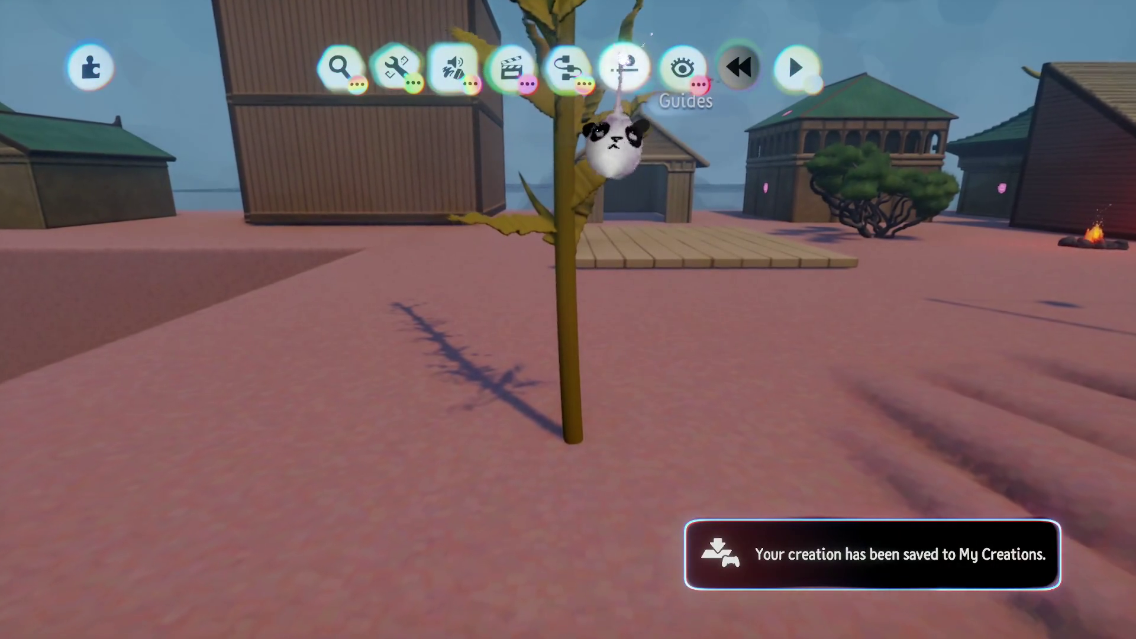
{"action": "left_click", "coordinate": [625, 67]}
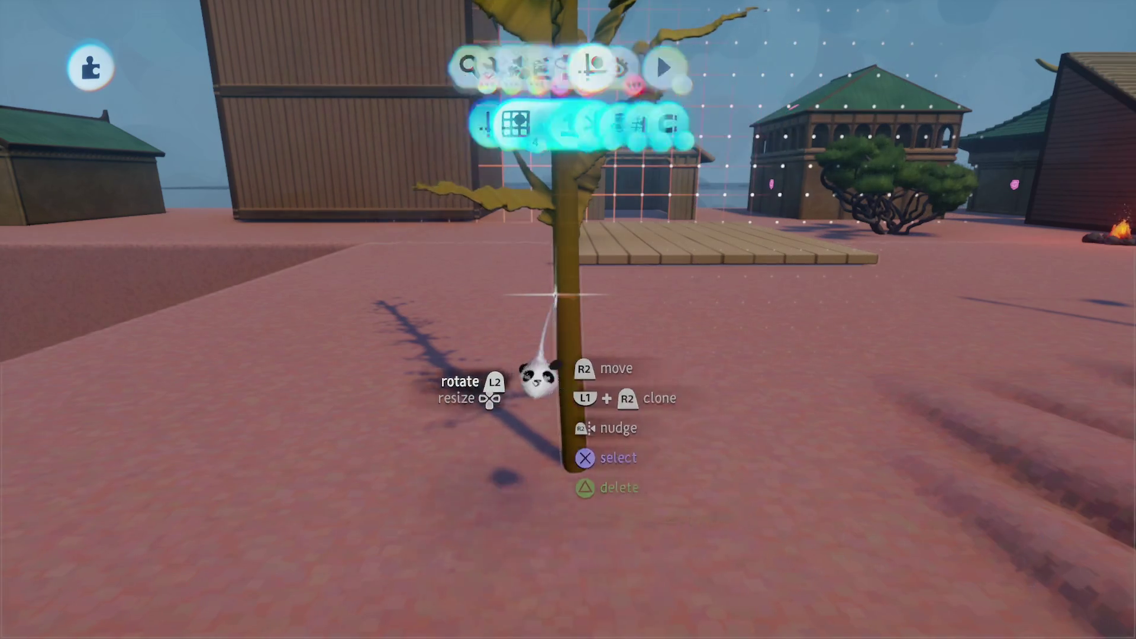
{"action": "key", "text": "Escape"}
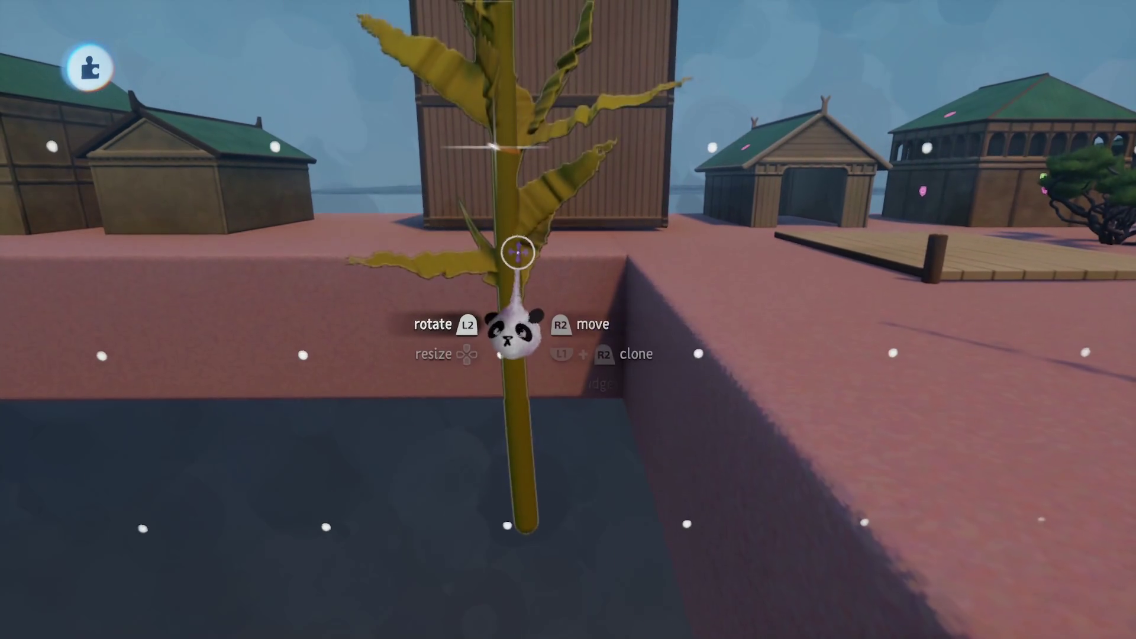
- Convert the yellow kelp stalk to a painting and start editing it
{"action": "left_click", "coordinate": [517, 254]}
{"action": "left_click", "coordinate": [1045, 211]}
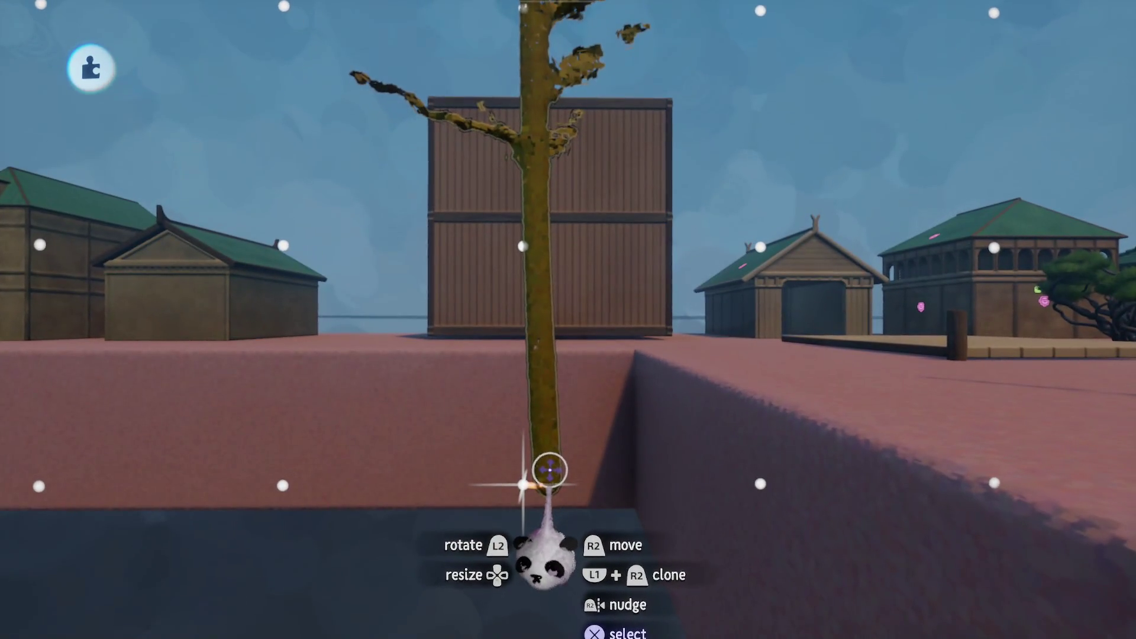
{"action": "left_click", "coordinate": [545, 515]}
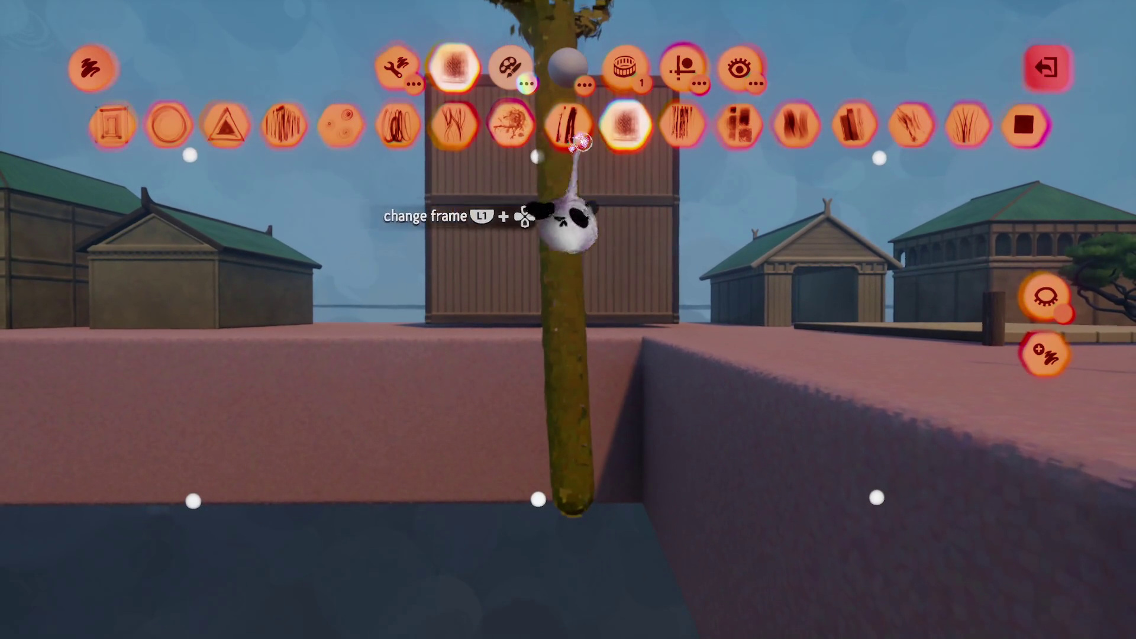
- Turn on surface snapping, then undo the last smear stroke on the yellow leaves
{"action": "key", "text": "Right"}
{"action": "key", "text": "Right"}
{"action": "key", "text": "Right"}
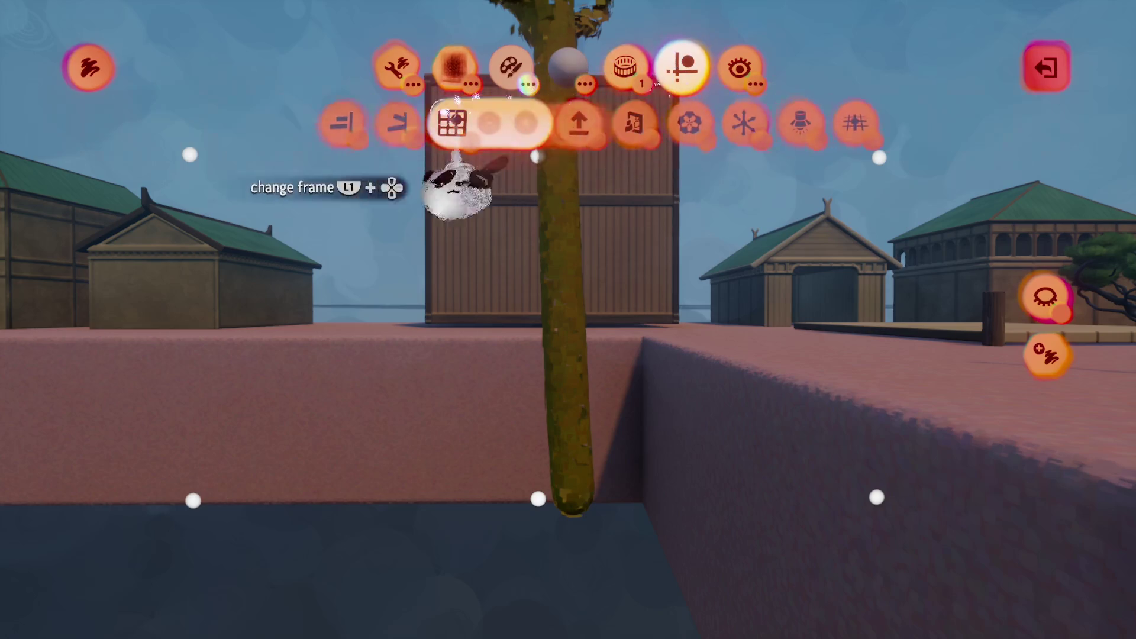
{"action": "left_click", "coordinate": [331, 123]}
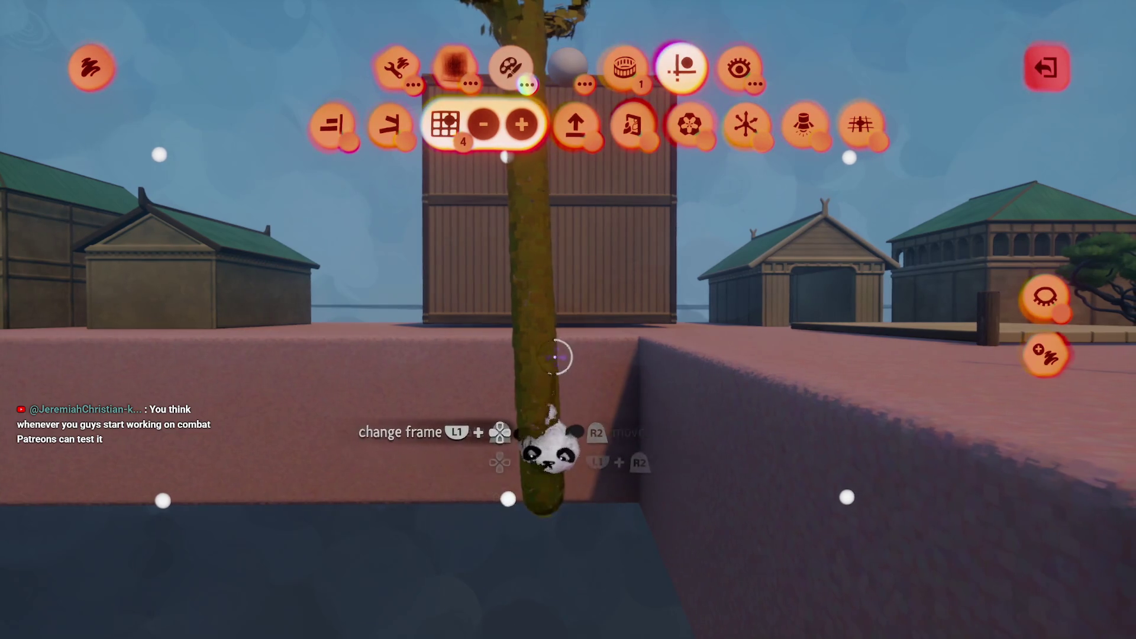
{"action": "left_click", "coordinate": [598, 507]}
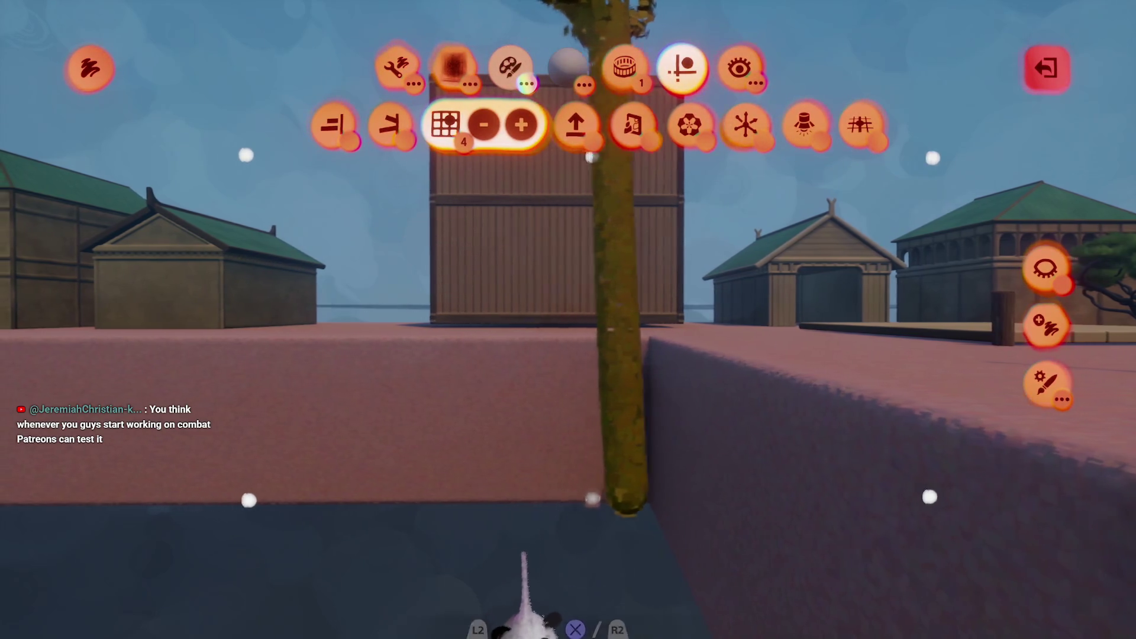
{"action": "key", "text": "Escape"}
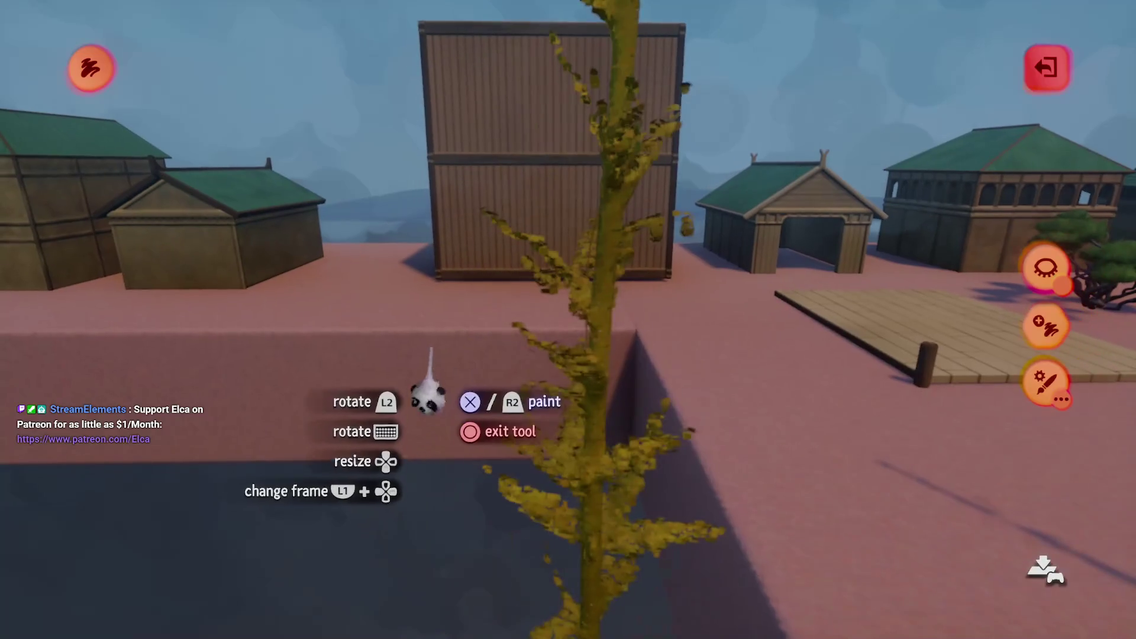
{"action": "key", "text": "ctrl+z"}
{"action": "key", "text": "Tab"}
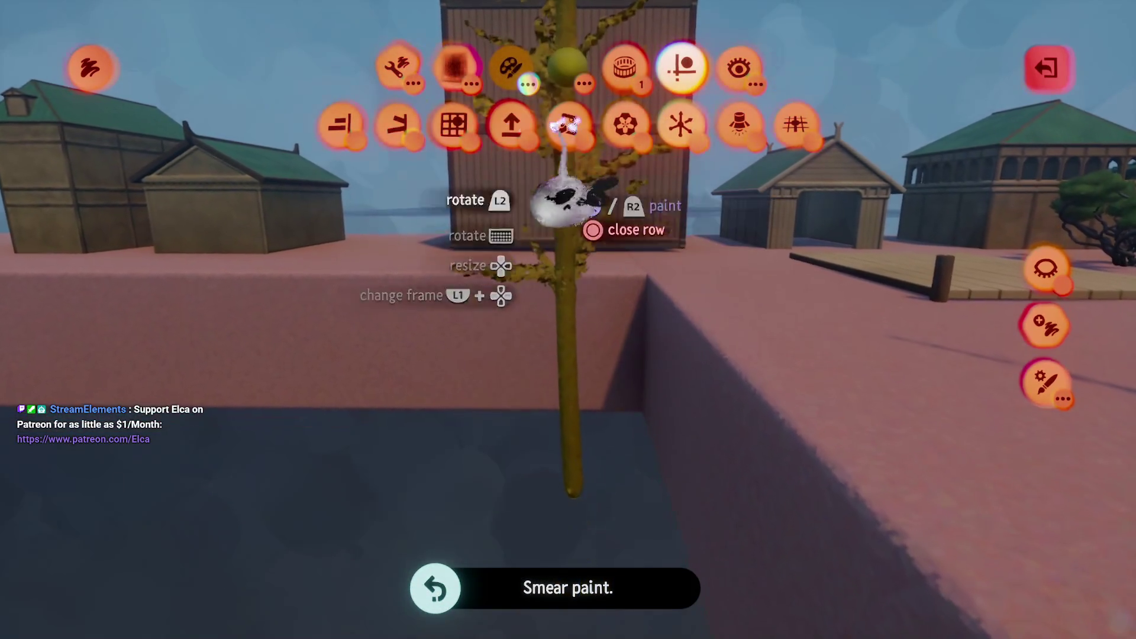
- Redo the leaf smear, hide everything except the kelp tree, and leave paint mode
{"action": "key", "text": "ctrl+shift+z"}
{"action": "key", "text": "Escape"}
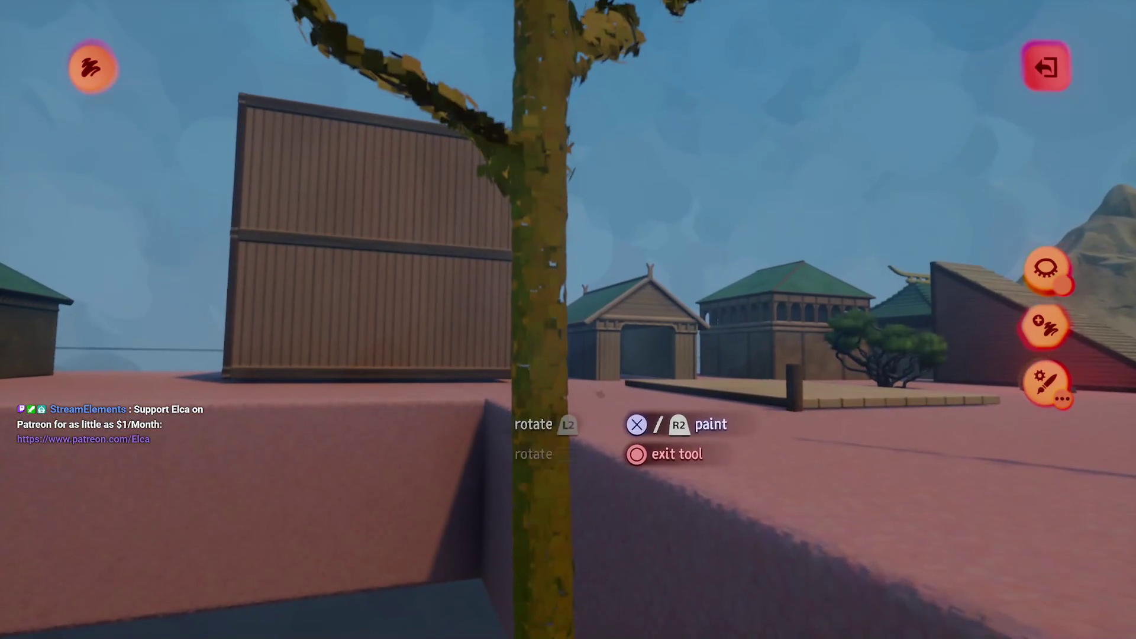
{"action": "left_click", "coordinate": [1045, 267]}
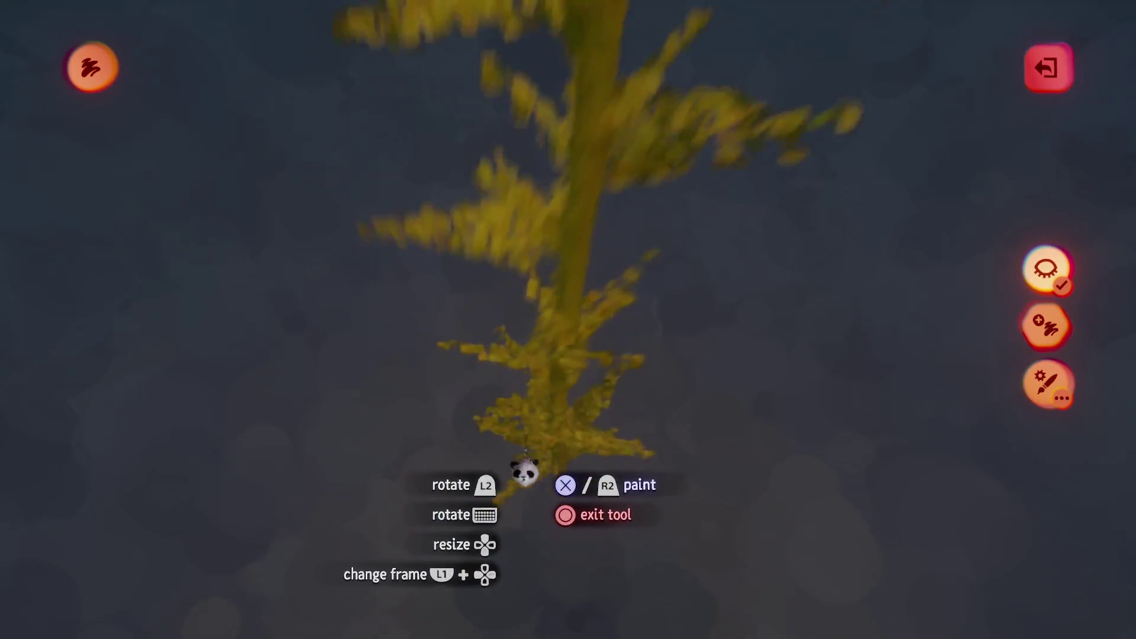
{"action": "key", "text": "Escape"}
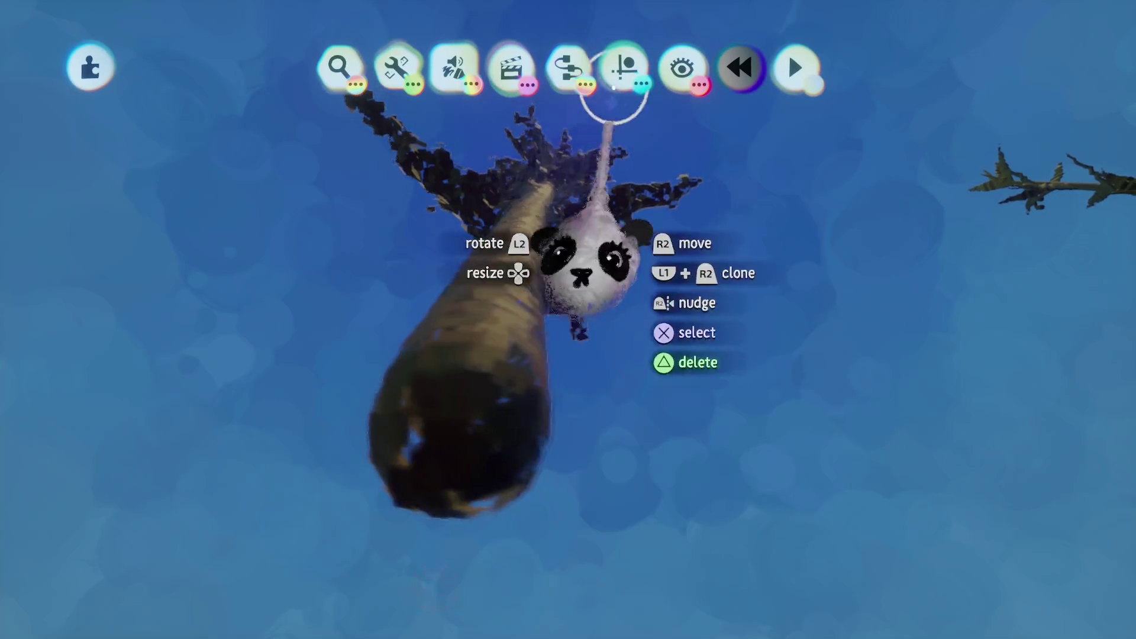
- Delete the pink guide lines around the kelp tree
{"action": "left_click", "coordinate": [623, 67]}
{"action": "left_click", "coordinate": [476, 119]}
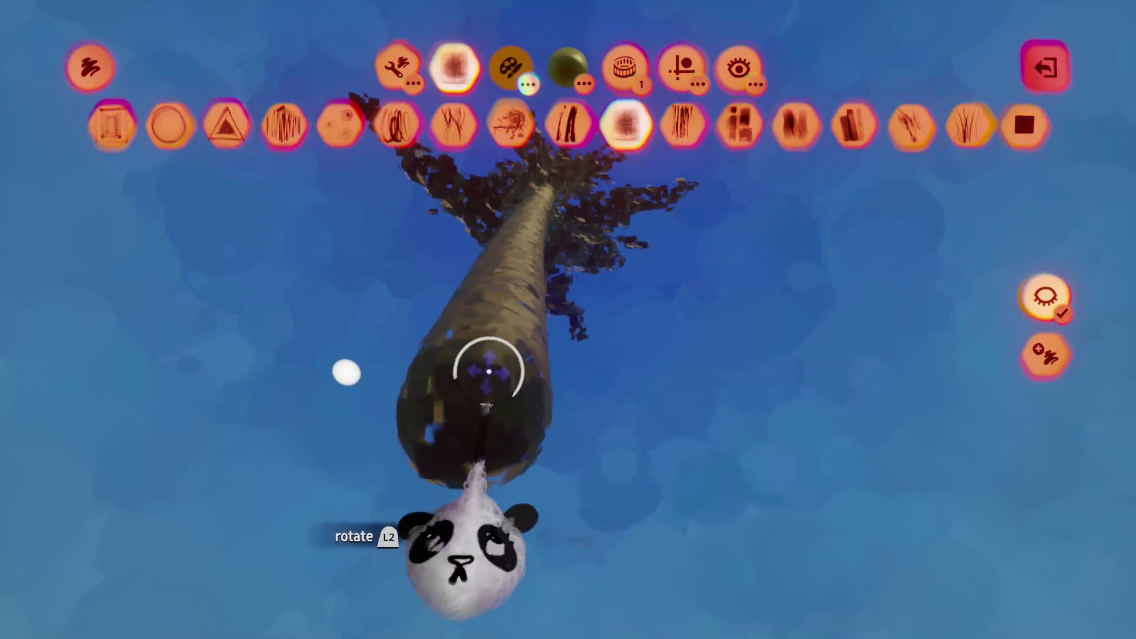
{"action": "mouse_move", "coordinate": [595, 521]}
{"action": "left_mouse_down"}
{"action": "mouse_move", "coordinate": [1002, 571]}
{"action": "mouse_move", "coordinate": [1119, 556]}
{"action": "left_mouse_up"}
{"action": "mouse_move", "coordinate": [599, 462]}
{"action": "left_mouse_down"}
{"action": "mouse_move", "coordinate": [518, 363]}
{"action": "mouse_move", "coordinate": [512, 449]}
{"action": "mouse_move", "coordinate": [515, 416]}
{"action": "mouse_move", "coordinate": [540, 401]}
{"action": "mouse_move", "coordinate": [556, 432]}
{"action": "mouse_move", "coordinate": [545, 485]}
{"action": "mouse_move", "coordinate": [554, 462]}
{"action": "mouse_move", "coordinate": [538, 449]}
{"action": "mouse_move", "coordinate": [527, 449]}
{"action": "mouse_move", "coordinate": [534, 470]}
{"action": "mouse_move", "coordinate": [448, 419]}
{"action": "left_mouse_up"}
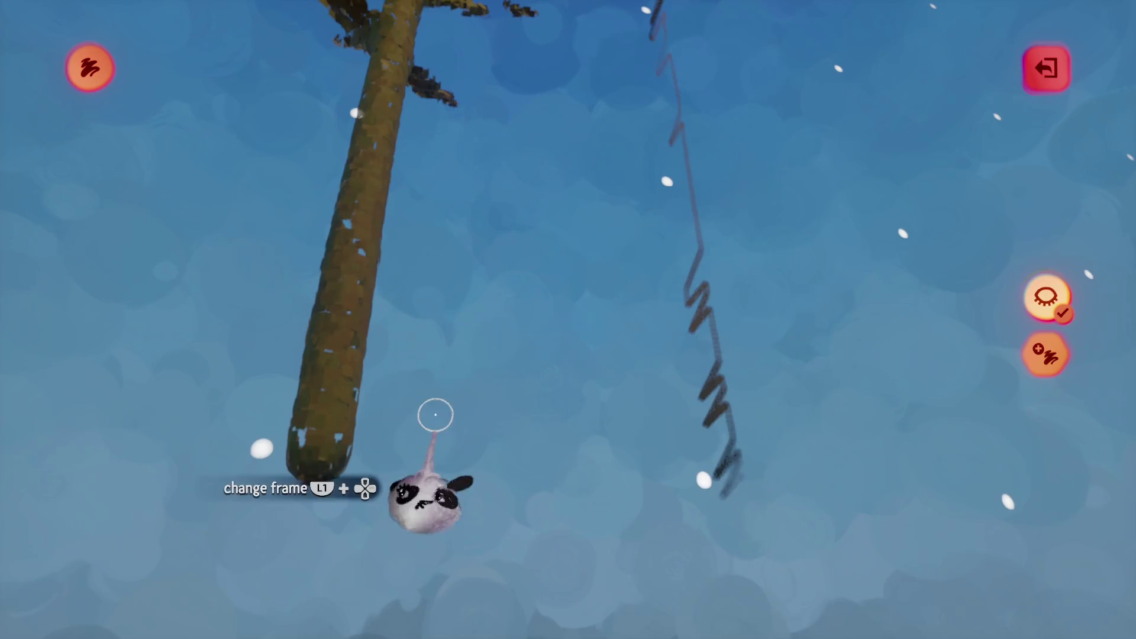
{"action": "key", "text": "ctrl+z"}
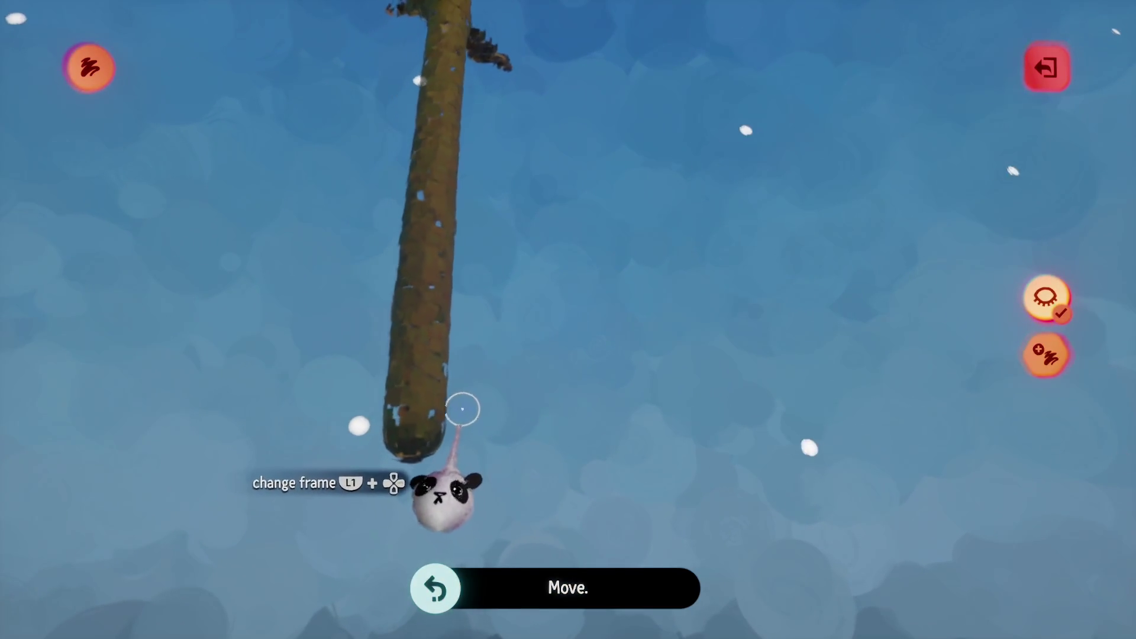
{"action": "key", "text": "ctrl+shift+z"}
- Clone the trunk to the right and copy two branch clusters onto it
{"action": "mouse_move", "coordinate": [448, 388]}
{"action": "left_mouse_down"}
{"action": "mouse_move", "coordinate": [316, 431]}
{"action": "mouse_move", "coordinate": [654, 436]}
{"action": "mouse_move", "coordinate": [393, 408]}
{"action": "left_mouse_up"}
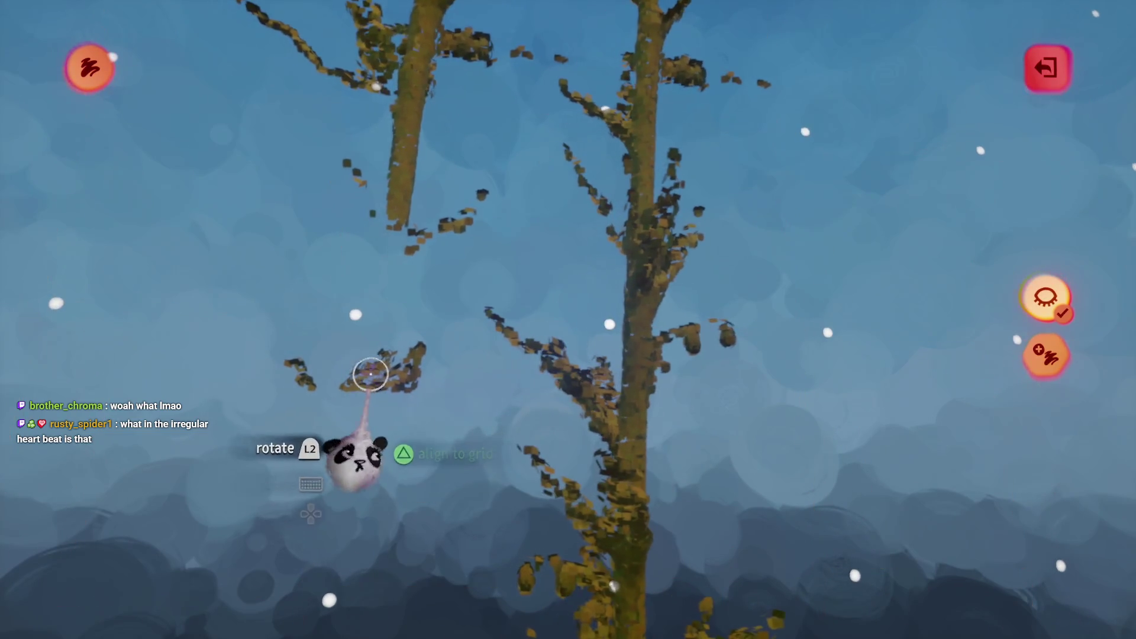
{"action": "mouse_move", "coordinate": [377, 265]}
{"action": "left_mouse_down"}
{"action": "mouse_move", "coordinate": [390, 302]}
{"action": "mouse_move", "coordinate": [603, 301]}
{"action": "left_mouse_up"}
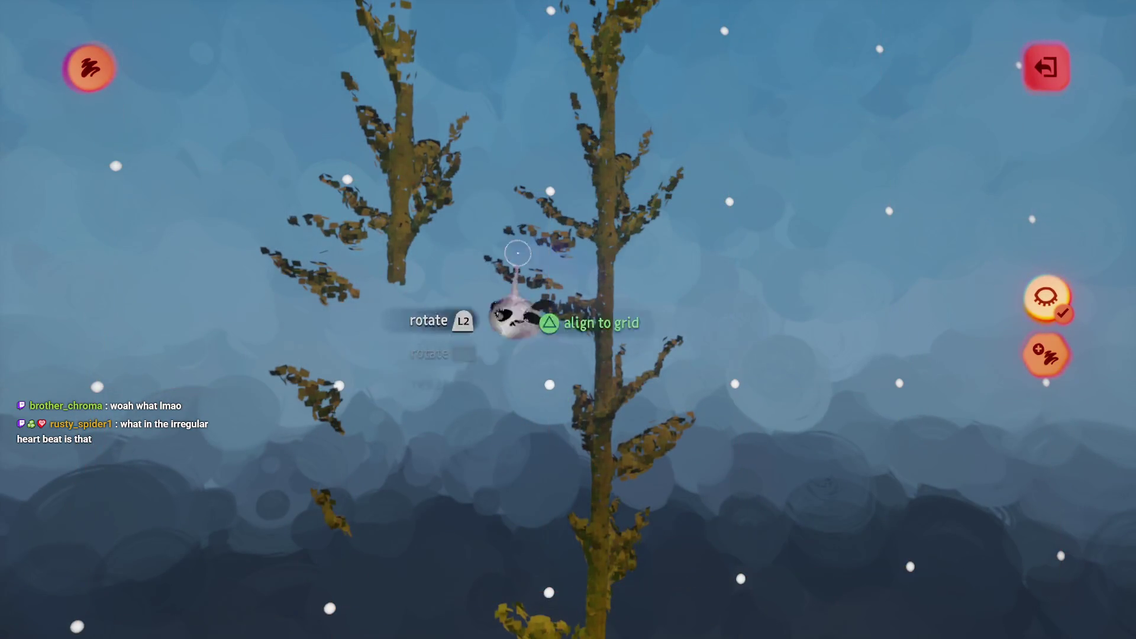
{"action": "mouse_move", "coordinate": [324, 287]}
{"action": "left_mouse_down"}
{"action": "mouse_move", "coordinate": [482, 381]}
{"action": "mouse_move", "coordinate": [368, 306]}
{"action": "left_mouse_up"}
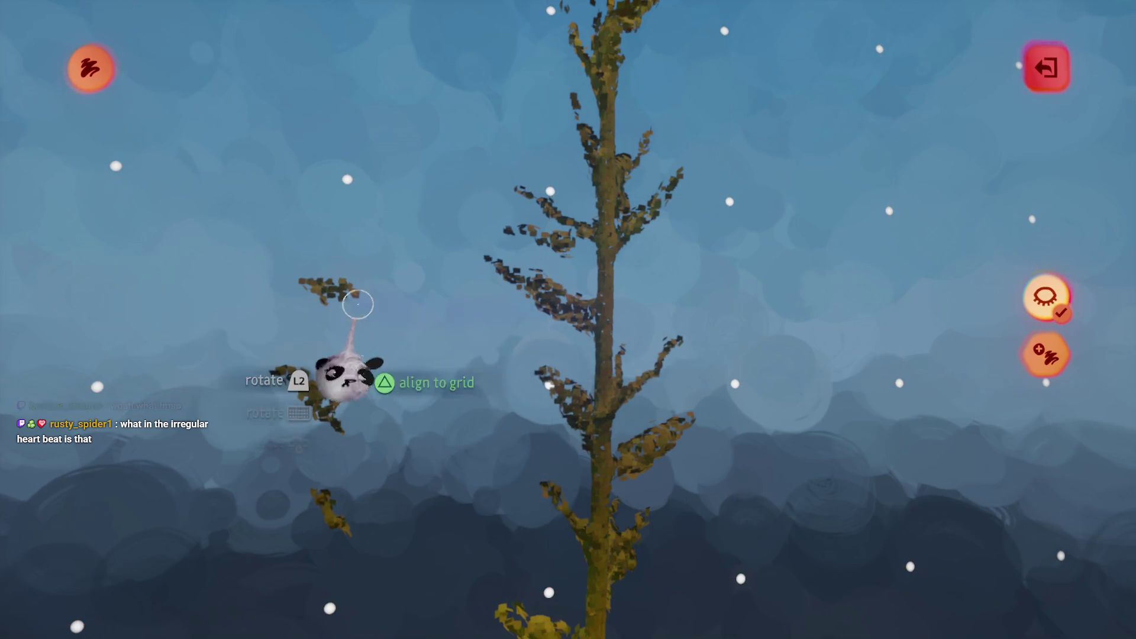
{"action": "key", "text": "Escape"}
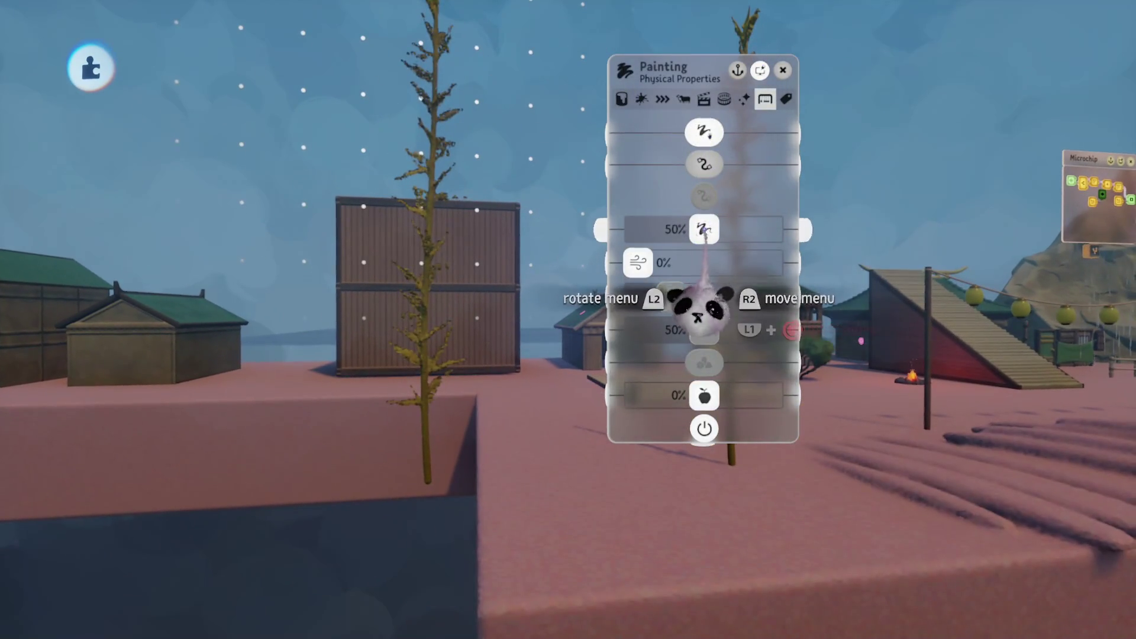
- Enable wind on the kelp painting and tune Wind Strength and the top physics slider
{"action": "left_click_drag", "start_coordinate": [696, 265], "coordinate": [646, 264]}
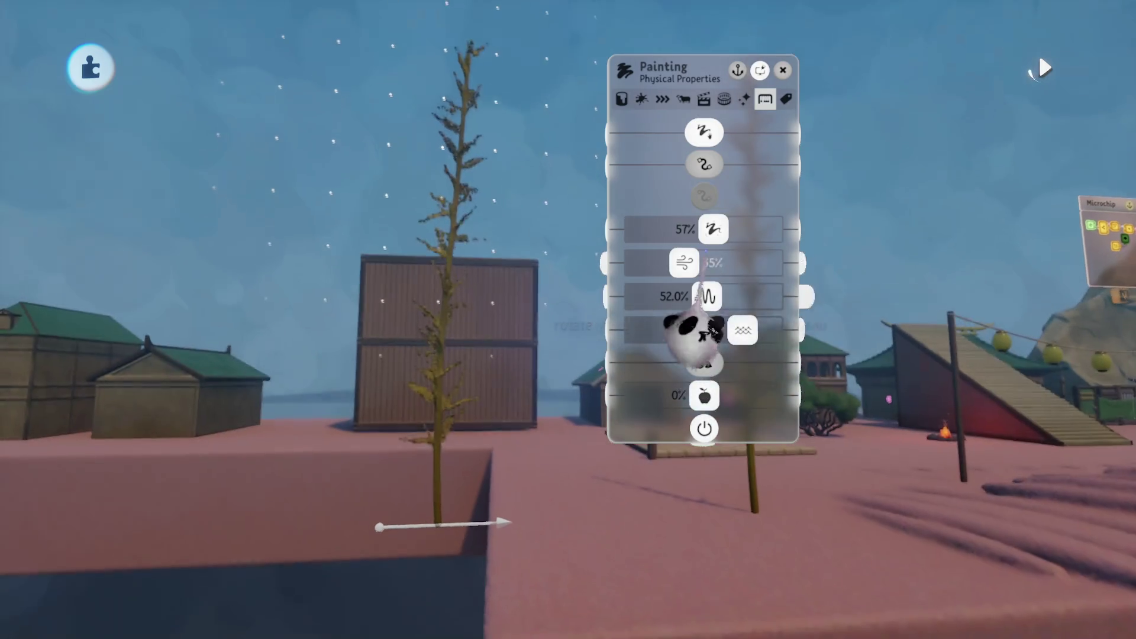
{"action": "left_click_drag", "start_coordinate": [713, 230], "coordinate": [741, 232]}
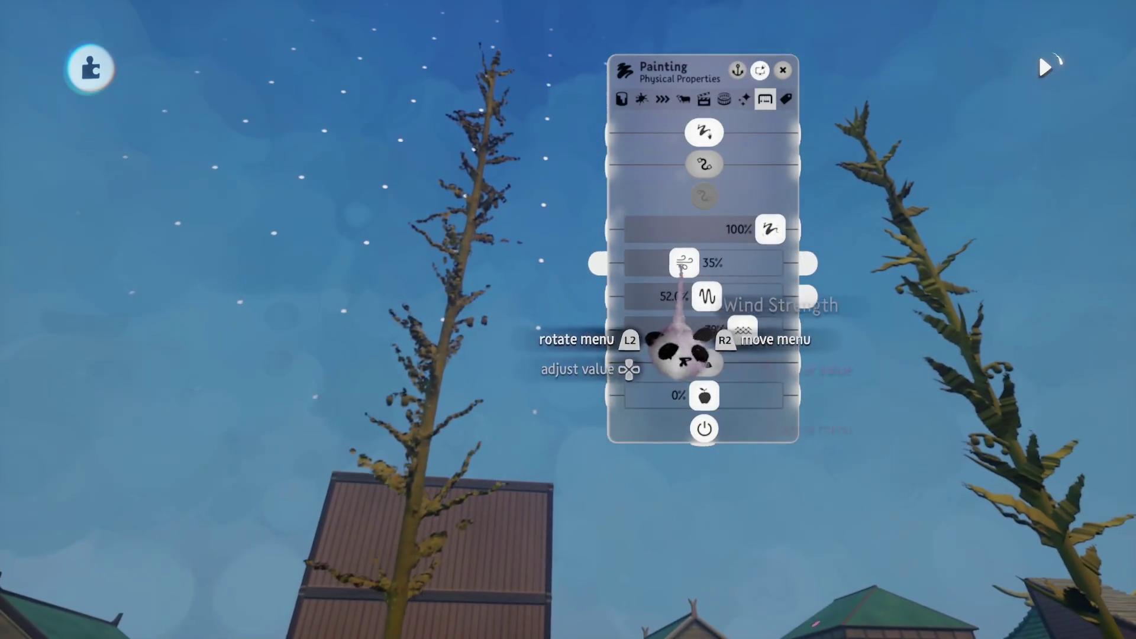
{"action": "left_click_drag", "start_coordinate": [682, 268], "coordinate": [743, 267]}
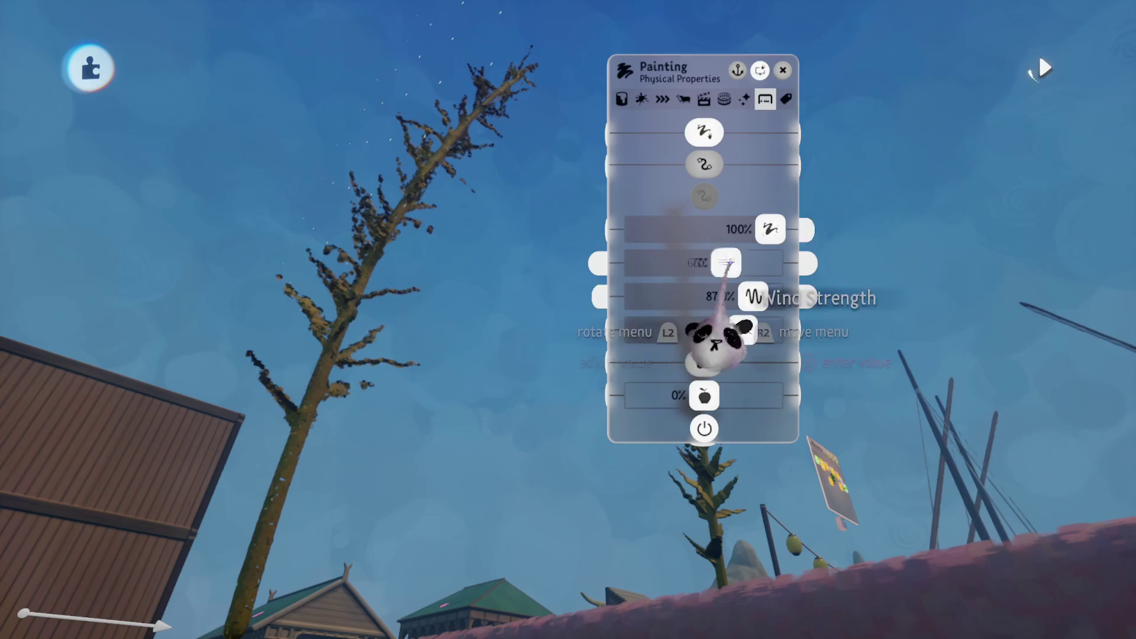
{"action": "left_click_drag", "start_coordinate": [793, 382], "coordinate": [553, 362]}
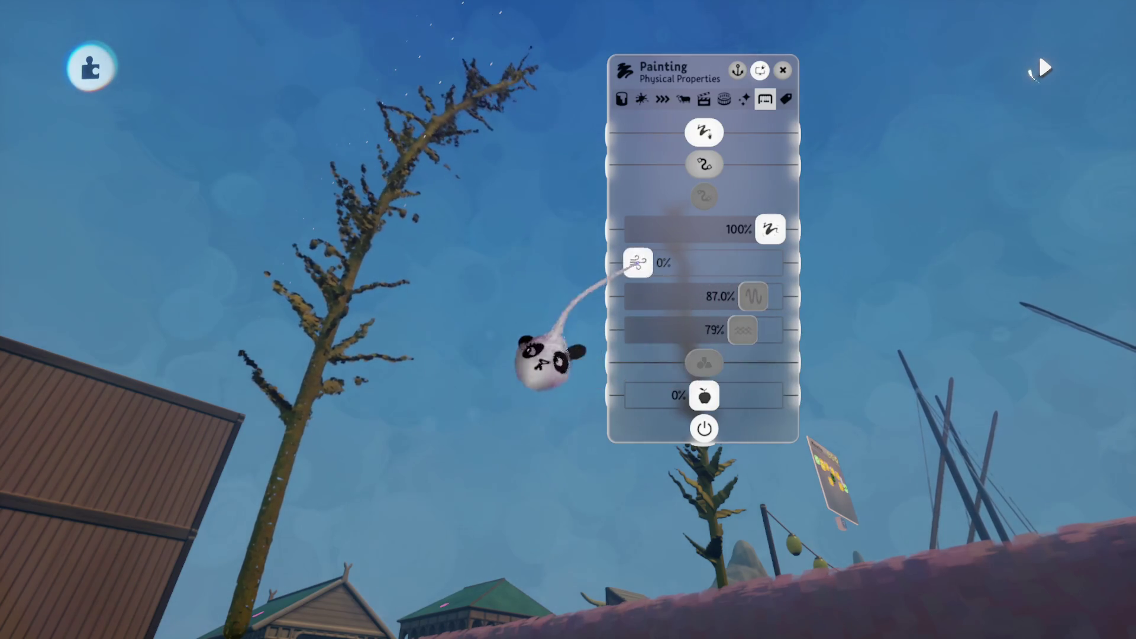
{"action": "left_click_drag", "start_coordinate": [657, 263], "coordinate": [721, 262]}
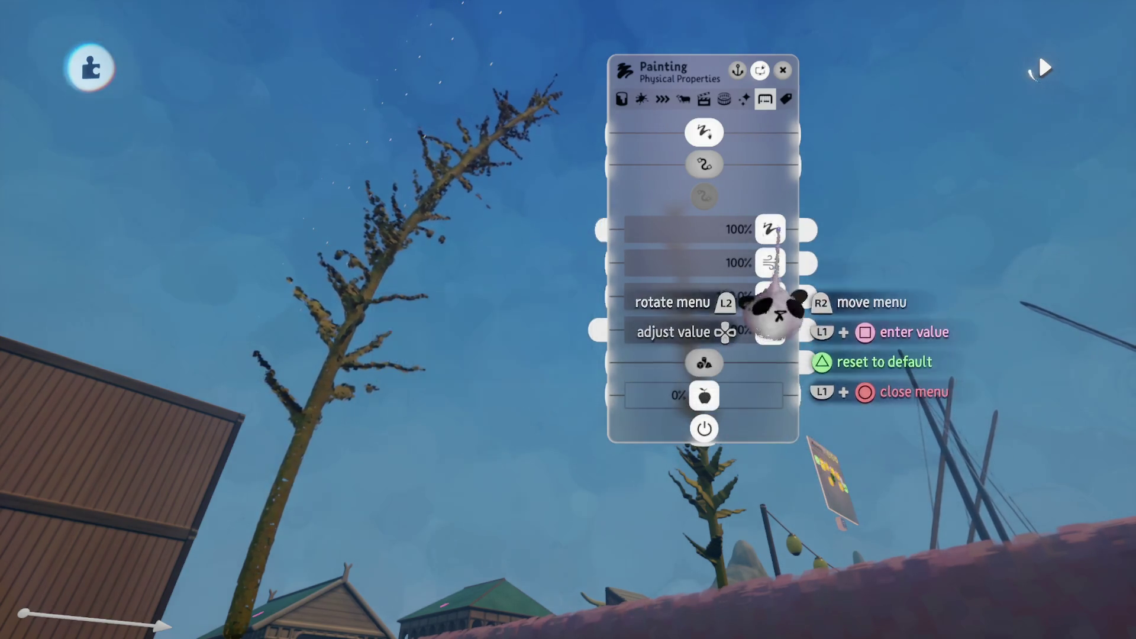
{"action": "left_click_drag", "start_coordinate": [676, 229], "coordinate": [687, 229]}
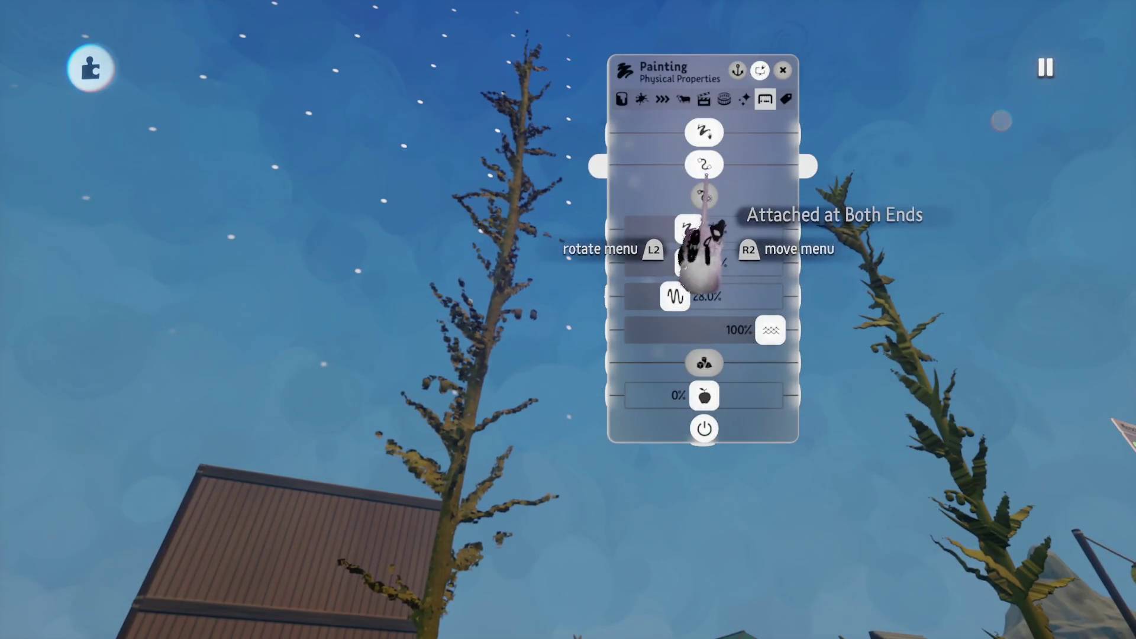
- Set the stalk Attached at Both Ends, raise wind strength to 100%, and close the settings
{"action": "left_click", "coordinate": [704, 196]}
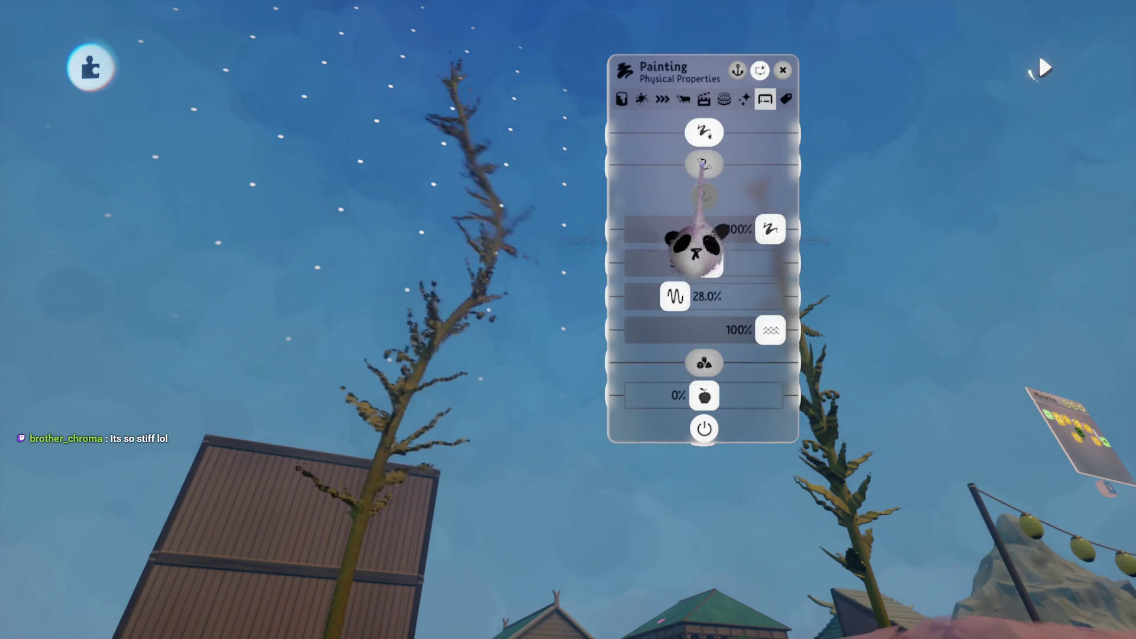
{"action": "left_click_drag", "start_coordinate": [692, 263], "coordinate": [769, 263]}
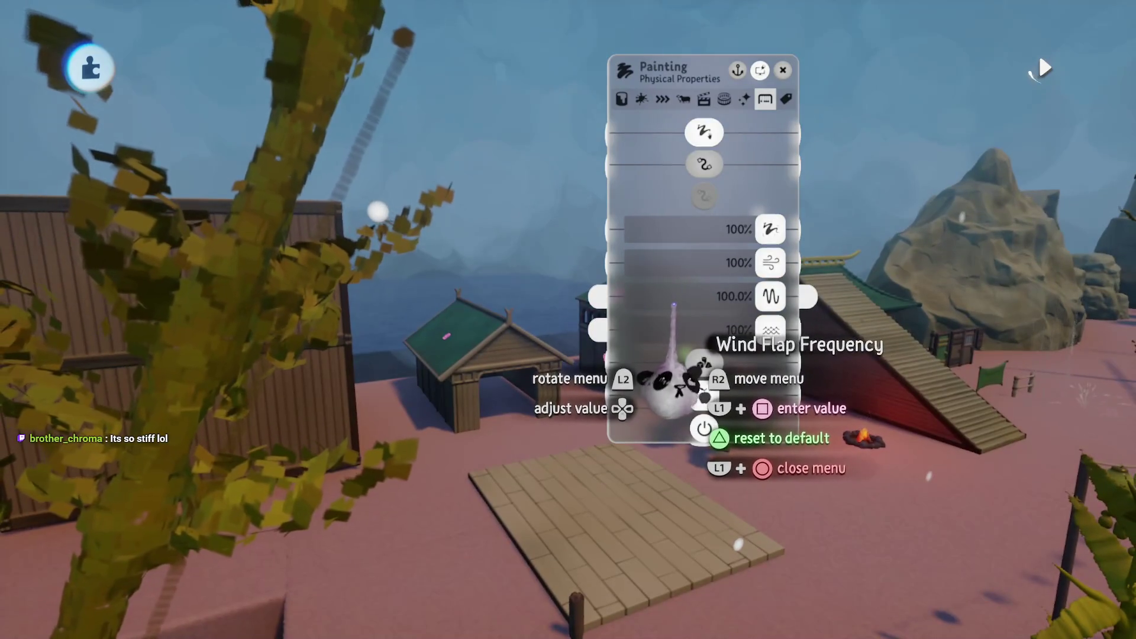
{"action": "mouse_move", "coordinate": [672, 304]}
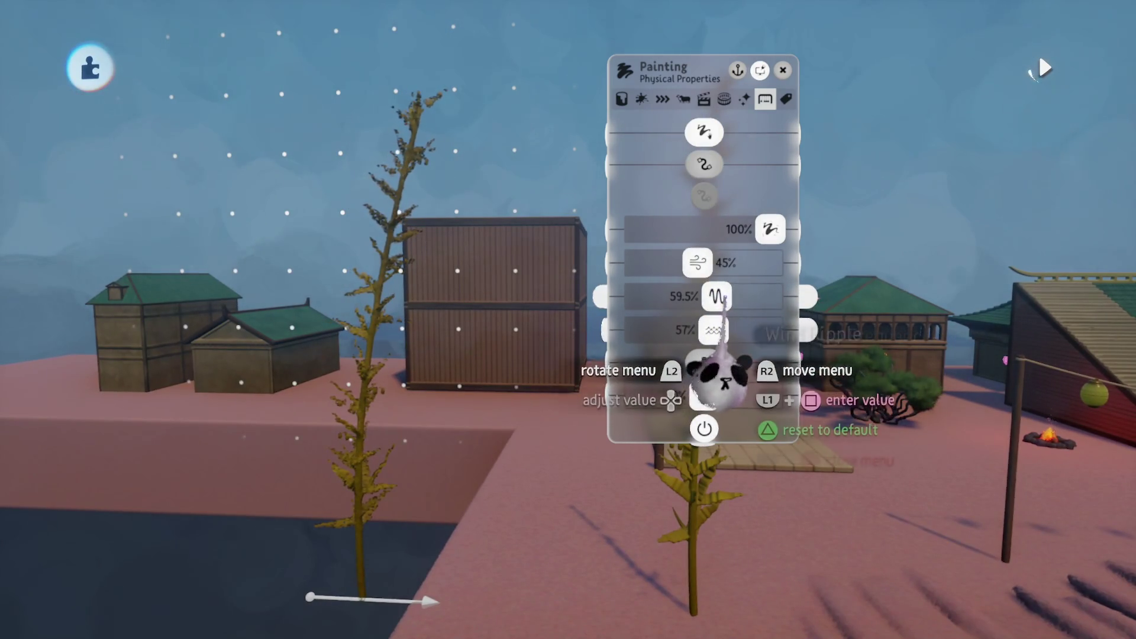
{"action": "key", "text": "Escape"}
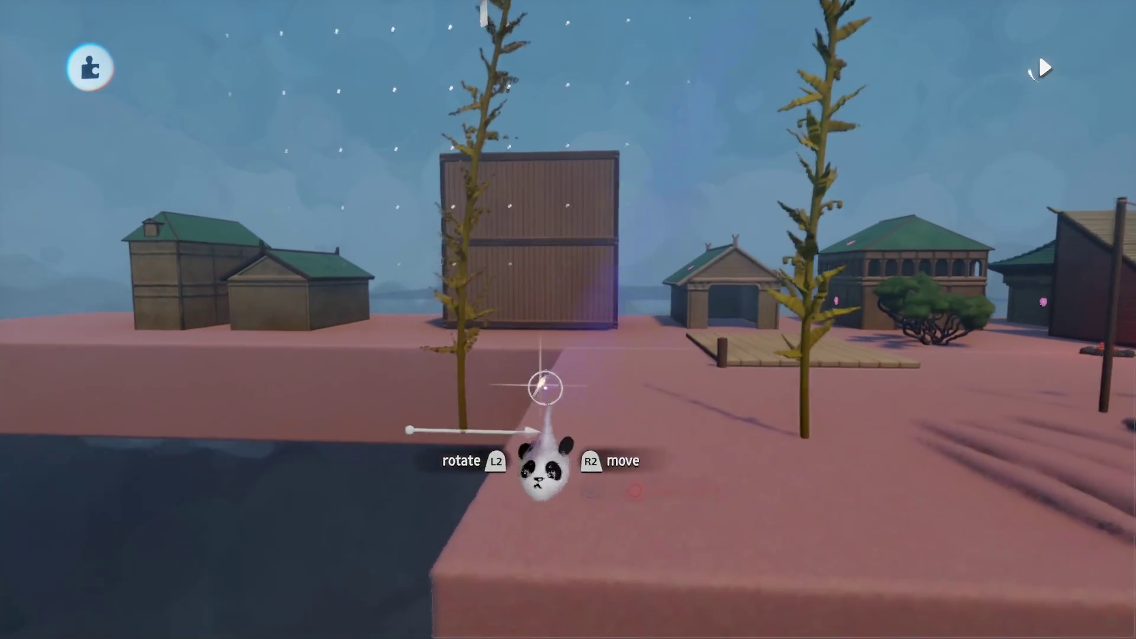
- Scale the small kelp stalk down to 44%, then set its Physical Properties wind sway to 76%
{"action": "mouse_move", "coordinate": [489, 412]}
{"action": "left_mouse_down"}
{"action": "mouse_move", "coordinate": [602, 444]}
{"action": "mouse_move", "coordinate": [602, 464]}
{"action": "left_mouse_up"}
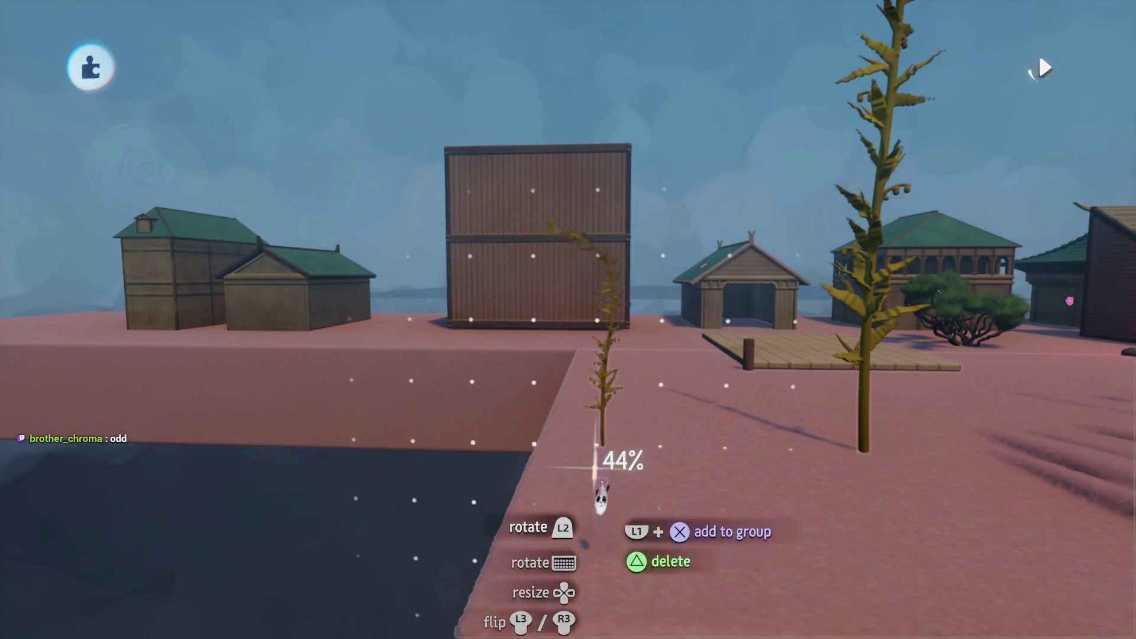
{"action": "left_click_drag", "start_coordinate": [596, 550], "coordinate": [581, 400]}
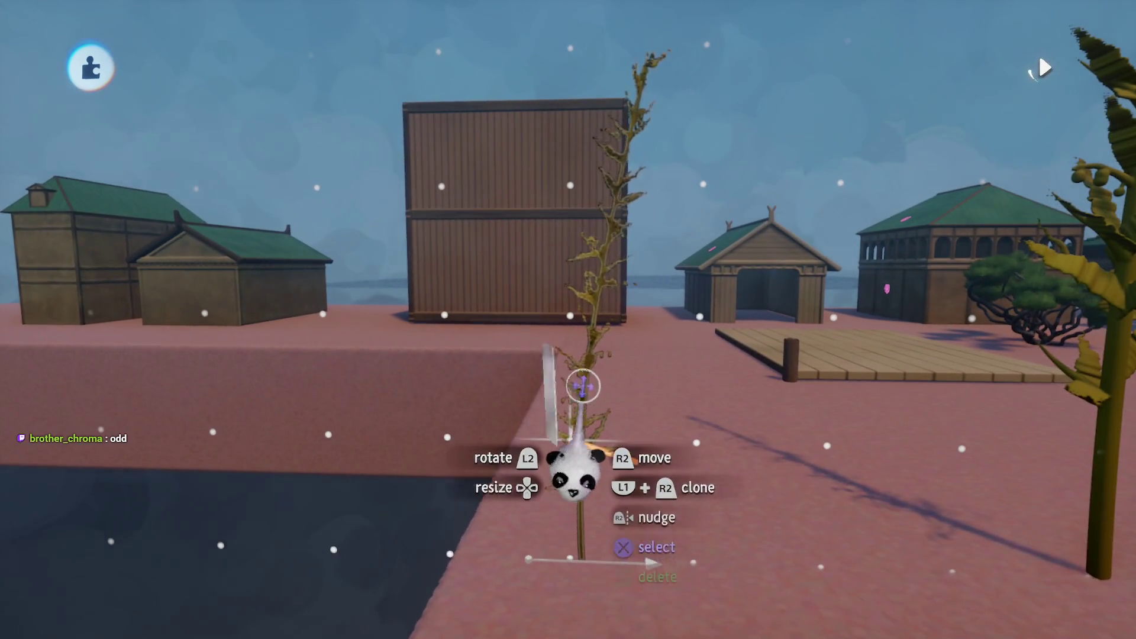
{"action": "left_click", "coordinate": [583, 389]}
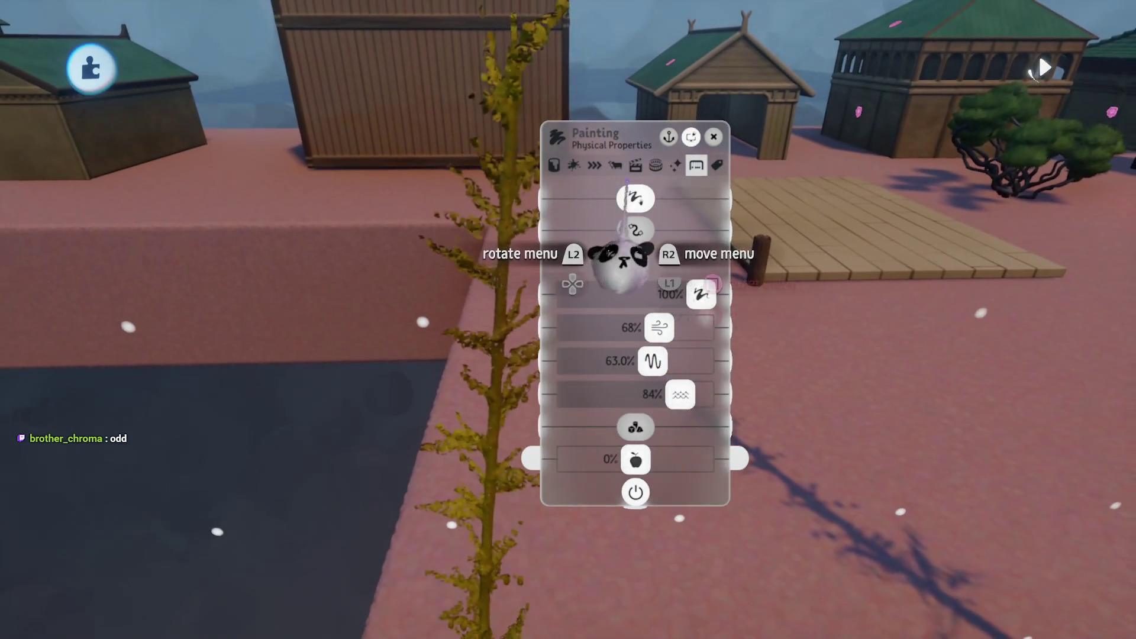
{"action": "key", "text": "Right"}
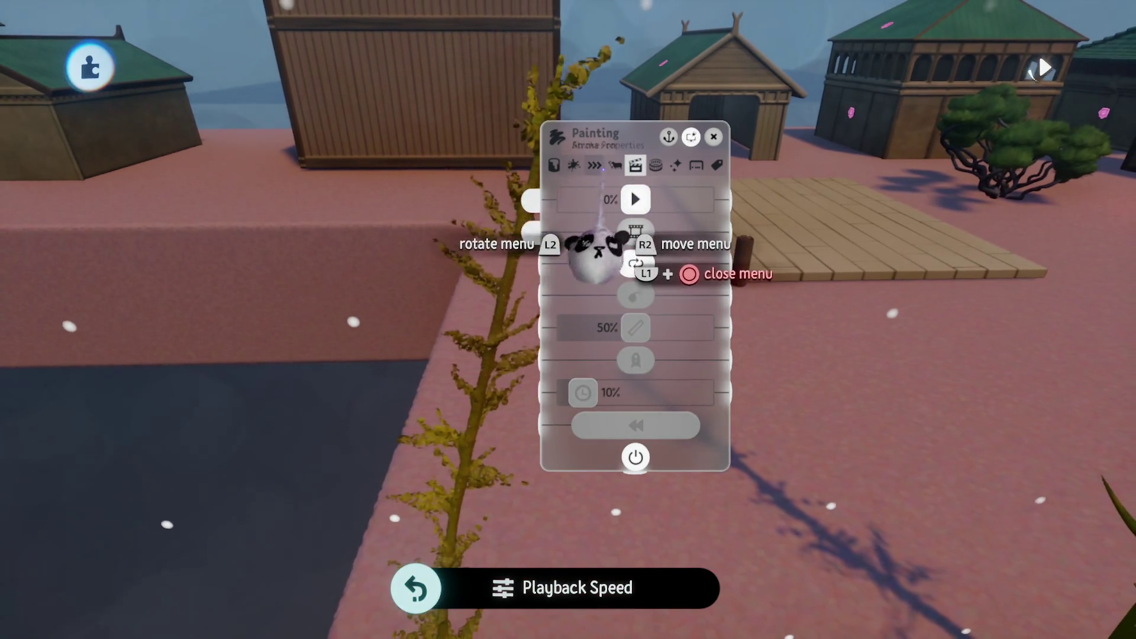
{"action": "key", "text": "Left"}
{"action": "key", "text": "Left"}
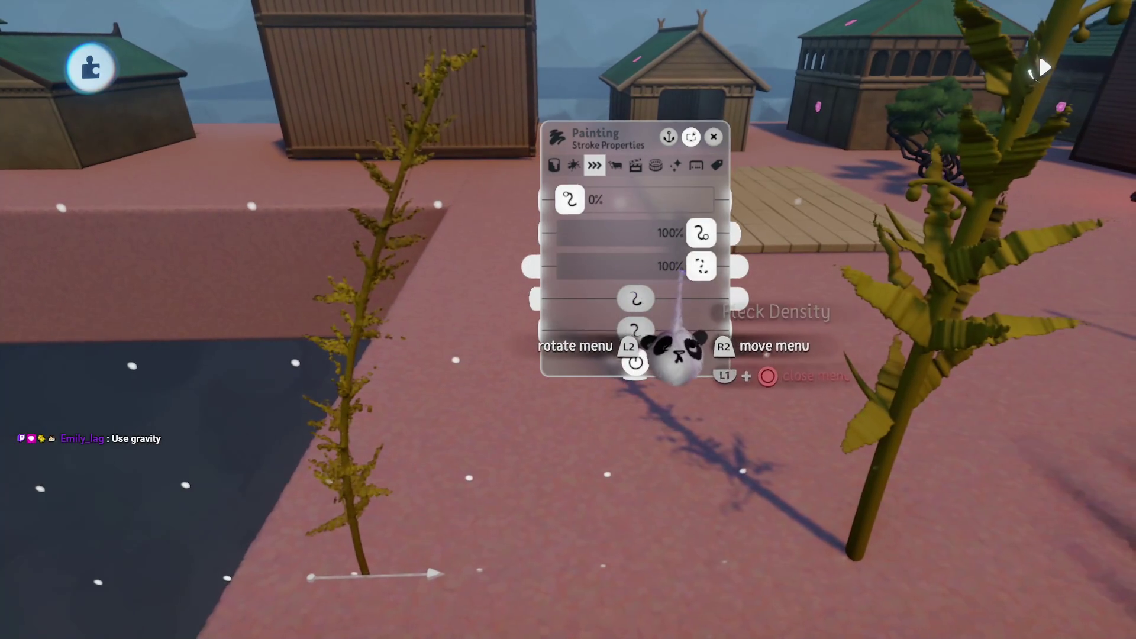
{"action": "key", "text": "Right"}
{"action": "key", "text": "Right"}
{"action": "key", "text": "Right"}
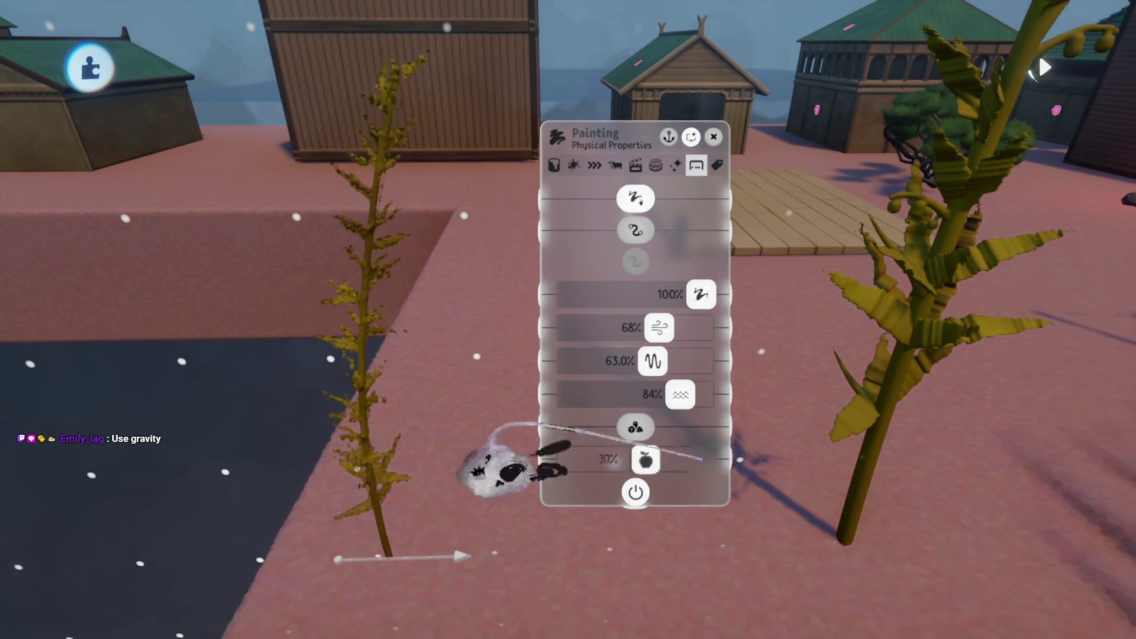
{"action": "mouse_move", "coordinate": [662, 621]}
{"action": "left_mouse_down"}
{"action": "mouse_move", "coordinate": [452, 317]}
{"action": "mouse_move", "coordinate": [375, 431]}
{"action": "mouse_move", "coordinate": [241, 325]}
{"action": "mouse_move", "coordinate": [488, 309]}
{"action": "mouse_move", "coordinate": [622, 325]}
{"action": "mouse_move", "coordinate": [609, 596]}
{"action": "mouse_move", "coordinate": [672, 470]}
{"action": "mouse_move", "coordinate": [679, 409]}
{"action": "mouse_move", "coordinate": [609, 406]}
{"action": "mouse_move", "coordinate": [436, 325]}
{"action": "mouse_move", "coordinate": [528, 285]}
{"action": "mouse_move", "coordinate": [443, 127]}
{"action": "left_mouse_up"}
{"action": "key", "text": "Escape"}
- In paint mode, untick Hide Everything Else and frame the kelp stalks against the buildings
{"action": "left_click", "coordinate": [450, 71]}
{"action": "left_click", "coordinate": [452, 128]}
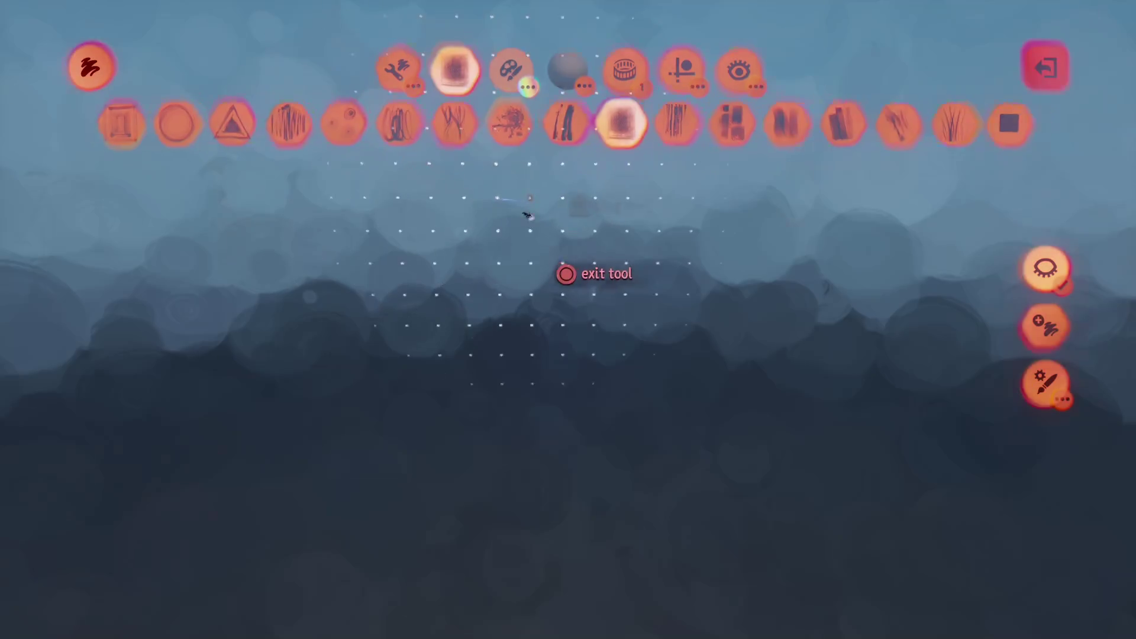
{"action": "left_click", "coordinate": [1034, 283]}
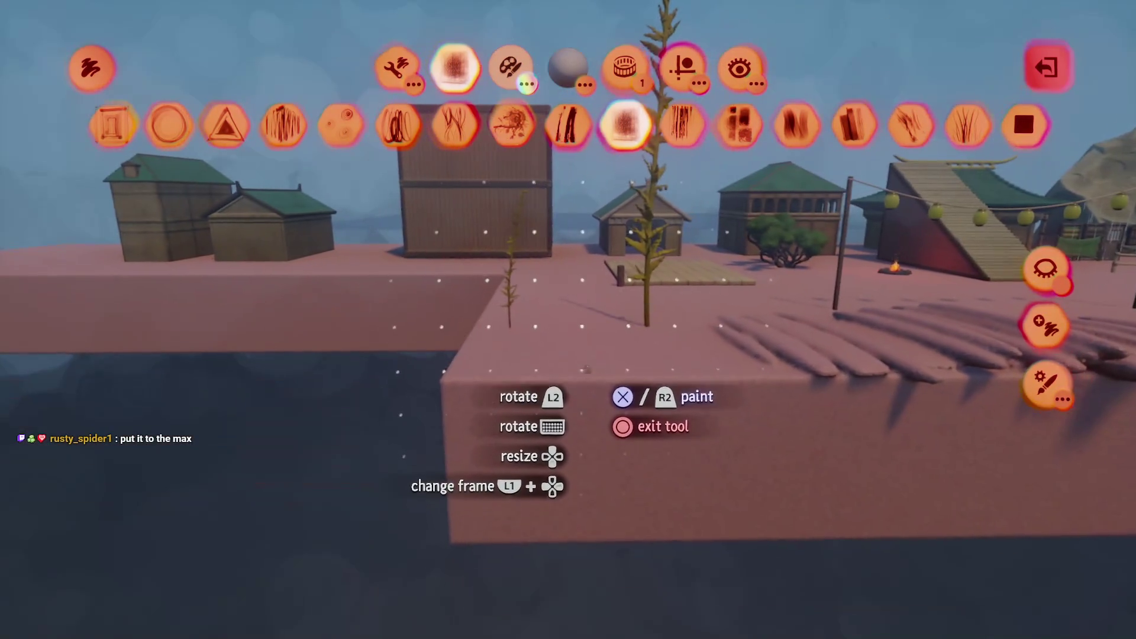
{"action": "mouse_move", "coordinate": [587, 369]}
{"action": "left_mouse_down"}
{"action": "mouse_move", "coordinate": [548, 328]}
{"action": "mouse_move", "coordinate": [543, 337]}
{"action": "mouse_move", "coordinate": [654, 155]}
{"action": "left_mouse_up"}
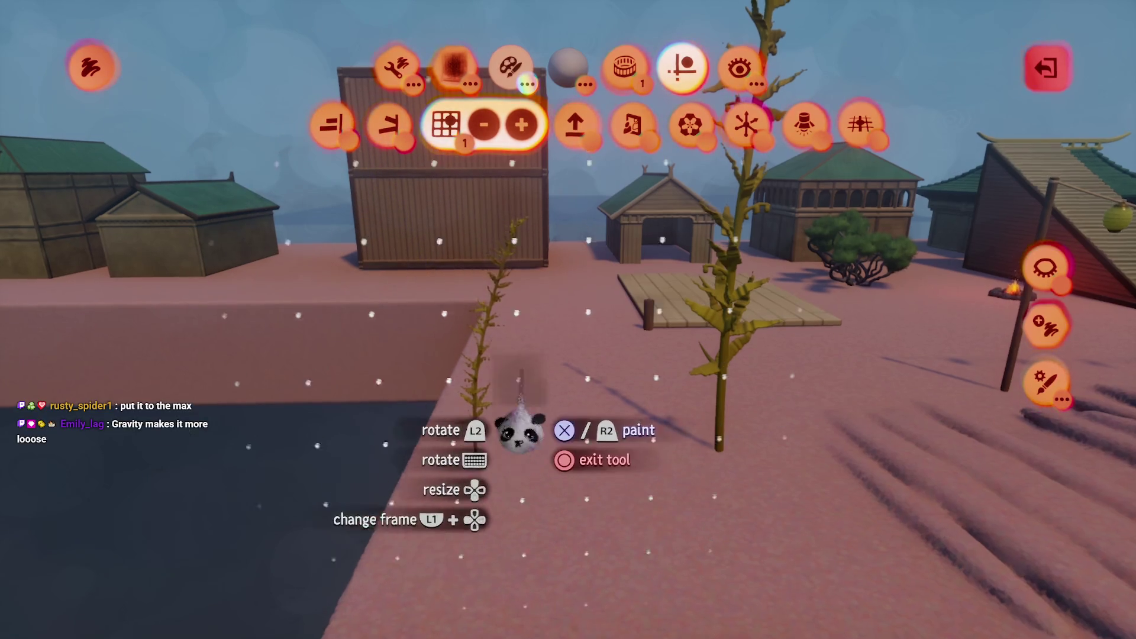
{"action": "left_click_drag", "start_coordinate": [523, 435], "coordinate": [454, 325]}
{"action": "mouse_move", "coordinate": [552, 448]}
{"action": "left_mouse_down"}
{"action": "mouse_move", "coordinate": [540, 415]}
{"action": "mouse_move", "coordinate": [523, 441]}
{"action": "mouse_move", "coordinate": [507, 305]}
{"action": "mouse_move", "coordinate": [510, 116]}
{"action": "left_mouse_up"}
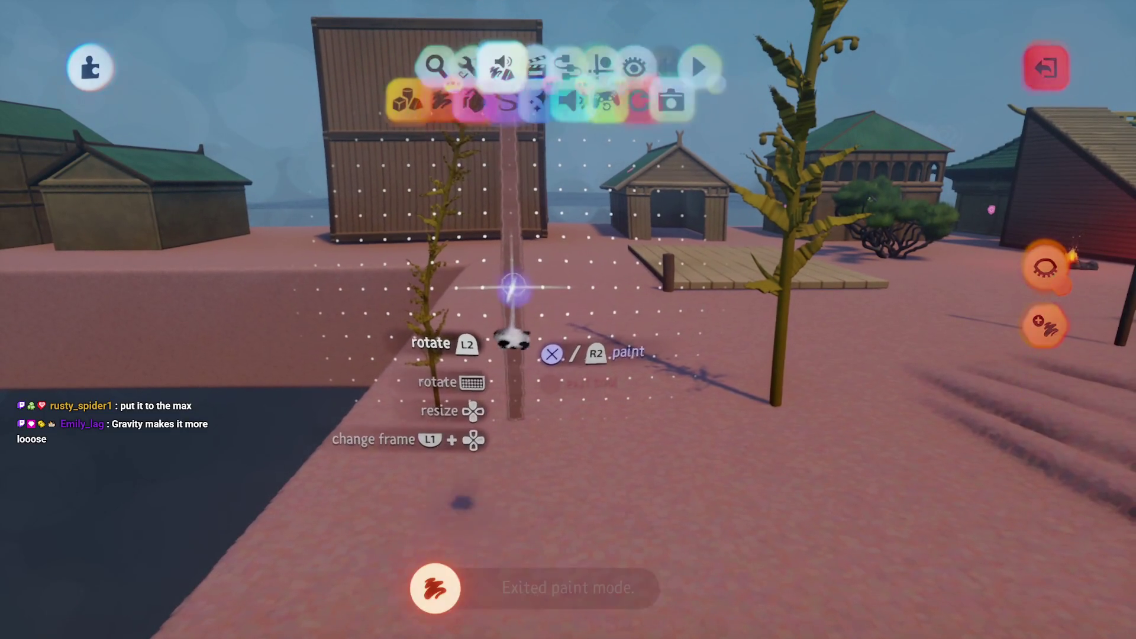
{"action": "key", "text": "Escape"}
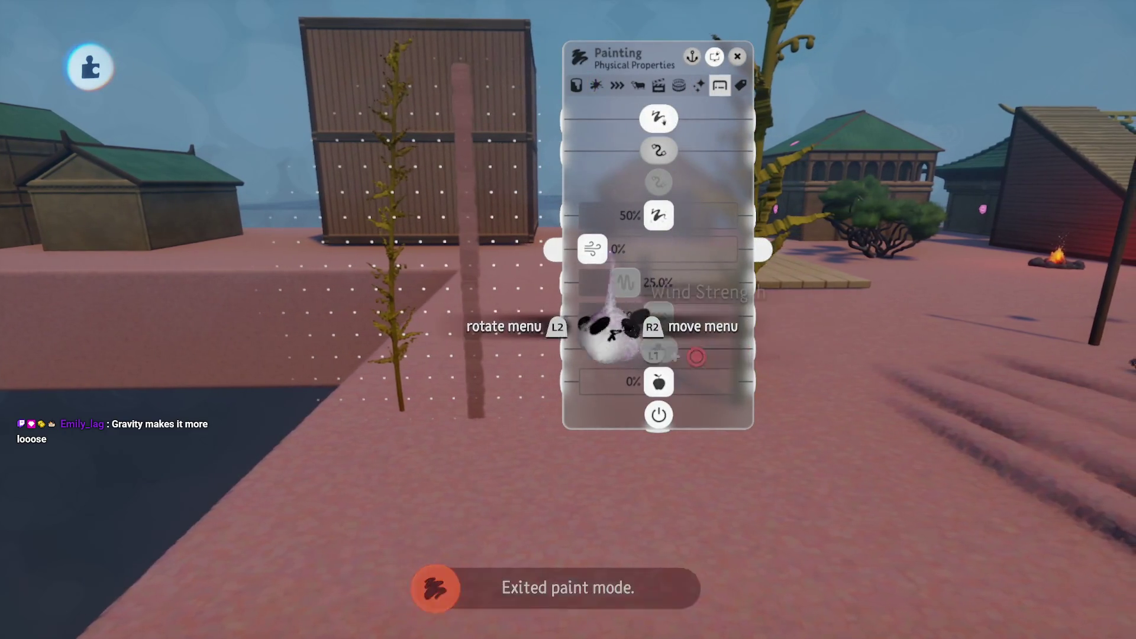
- Raise the kelp's wind flap frequency to 66.5% and wind strength to 22%, and adjust its gravity
{"action": "left_click_drag", "start_coordinate": [625, 283], "coordinate": [681, 283]}
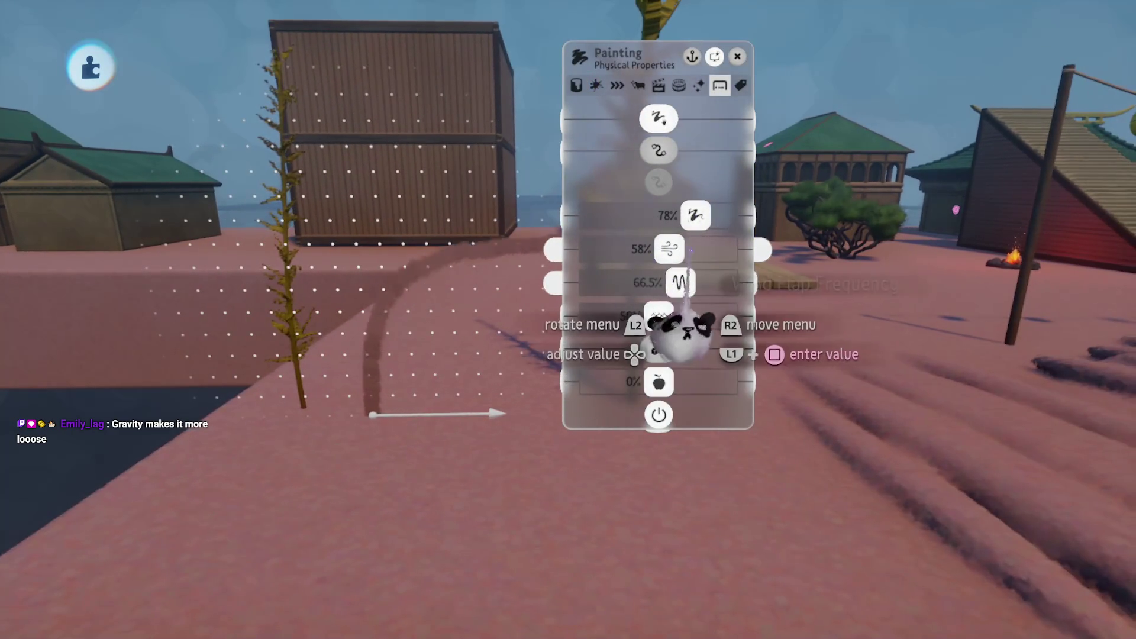
{"action": "left_click_drag", "start_coordinate": [631, 251], "coordinate": [622, 249]}
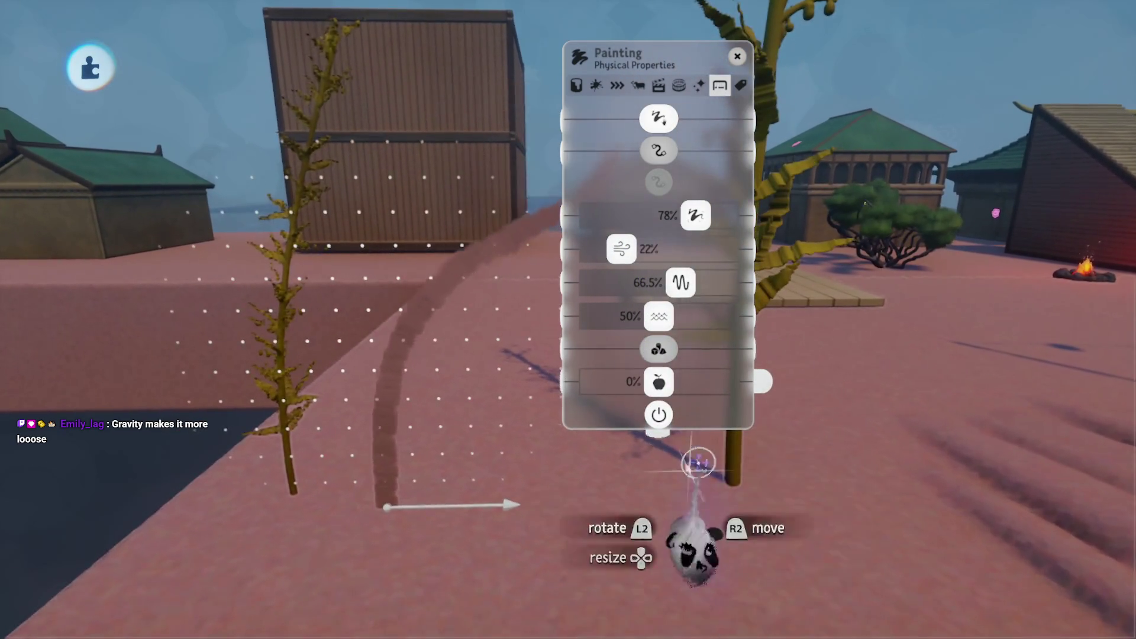
{"action": "key", "text": "Escape"}
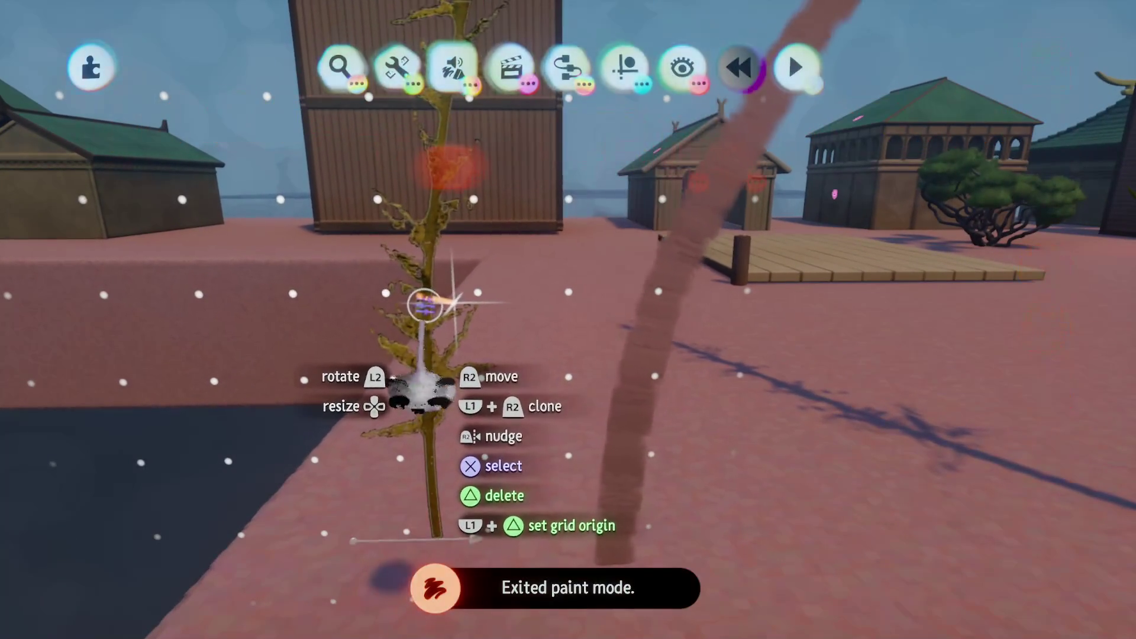
{"action": "left_click", "coordinate": [426, 299]}
{"action": "mouse_move", "coordinate": [329, 512]}
{"action": "left_mouse_down"}
{"action": "mouse_move", "coordinate": [613, 512]}
{"action": "mouse_move", "coordinate": [559, 506]}
{"action": "left_mouse_up"}
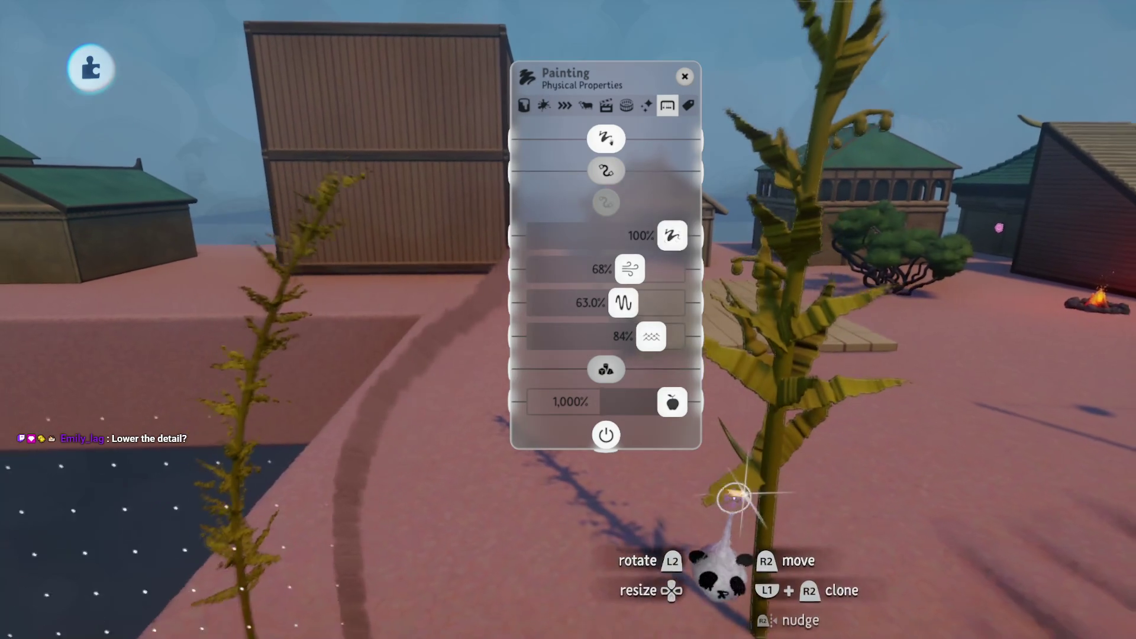
{"action": "key", "text": "Escape"}
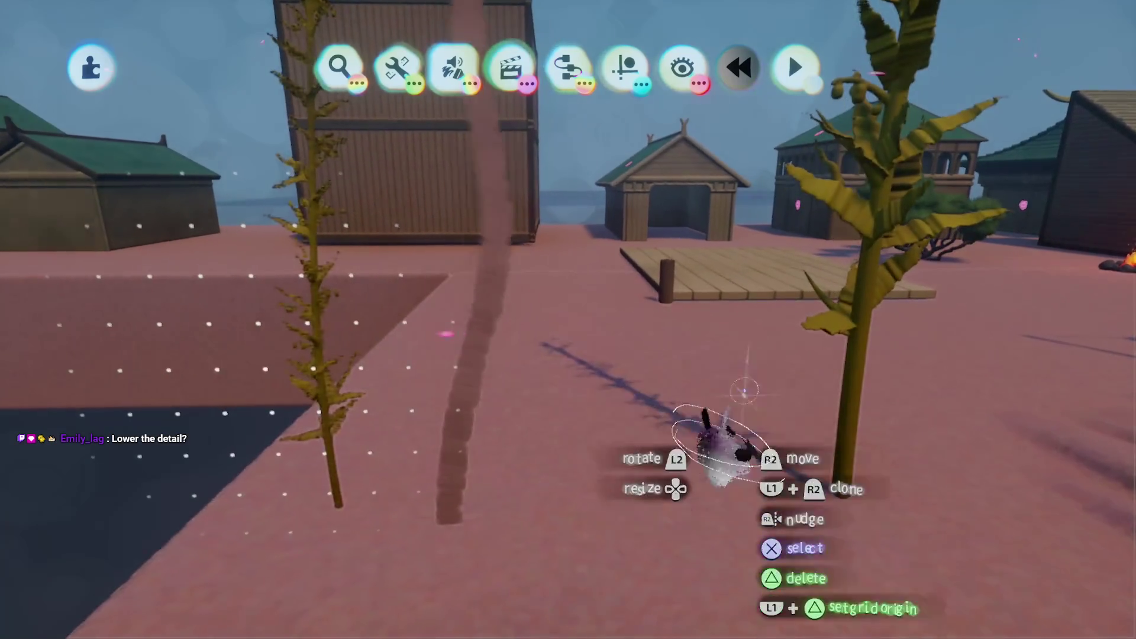
- Start leaving the creation from the pause menu, then cancel back to the scene
{"action": "key", "text": "Escape"}
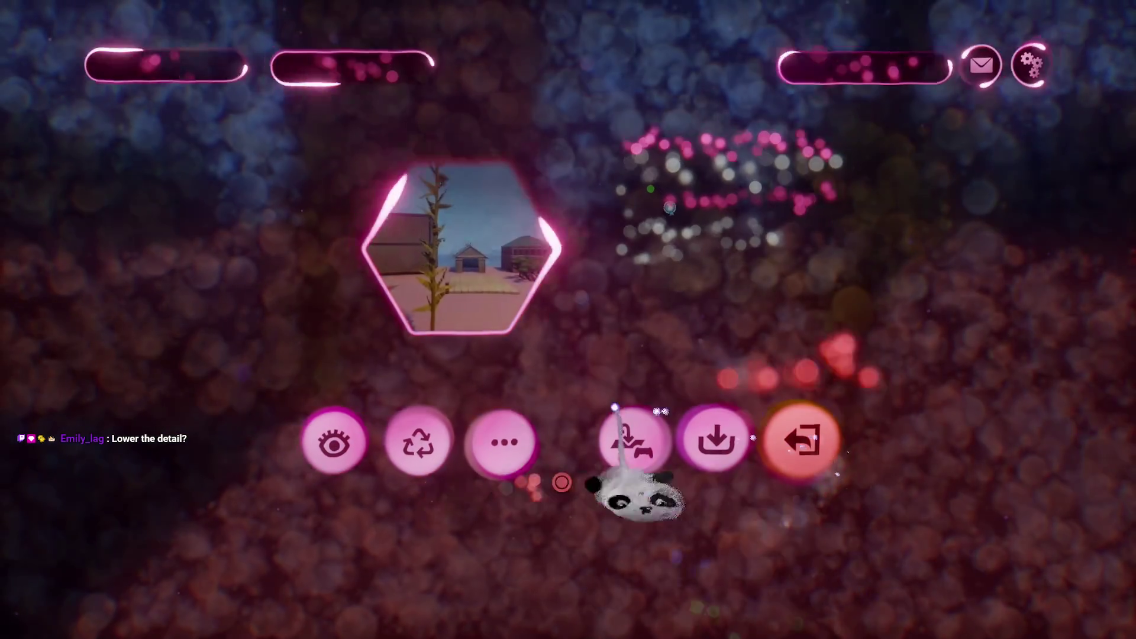
{"action": "left_click", "coordinate": [616, 408]}
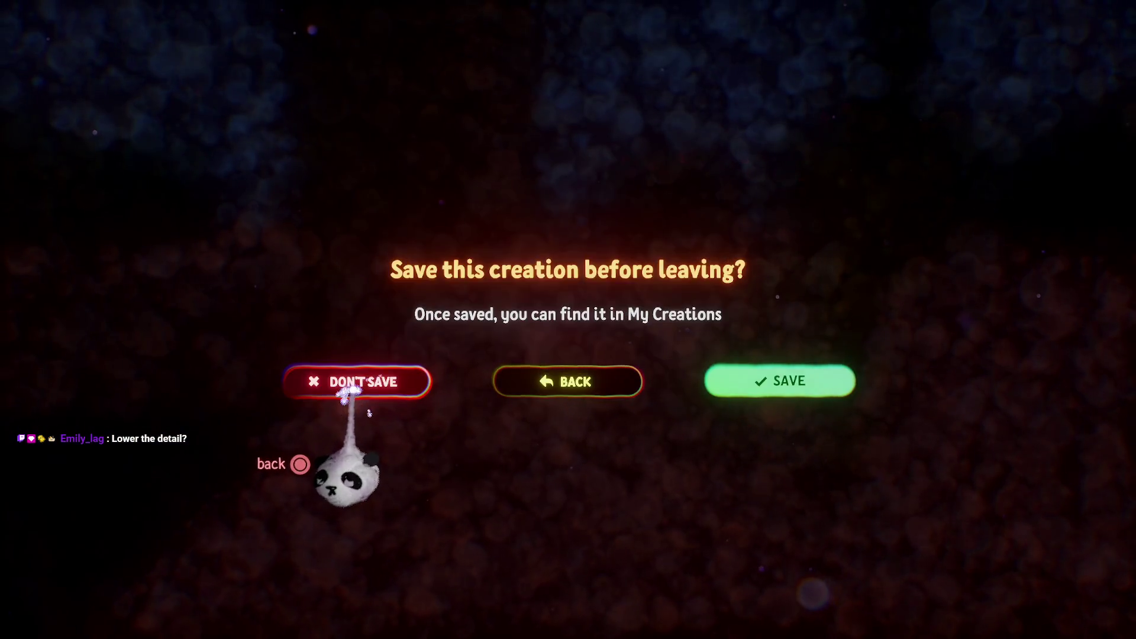
{"action": "key", "text": "Escape"}
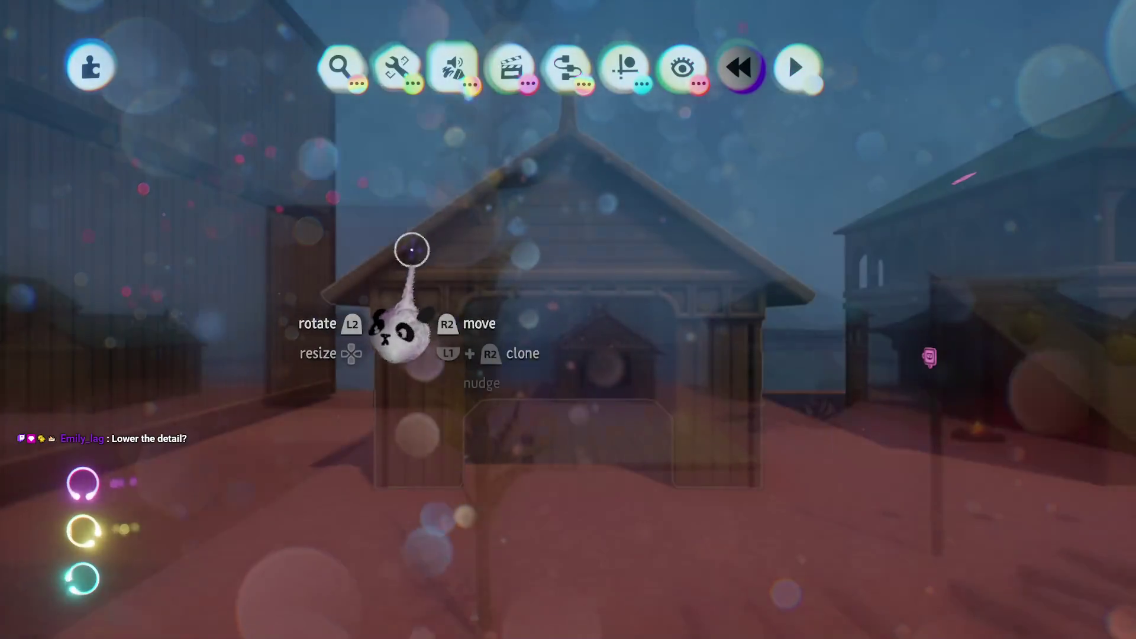
- Turn on grid snapping and clone the kelp stalk, snapping the duplicate to the right
{"action": "mouse_move", "coordinate": [591, 65]}
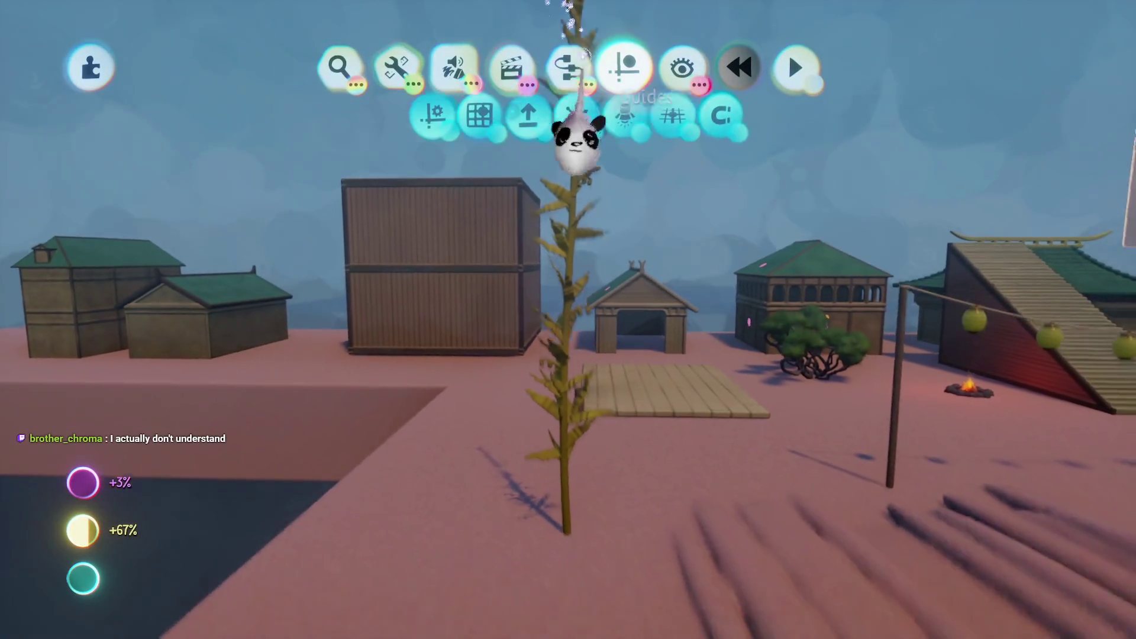
{"action": "key", "text": "g"}
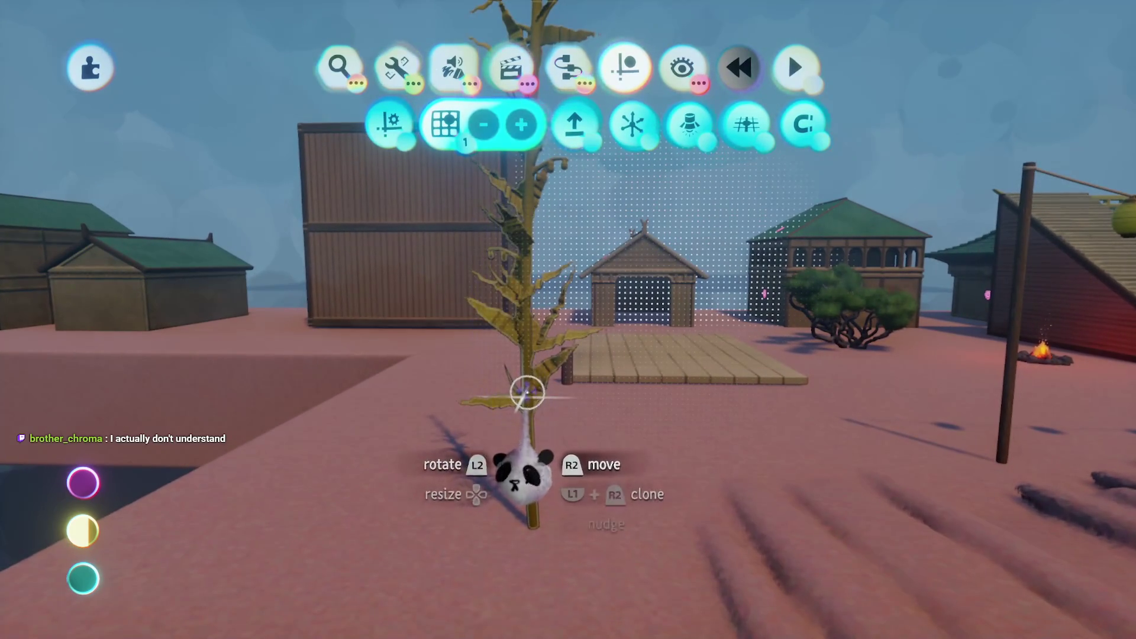
{"action": "key", "text": "Escape"}
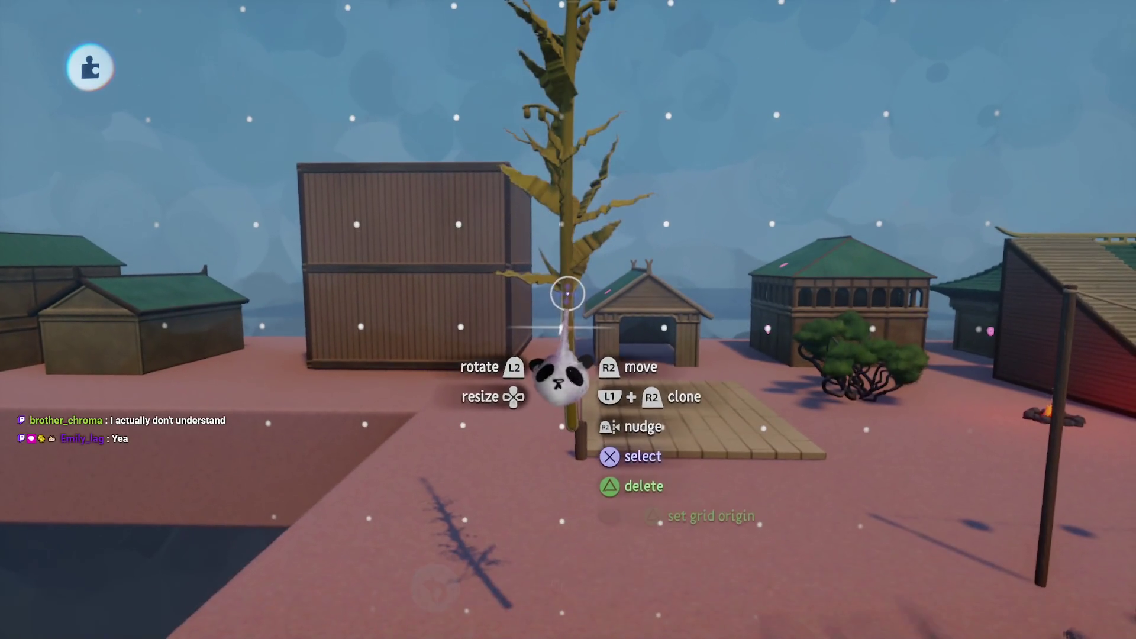
{"action": "mouse_move", "coordinate": [558, 375]}
{"action": "left_mouse_down"}
{"action": "mouse_move", "coordinate": [583, 329]}
{"action": "mouse_move", "coordinate": [488, 307]}
{"action": "mouse_move", "coordinate": [563, 300]}
{"action": "left_mouse_up"}
{"action": "key", "text": "Escape"}
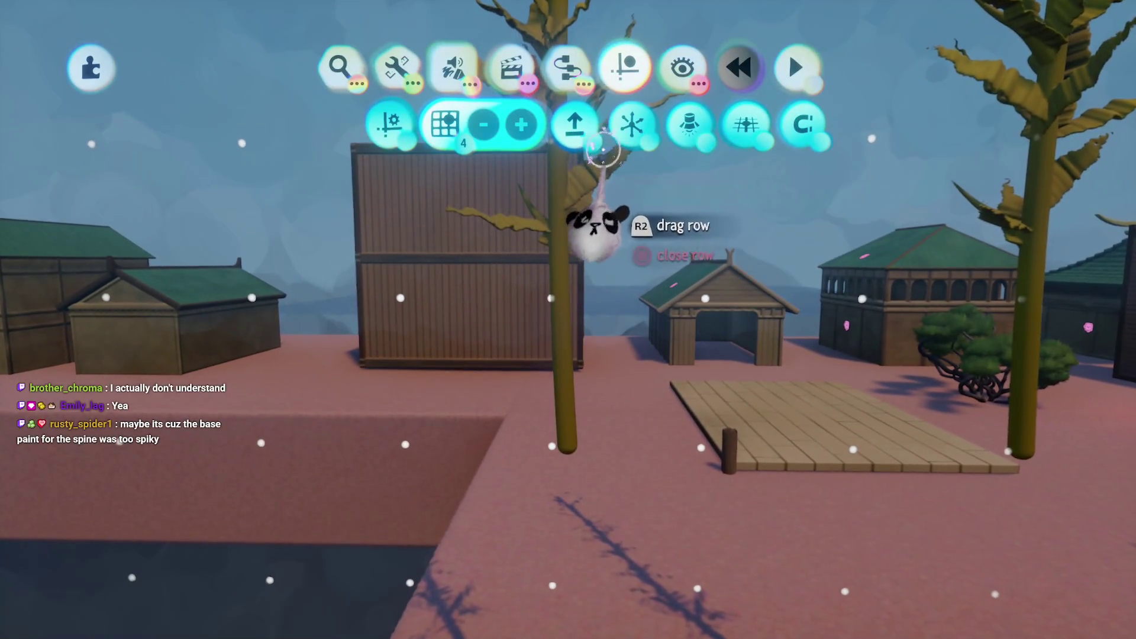
{"action": "mouse_move", "coordinate": [609, 197]}
{"action": "left_mouse_down"}
{"action": "mouse_move", "coordinate": [566, 400]}
{"action": "mouse_move", "coordinate": [466, 484]}
{"action": "mouse_move", "coordinate": [495, 469]}
{"action": "mouse_move", "coordinate": [434, 337]}
{"action": "mouse_move", "coordinate": [464, 287]}
{"action": "mouse_move", "coordinate": [614, 198]}
{"action": "mouse_move", "coordinate": [525, 190]}
{"action": "mouse_move", "coordinate": [497, 300]}
{"action": "mouse_move", "coordinate": [527, 331]}
{"action": "mouse_move", "coordinate": [530, 377]}
{"action": "mouse_move", "coordinate": [719, 354]}
{"action": "left_mouse_up"}
{"action": "key", "text": "Escape"}
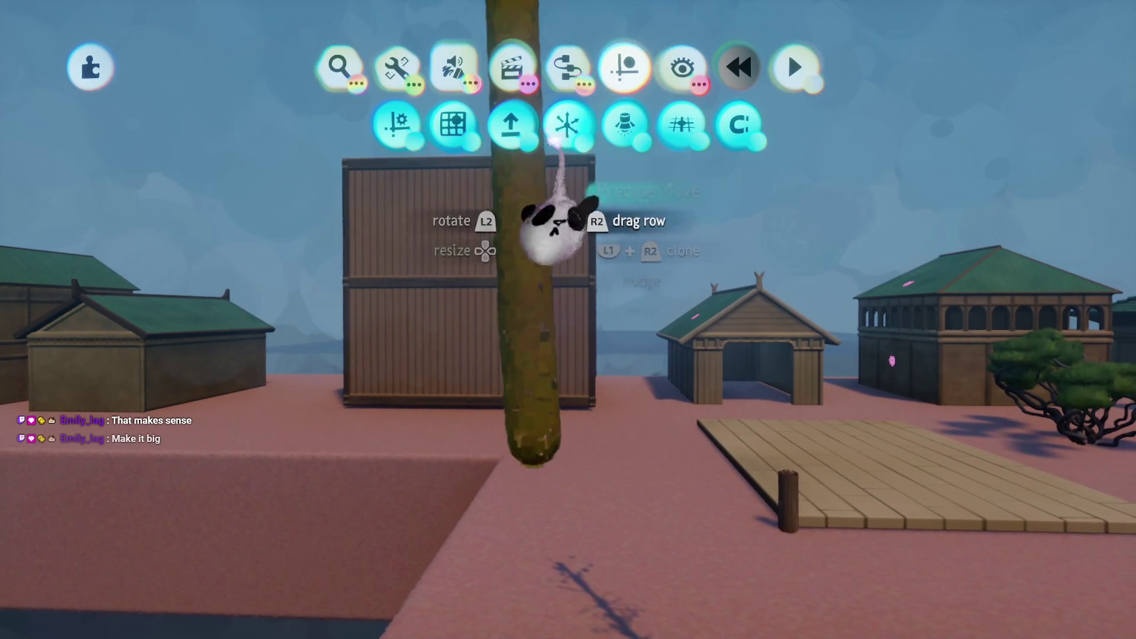
- Enter paint editing on the kelp stalk, visit the guides tool and colour picker, then reposition the left stalk
{"action": "left_click", "coordinate": [558, 215]}
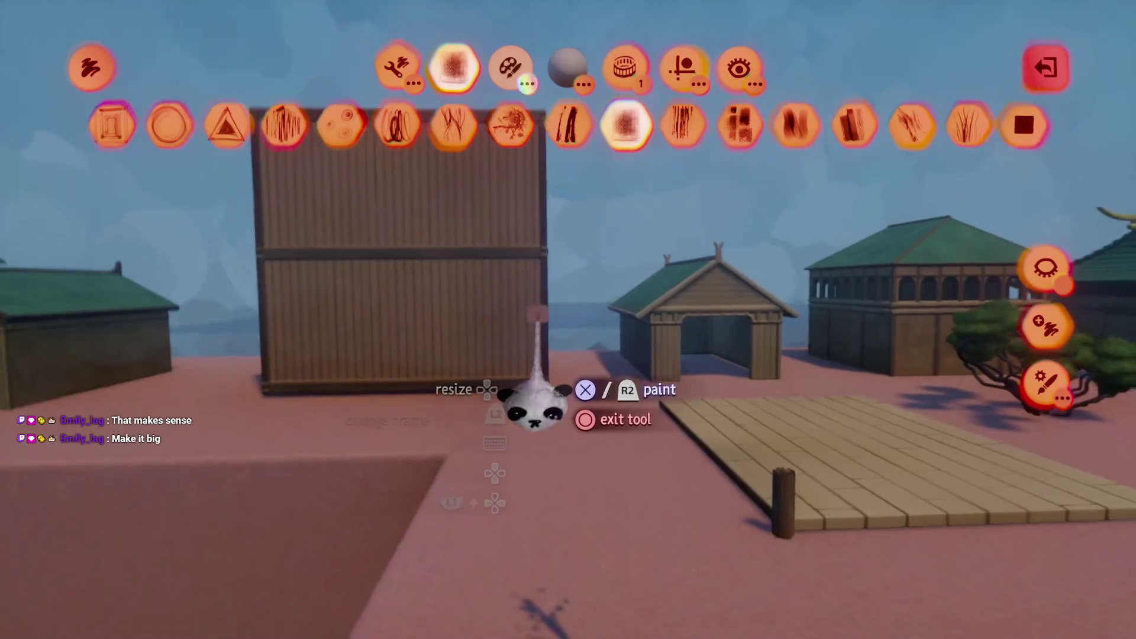
{"action": "left_click", "coordinate": [393, 62]}
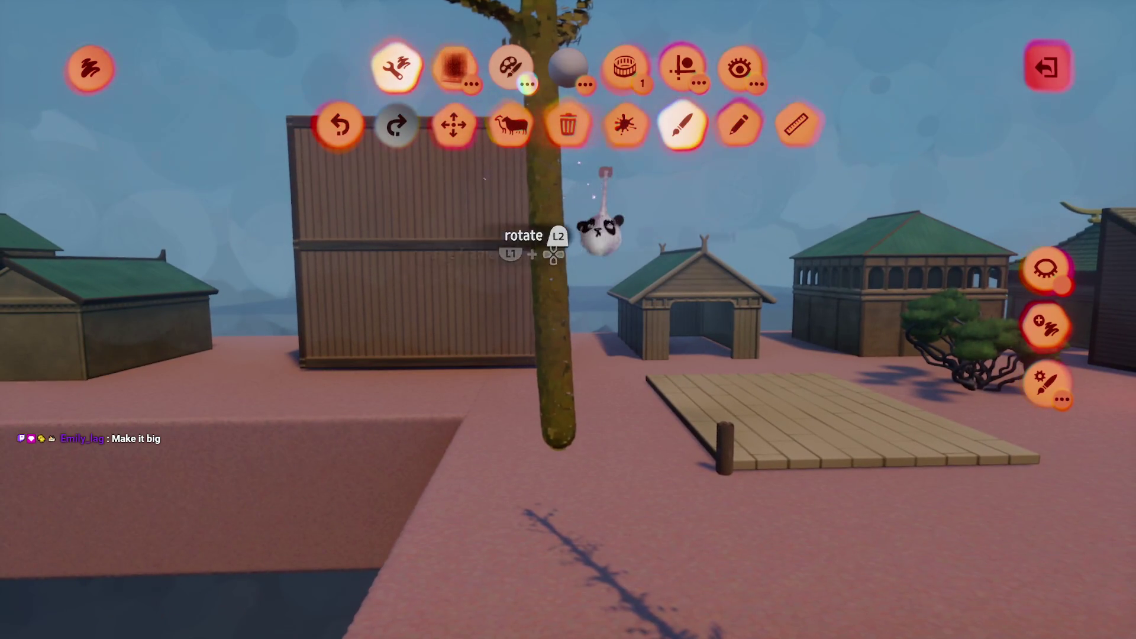
{"action": "left_click", "coordinate": [797, 125]}
{"action": "left_click", "coordinate": [524, 139]}
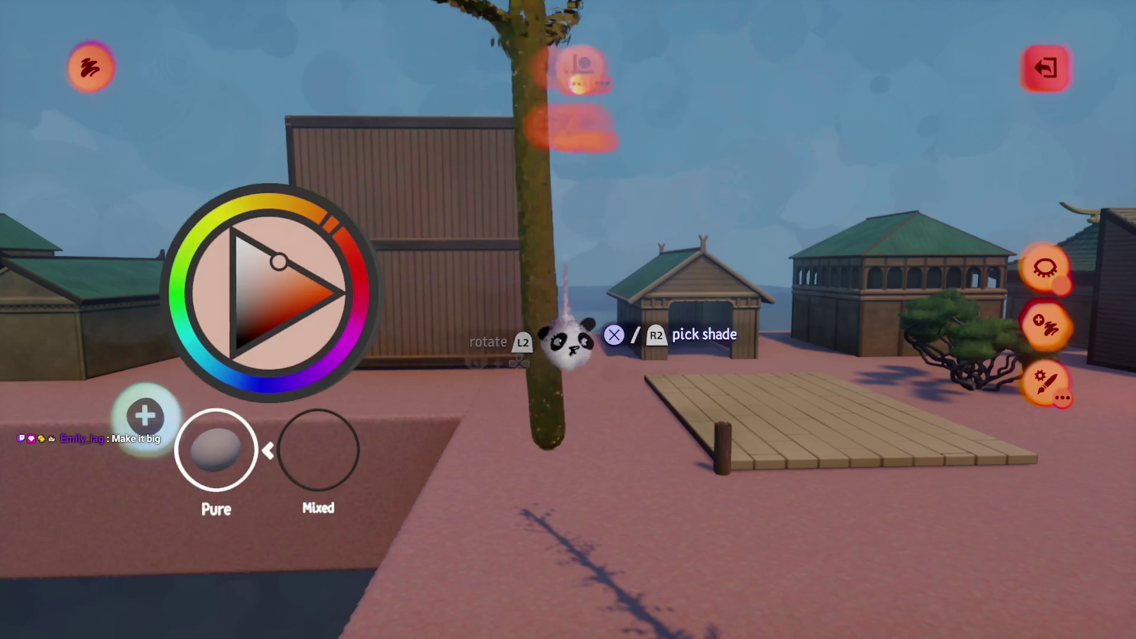
{"action": "key", "text": "Escape"}
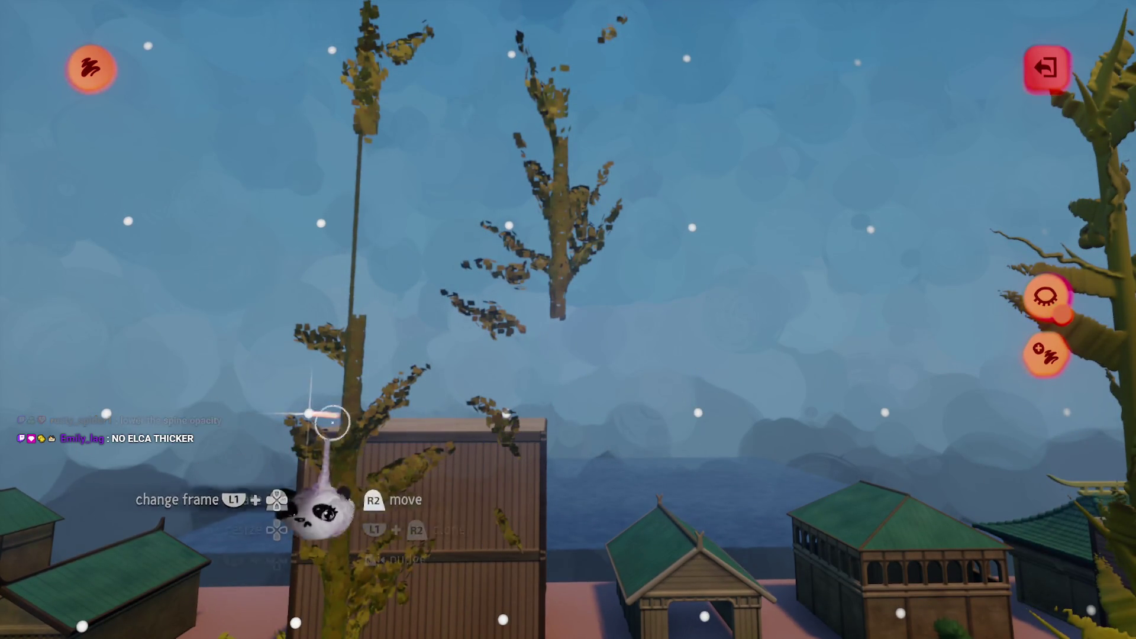
{"action": "mouse_move", "coordinate": [500, 419]}
{"action": "left_mouse_down"}
{"action": "mouse_move", "coordinate": [385, 397]}
{"action": "mouse_move", "coordinate": [481, 422]}
{"action": "mouse_move", "coordinate": [548, 350]}
{"action": "mouse_move", "coordinate": [406, 392]}
{"action": "mouse_move", "coordinate": [516, 334]}
{"action": "mouse_move", "coordinate": [527, 292]}
{"action": "mouse_move", "coordinate": [383, 189]}
{"action": "mouse_move", "coordinate": [451, 401]}
{"action": "mouse_move", "coordinate": [514, 469]}
{"action": "left_mouse_up"}
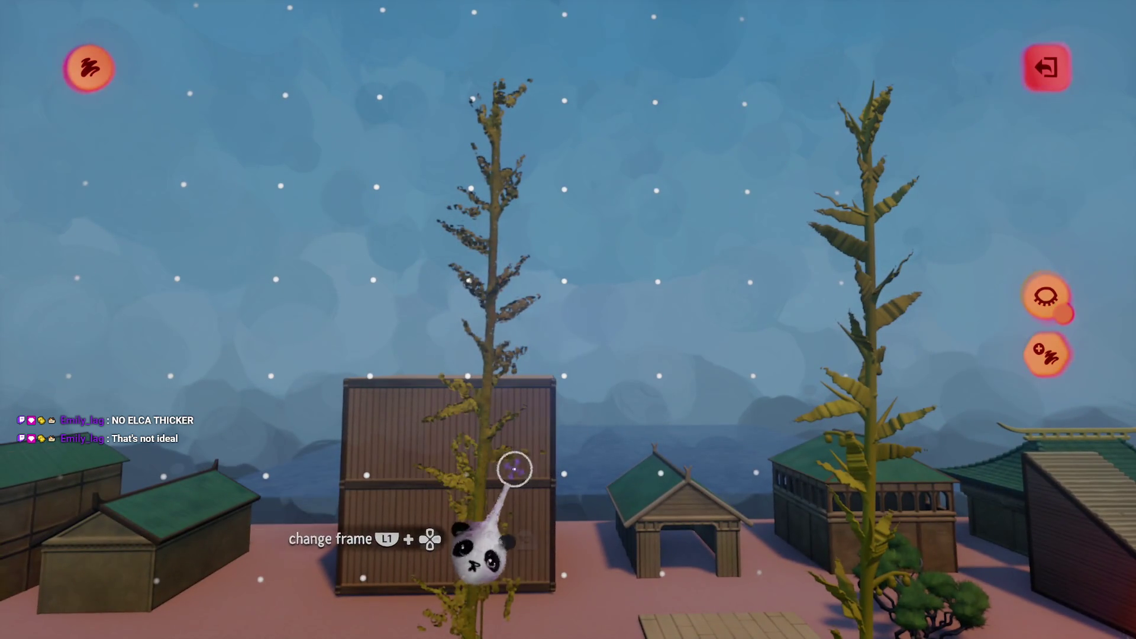
{"action": "mouse_move", "coordinate": [622, 455]}
{"action": "left_mouse_down"}
{"action": "mouse_move", "coordinate": [629, 438]}
{"action": "mouse_move", "coordinate": [613, 400]}
{"action": "mouse_move", "coordinate": [555, 359]}
{"action": "left_mouse_up"}
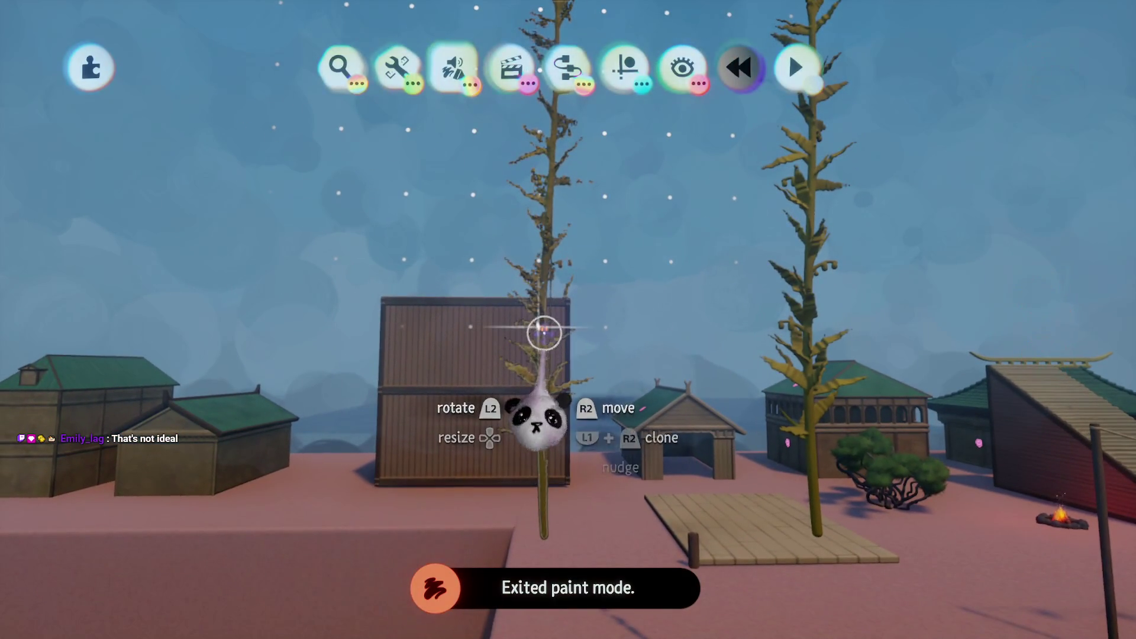
- Look over the stroke's physical properties and guide options, then leave paint mode
{"action": "left_click", "coordinate": [540, 329]}
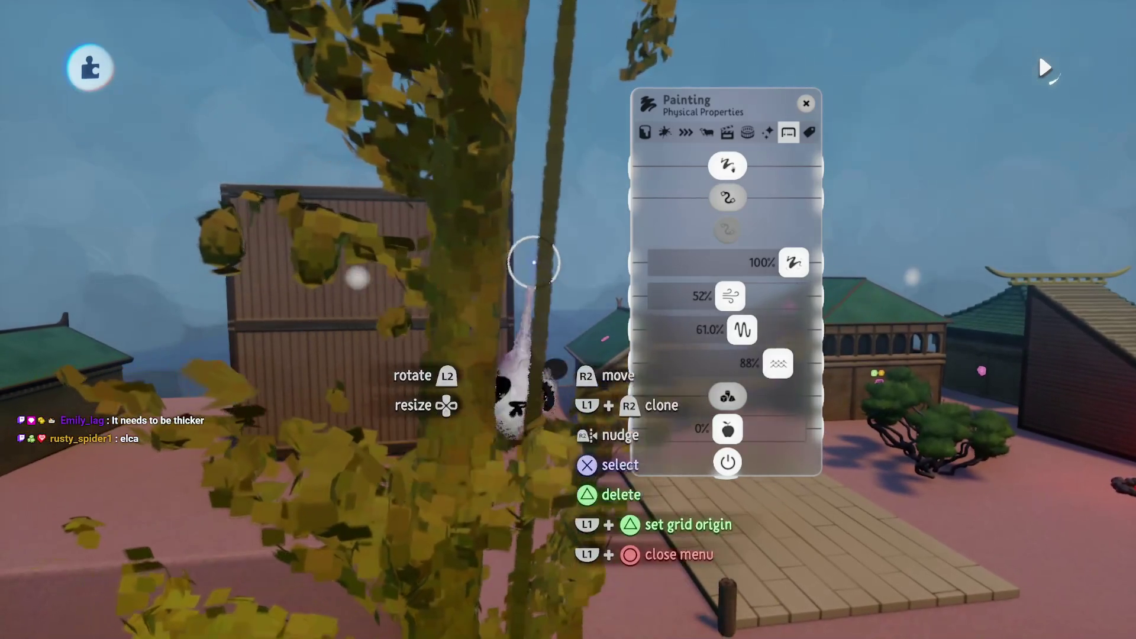
{"action": "mouse_move", "coordinate": [559, 152]}
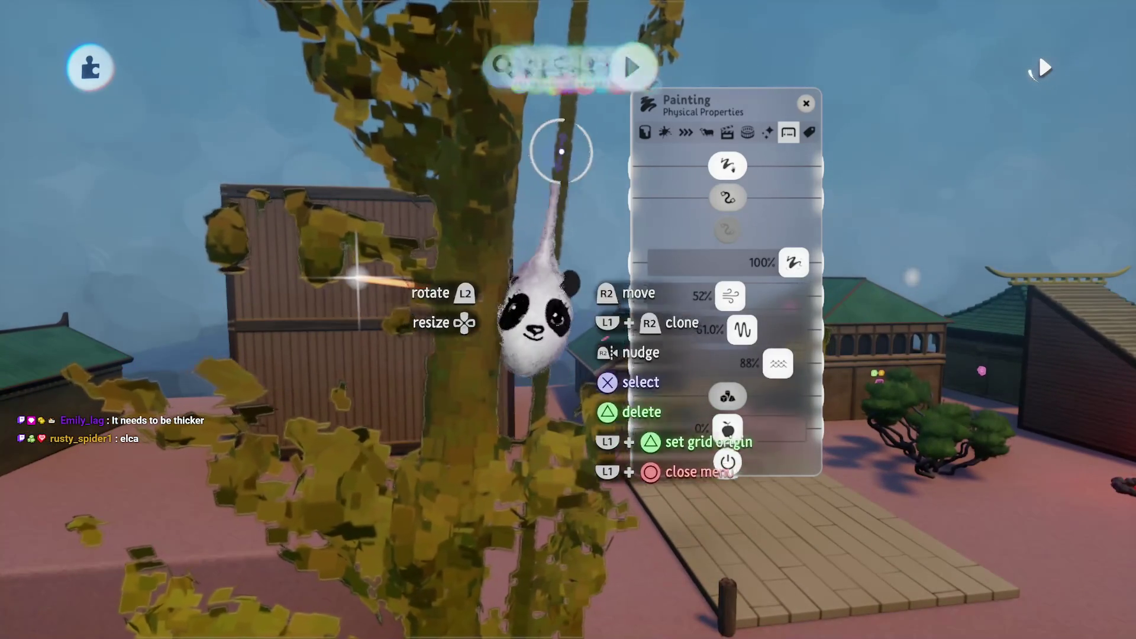
{"action": "key", "text": "e"}
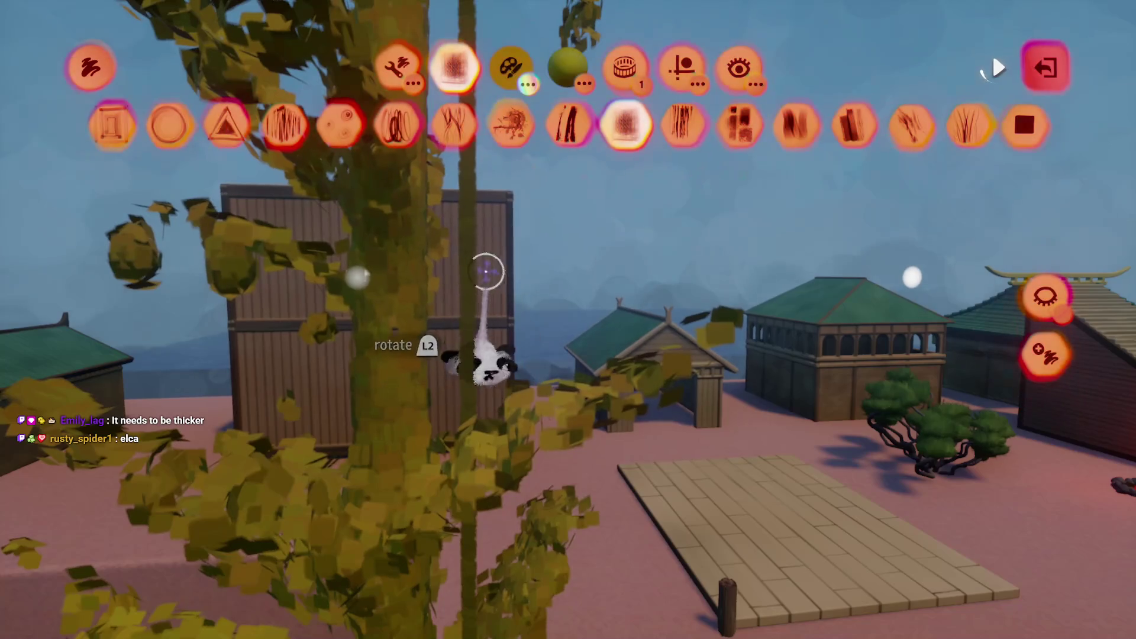
{"action": "left_click", "coordinate": [684, 67]}
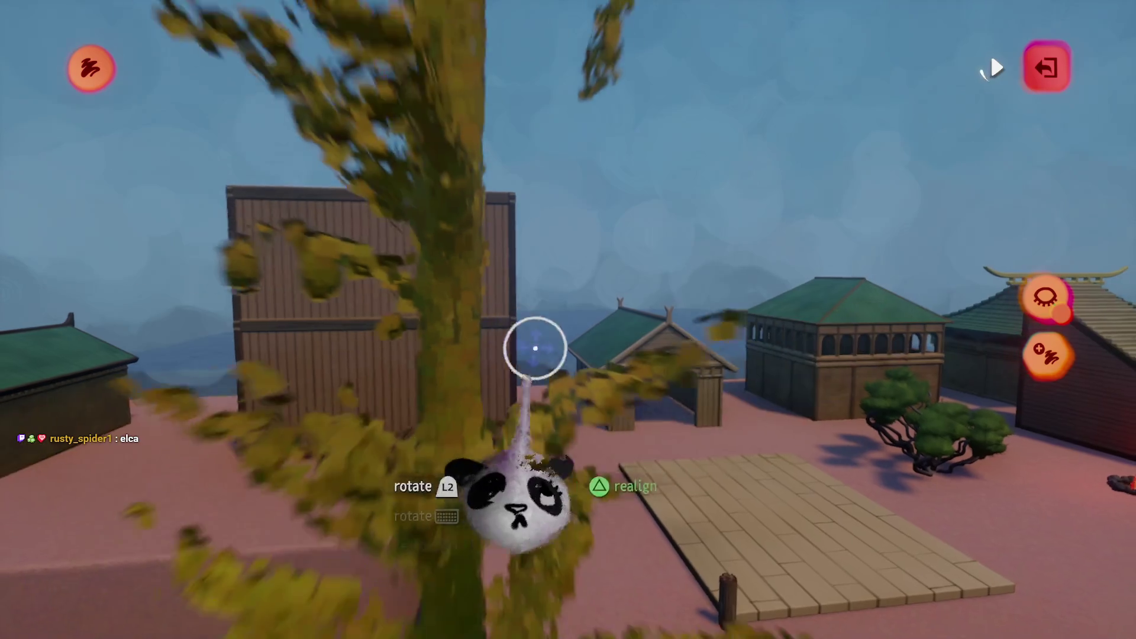
{"action": "key", "text": "Escape"}
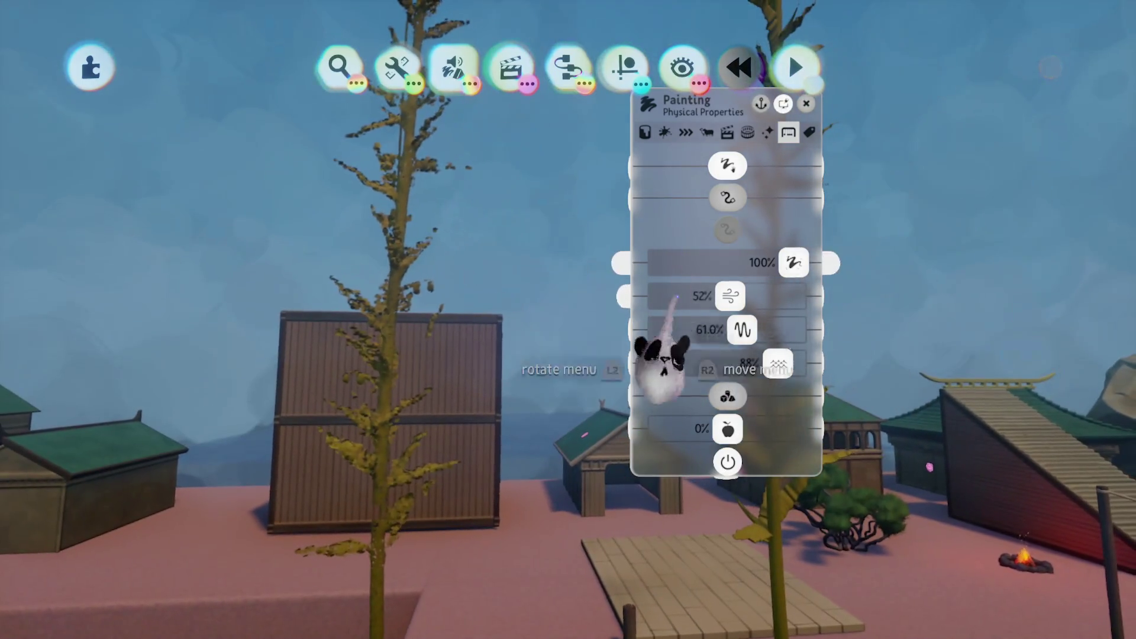
- Exit the creation choosing Don't Save, then reopen it in edit mode
{"action": "key", "text": "Escape"}
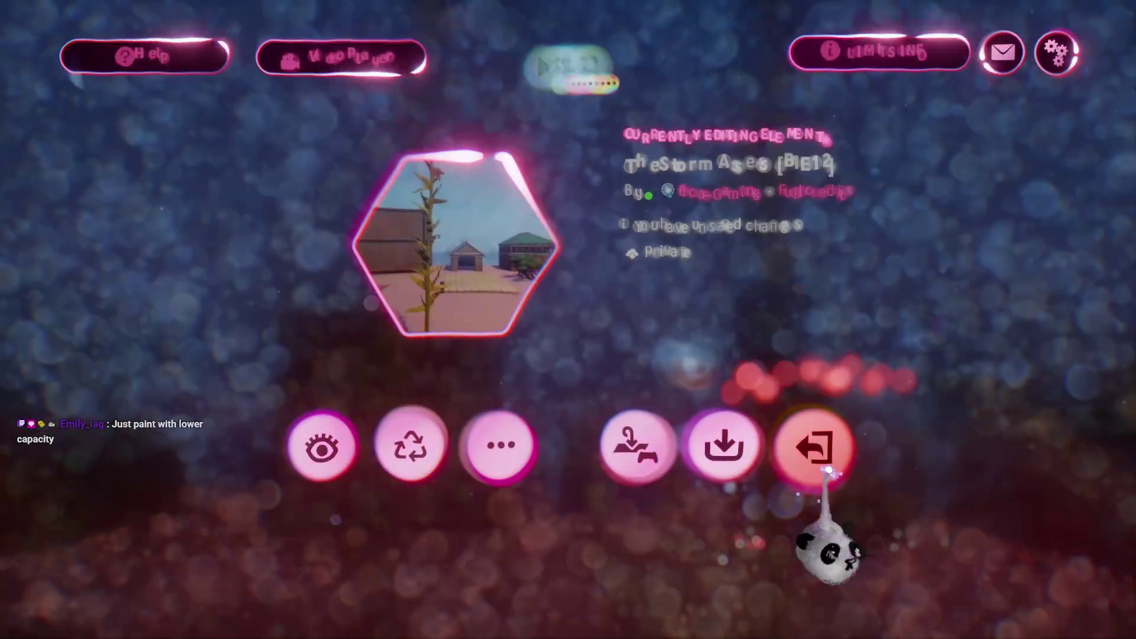
{"action": "left_click", "coordinate": [826, 467]}
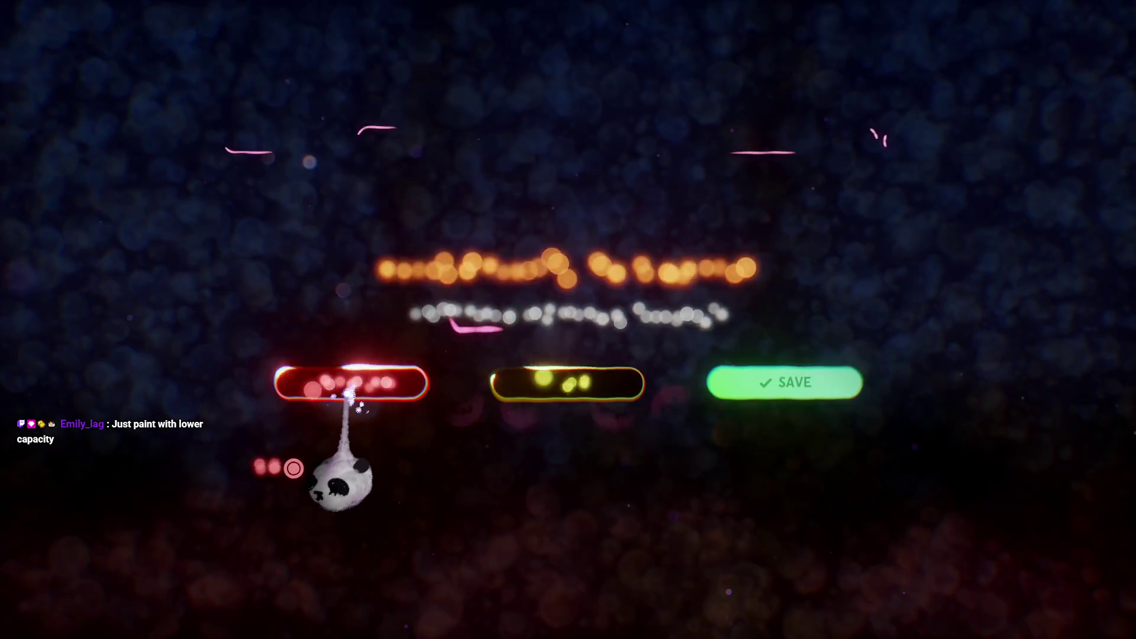
{"action": "left_click", "coordinate": [348, 395]}
{"action": "left_click", "coordinate": [515, 507]}
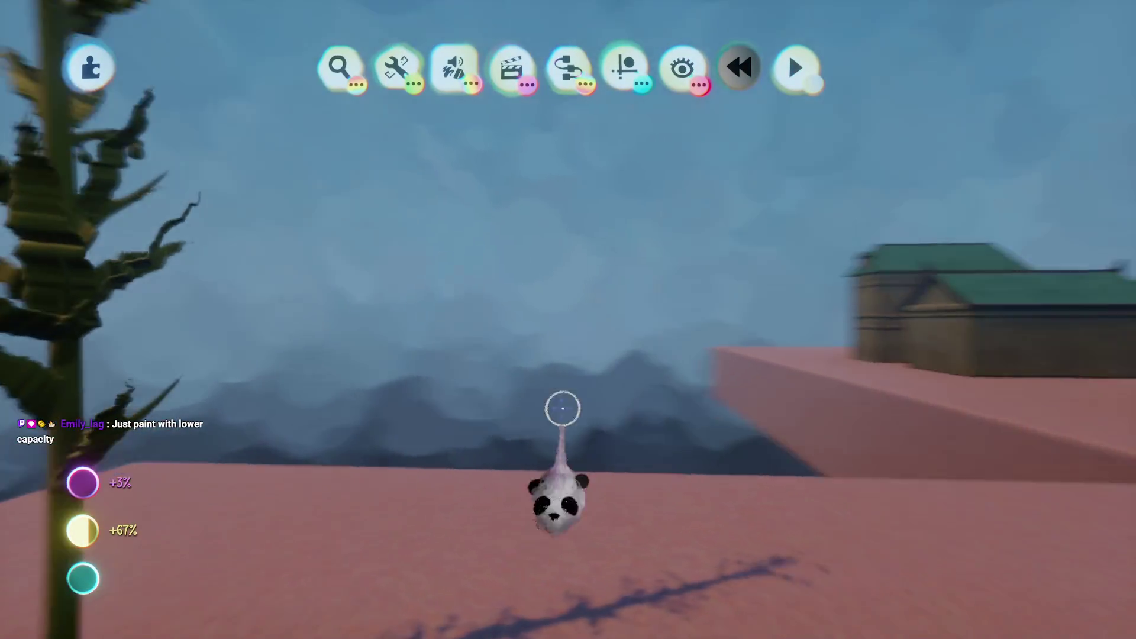
{"action": "left_click", "coordinate": [625, 67]}
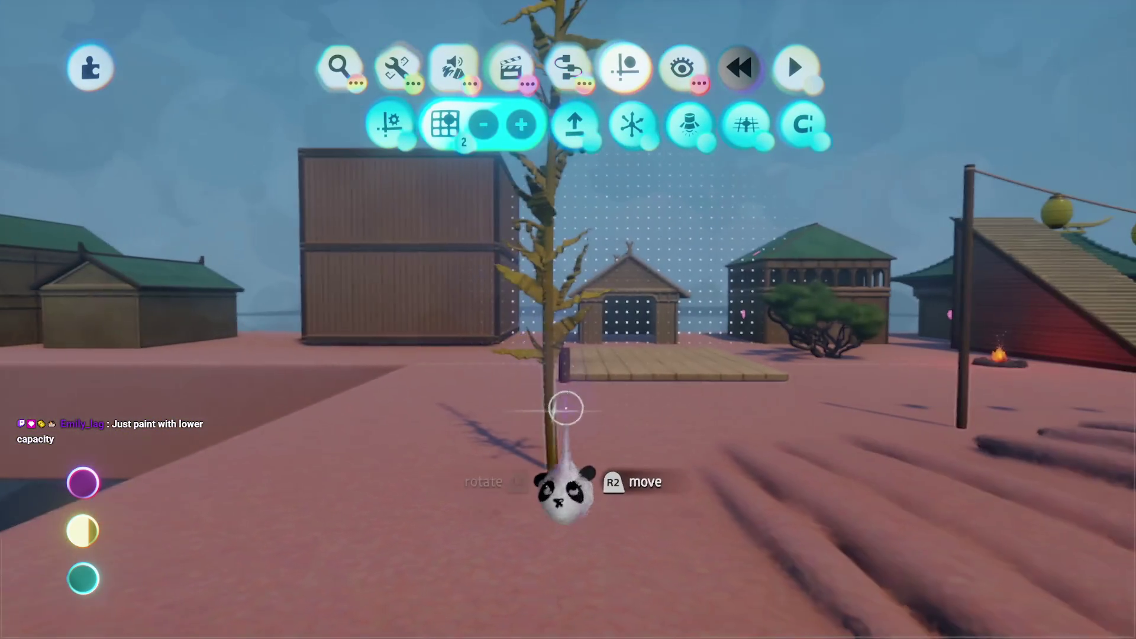
- Enter paint mode on the tall trunk, pick a colour, and paint a brown stroke near its base
{"action": "key", "text": "Escape"}
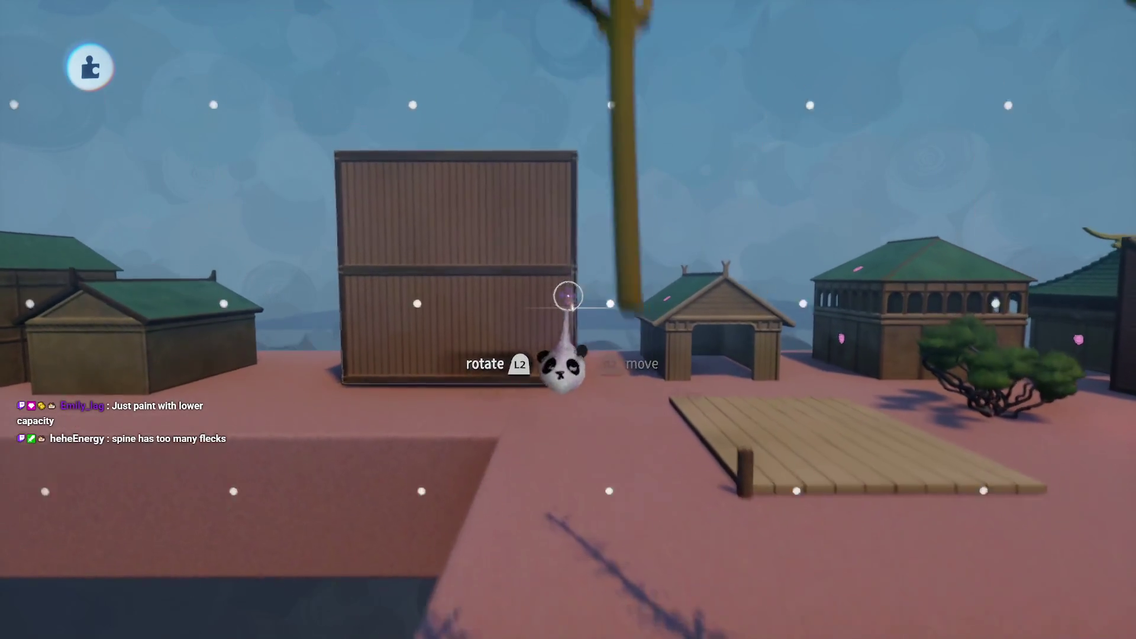
{"action": "key", "text": "Escape"}
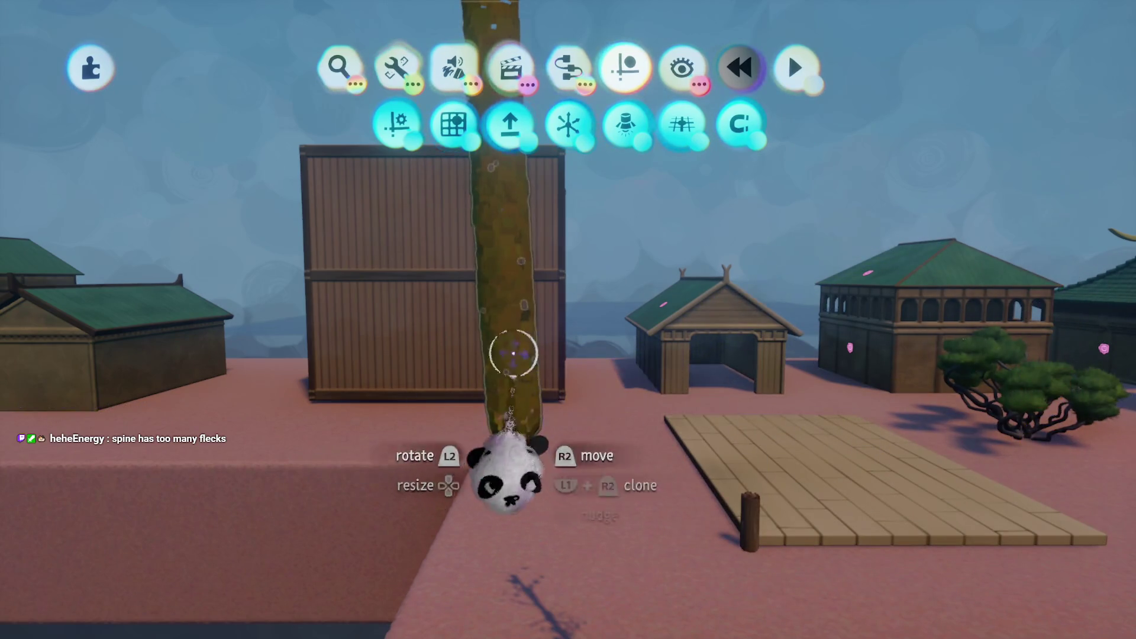
{"action": "double_click", "coordinate": [514, 354]}
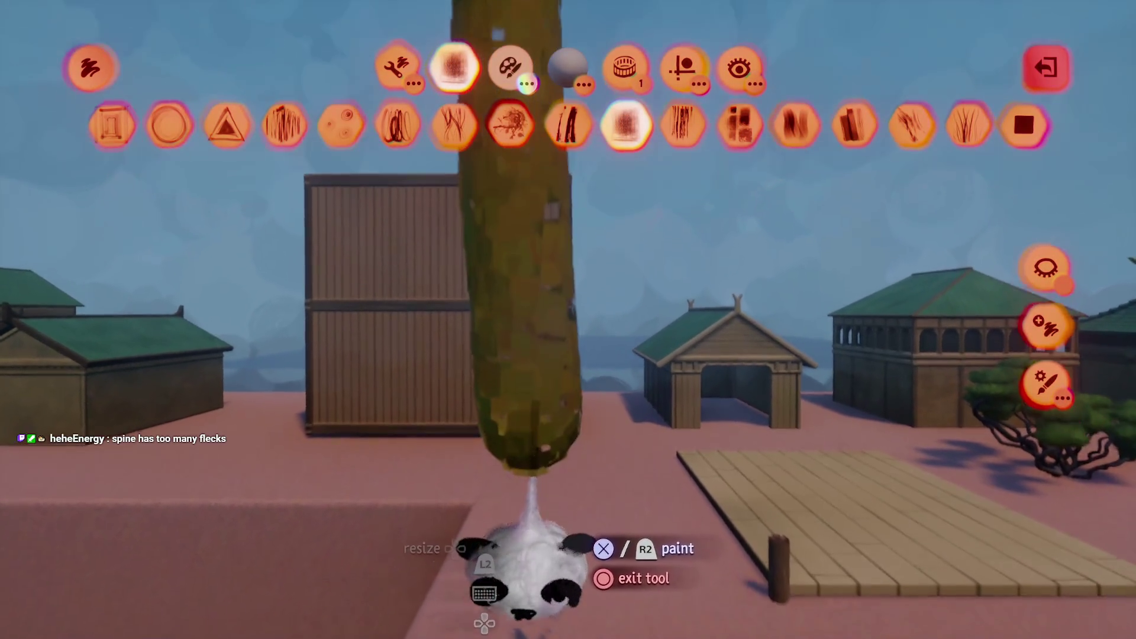
{"action": "key", "text": "c"}
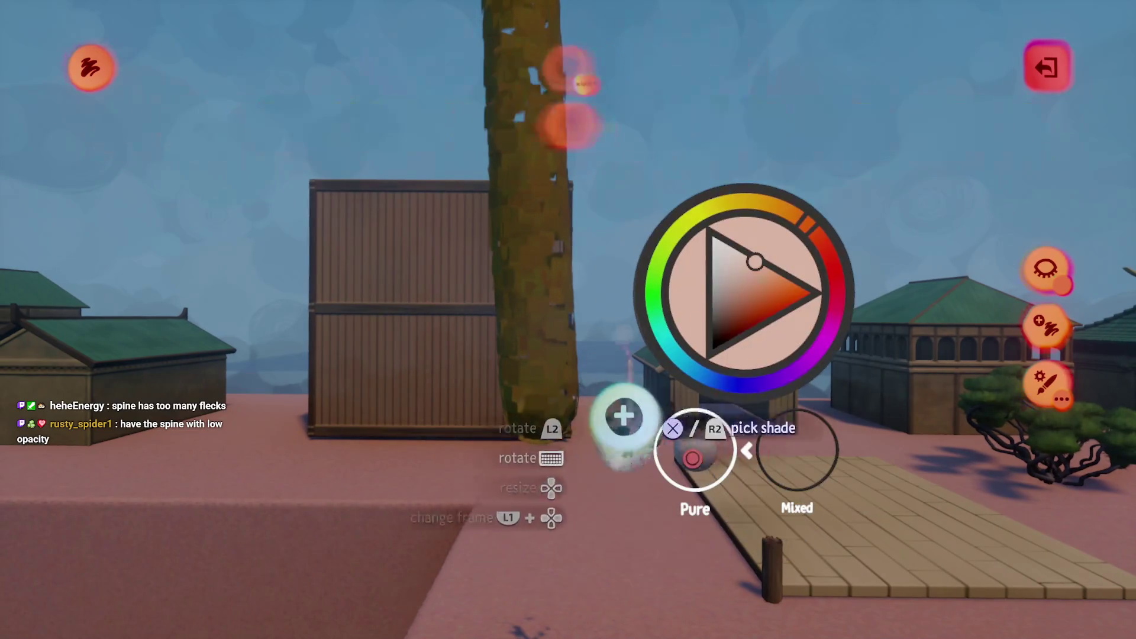
{"action": "key", "text": "Escape"}
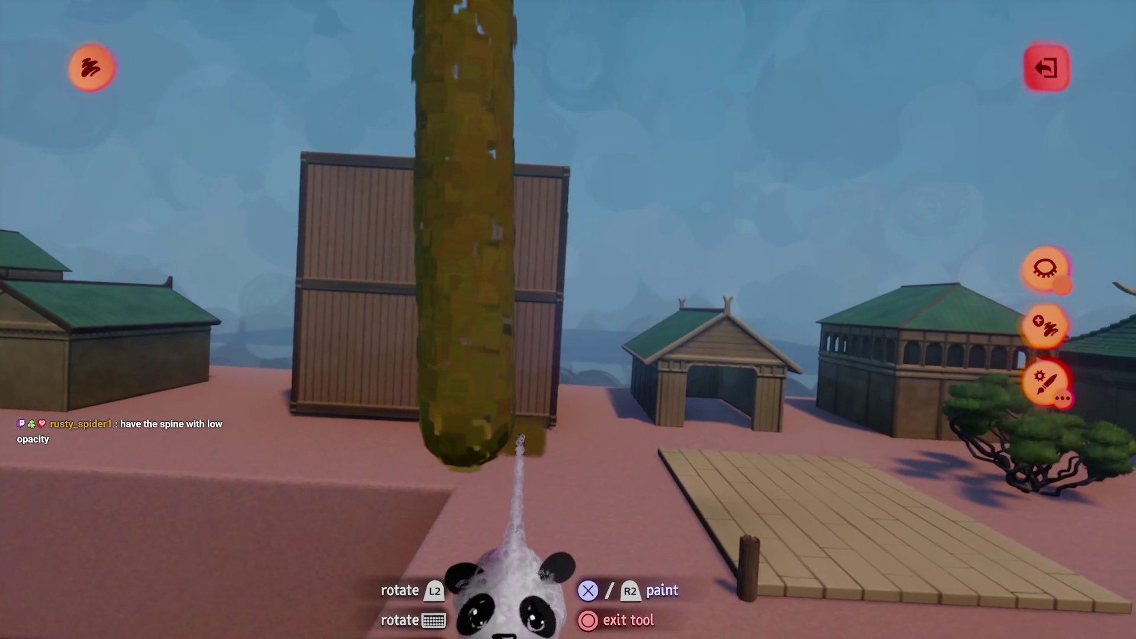
{"action": "mouse_move", "coordinate": [523, 437]}
{"action": "left_mouse_down"}
{"action": "mouse_move", "coordinate": [553, 432]}
{"action": "mouse_move", "coordinate": [523, 467]}
{"action": "left_mouse_up"}
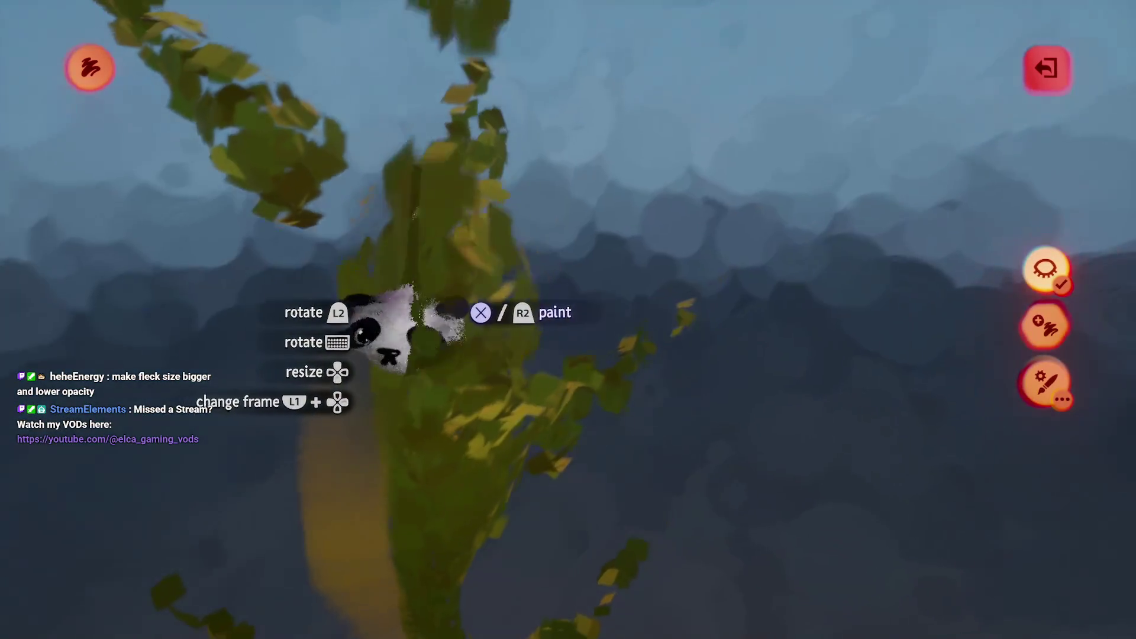
{"action": "key", "text": "Escape"}
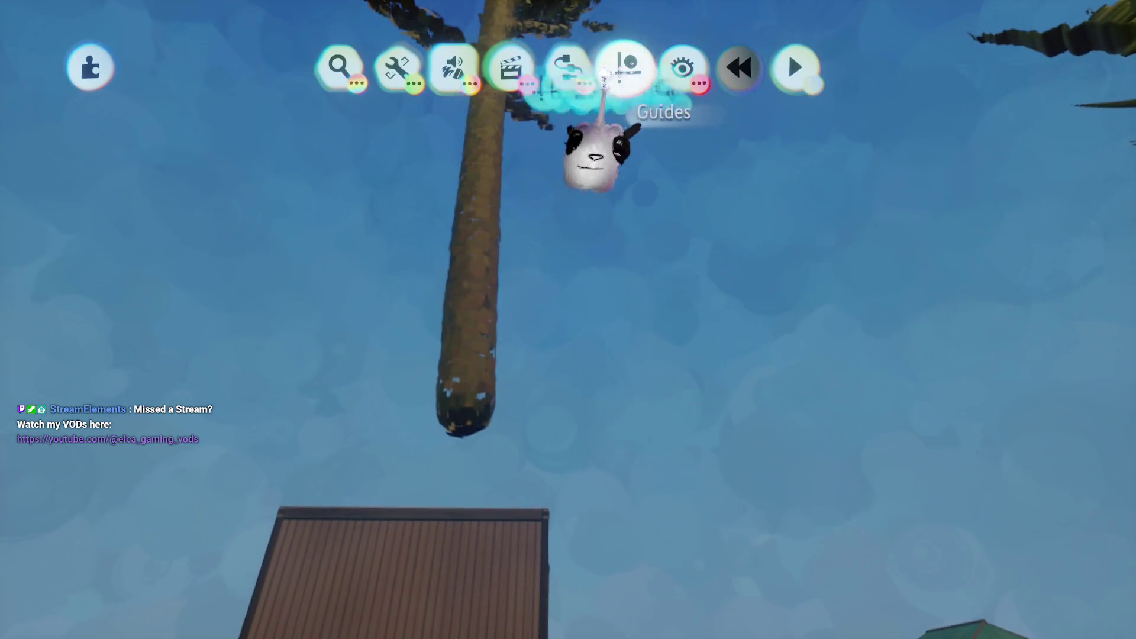
- Re-enter paint editing and move the branched trunk pieces onto the left stalk
{"action": "left_click", "coordinate": [604, 76]}
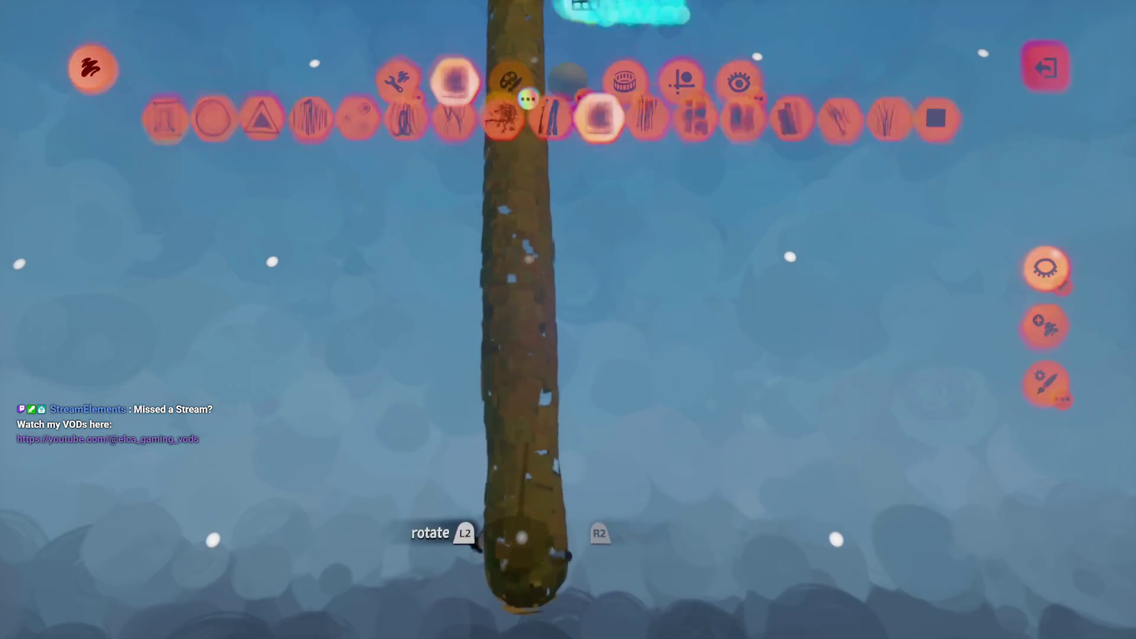
{"action": "key", "text": "Escape"}
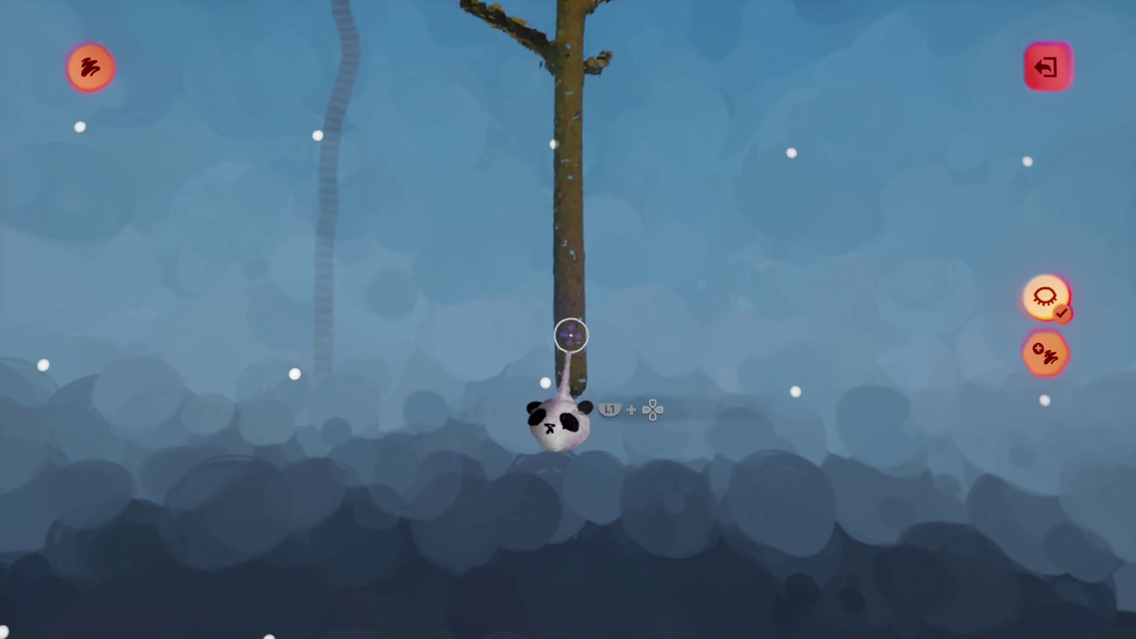
{"action": "left_click_drag", "start_coordinate": [571, 335], "coordinate": [376, 397]}
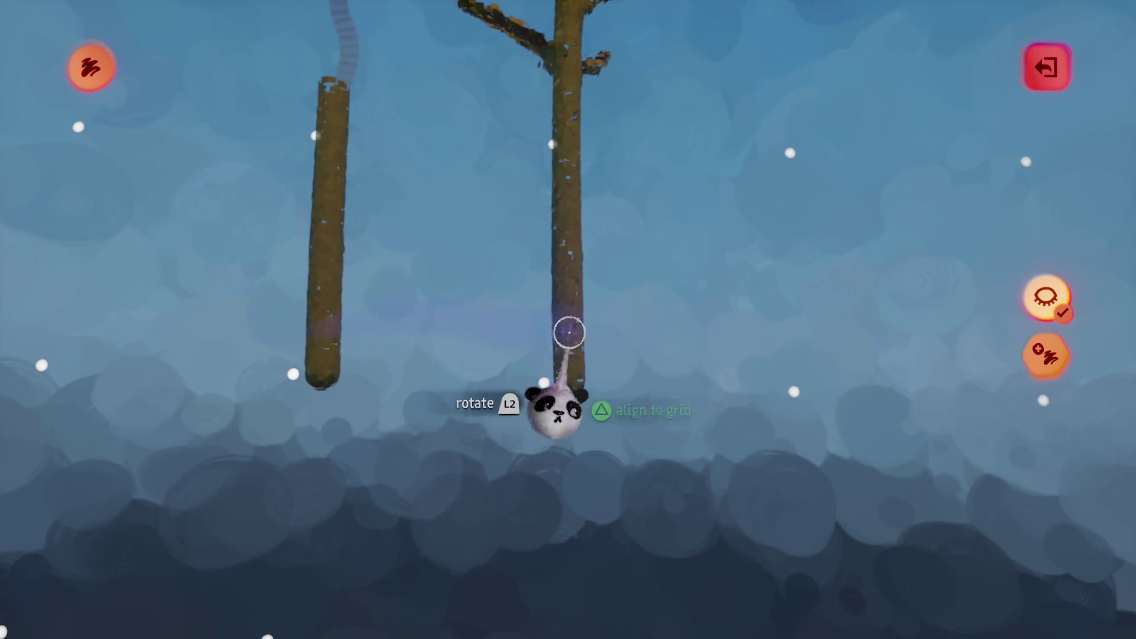
{"action": "left_click_drag", "start_coordinate": [563, 330], "coordinate": [254, 367]}
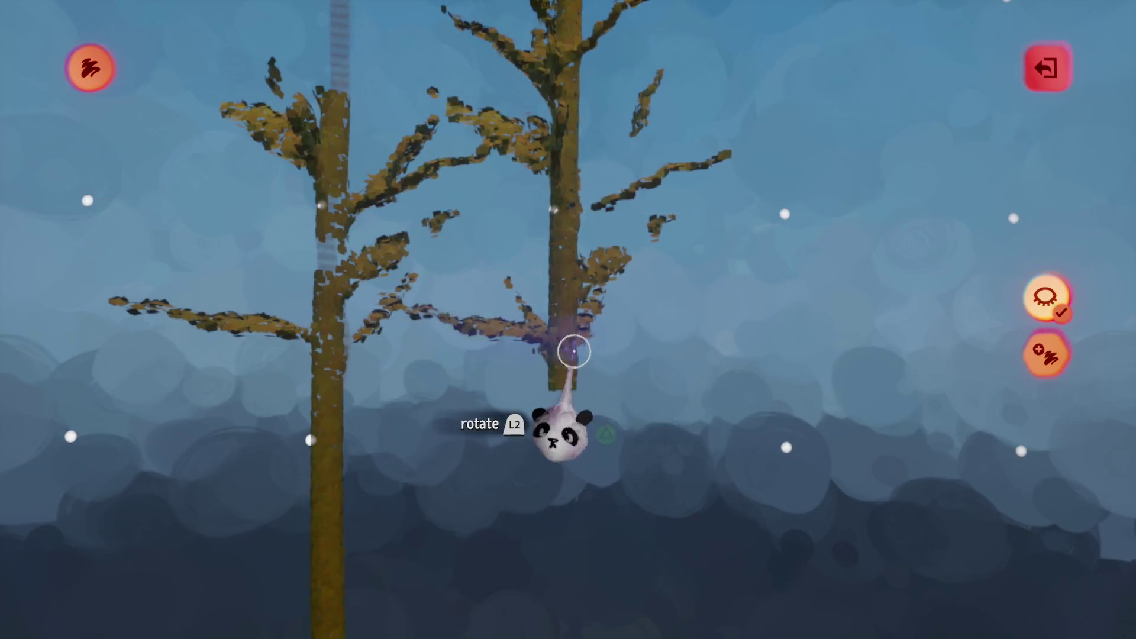
{"action": "left_click_drag", "start_coordinate": [554, 383], "coordinate": [325, 414]}
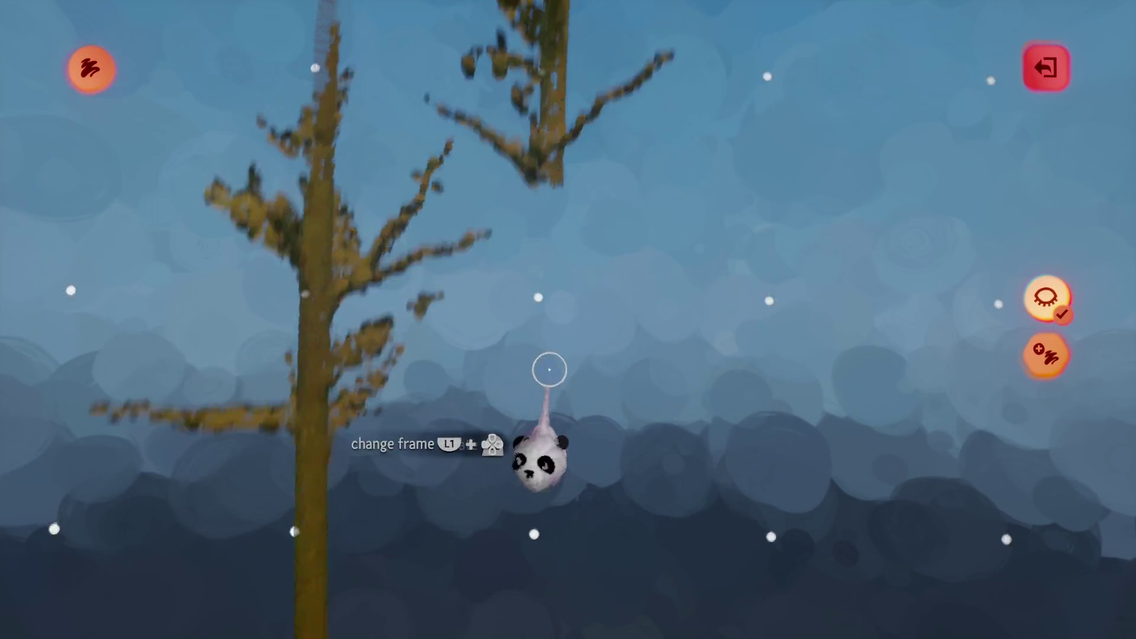
{"action": "left_click_drag", "start_coordinate": [545, 371], "coordinate": [518, 373]}
{"action": "left_click_drag", "start_coordinate": [516, 423], "coordinate": [255, 403]}
{"action": "mouse_move", "coordinate": [500, 441]}
{"action": "left_mouse_down"}
{"action": "mouse_move", "coordinate": [274, 482]}
{"action": "mouse_move", "coordinate": [467, 450]}
{"action": "left_mouse_up"}
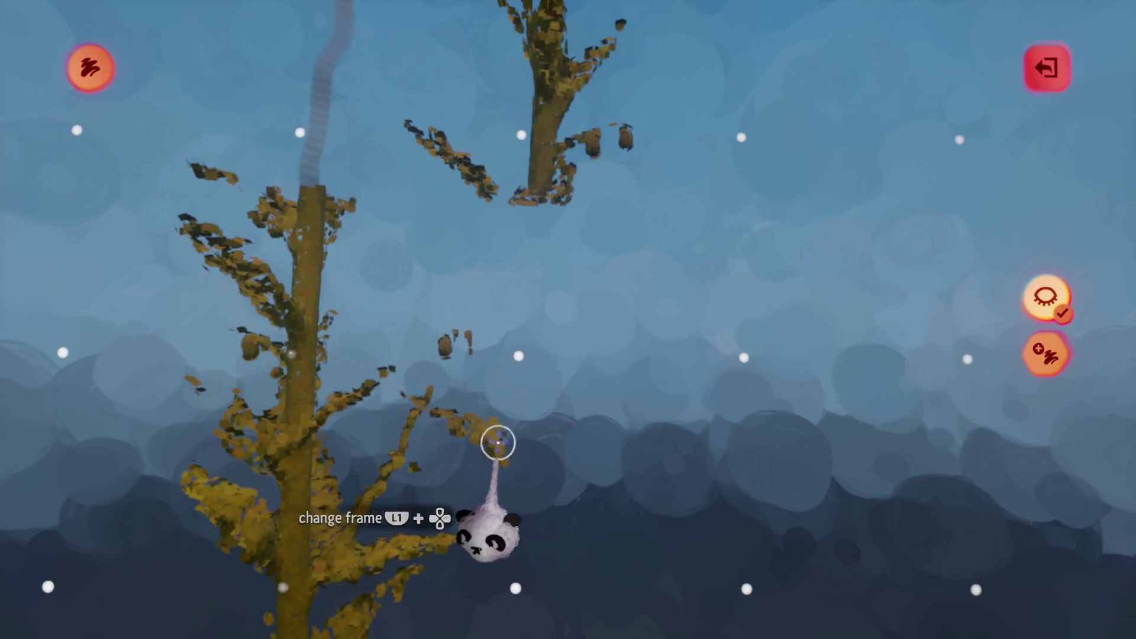
{"action": "mouse_move", "coordinate": [527, 381]}
{"action": "left_mouse_down"}
{"action": "mouse_move", "coordinate": [538, 400]}
{"action": "mouse_move", "coordinate": [330, 347]}
{"action": "mouse_move", "coordinate": [538, 355]}
{"action": "mouse_move", "coordinate": [517, 325]}
{"action": "mouse_move", "coordinate": [490, 381]}
{"action": "mouse_move", "coordinate": [235, 320]}
{"action": "left_mouse_up"}
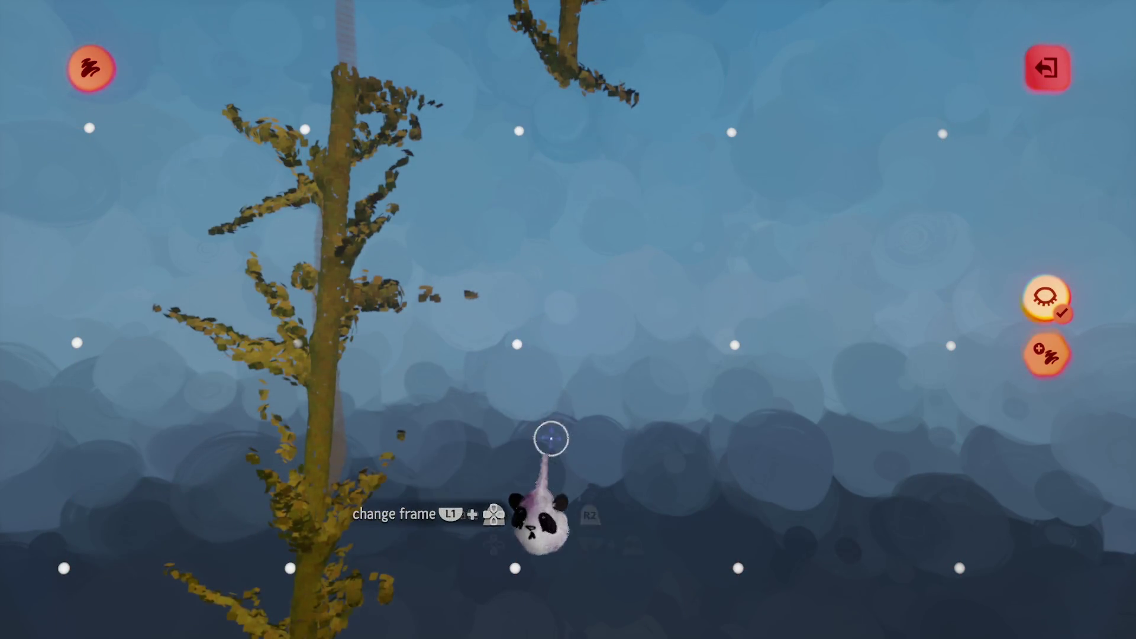
- Clone the branch with Ctrl+D and stack the copies up the left stalk
{"action": "key", "text": "ctrl+d"}
{"action": "mouse_move", "coordinate": [533, 446]}
{"action": "left_mouse_down"}
{"action": "mouse_move", "coordinate": [543, 339]}
{"action": "mouse_move", "coordinate": [520, 343]}
{"action": "mouse_move", "coordinate": [538, 343]}
{"action": "left_mouse_up"}
{"action": "mouse_move", "coordinate": [522, 296]}
{"action": "left_mouse_down"}
{"action": "mouse_move", "coordinate": [385, 332]}
{"action": "mouse_move", "coordinate": [498, 284]}
{"action": "mouse_move", "coordinate": [503, 334]}
{"action": "left_mouse_up"}
{"action": "mouse_move", "coordinate": [483, 372]}
{"action": "left_mouse_down"}
{"action": "mouse_move", "coordinate": [373, 385]}
{"action": "mouse_move", "coordinate": [362, 363]}
{"action": "left_mouse_up"}
{"action": "mouse_move", "coordinate": [483, 375]}
{"action": "left_mouse_down"}
{"action": "mouse_move", "coordinate": [520, 307]}
{"action": "mouse_move", "coordinate": [439, 380]}
{"action": "mouse_move", "coordinate": [376, 342]}
{"action": "left_mouse_up"}
{"action": "mouse_move", "coordinate": [532, 328]}
{"action": "left_mouse_down"}
{"action": "mouse_move", "coordinate": [514, 335]}
{"action": "mouse_move", "coordinate": [426, 218]}
{"action": "mouse_move", "coordinate": [562, 466]}
{"action": "mouse_move", "coordinate": [559, 369]}
{"action": "mouse_move", "coordinate": [555, 378]}
{"action": "left_mouse_up"}
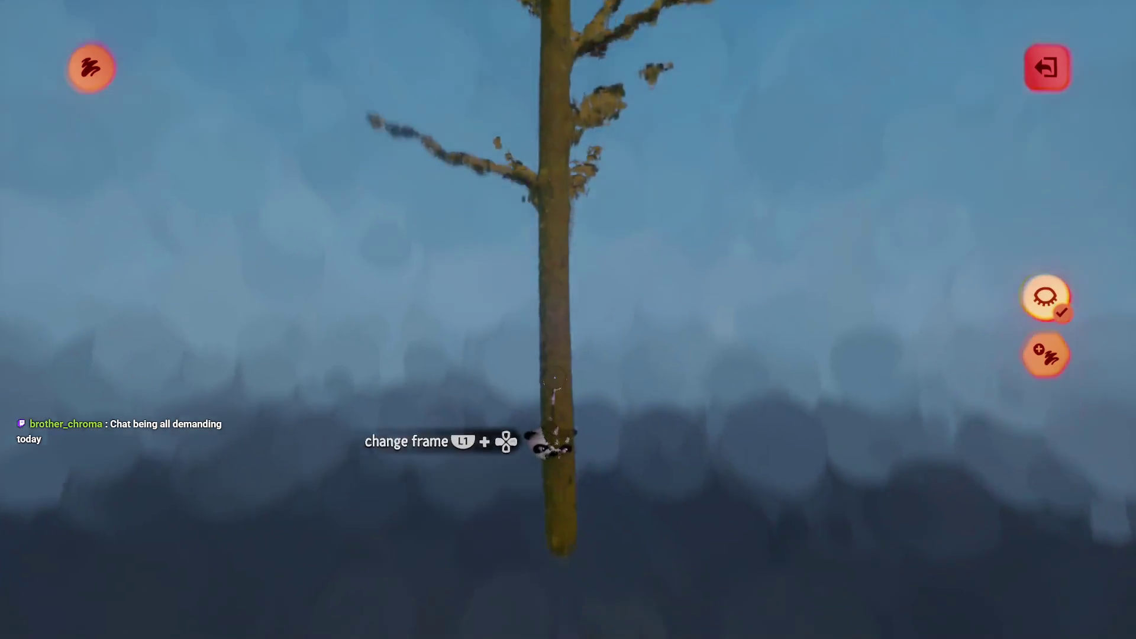
{"action": "key", "text": "Escape"}
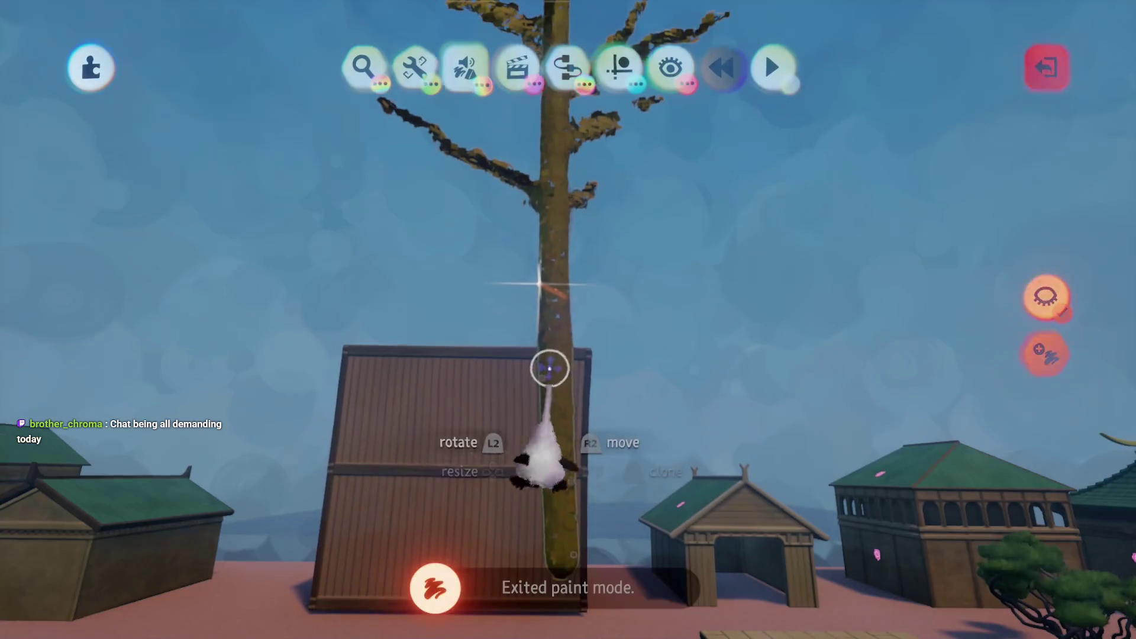
- Use Style Mode's comb effect to give the stalk leafy flecks, then set coat Waxyness/Metalness to -15%
{"action": "left_click", "coordinate": [484, 122]}
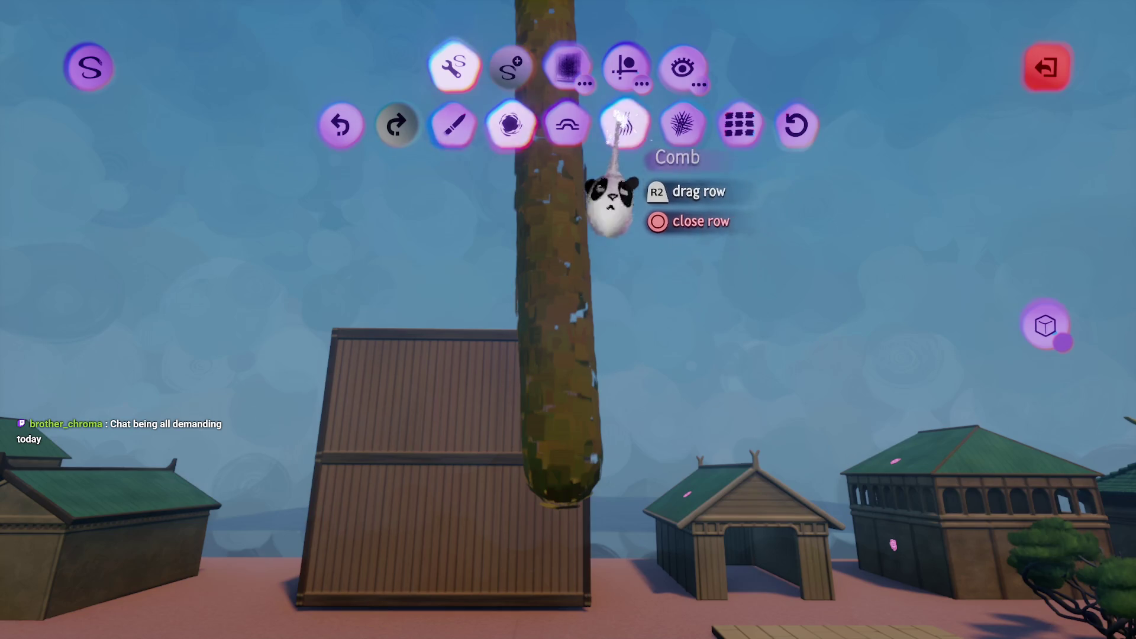
{"action": "left_click", "coordinate": [625, 124]}
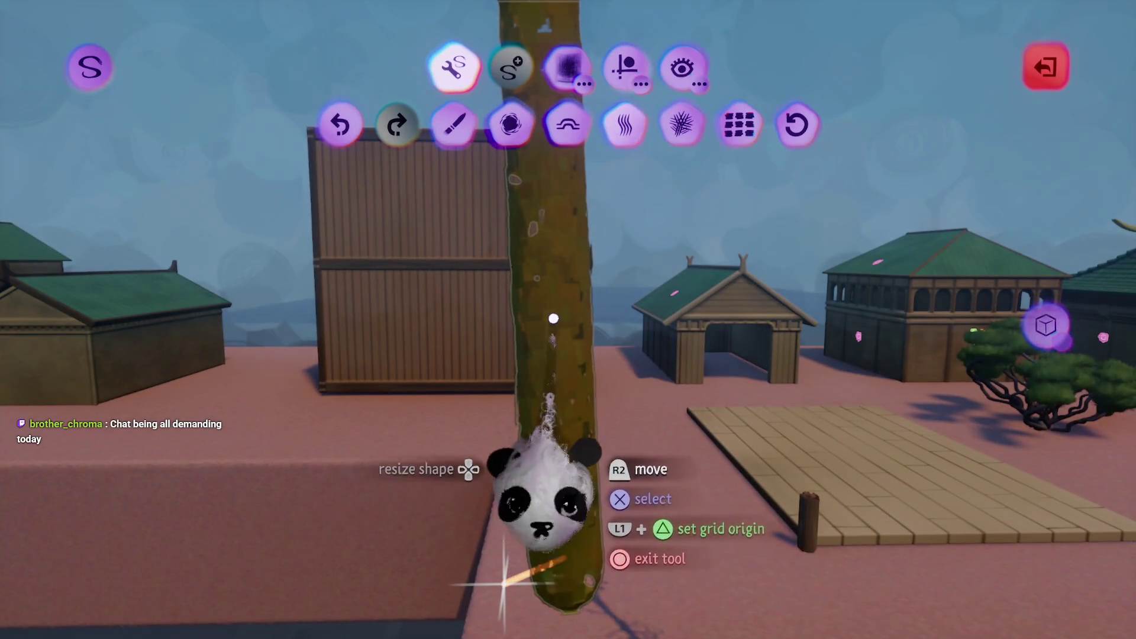
{"action": "left_click", "coordinate": [571, 66]}
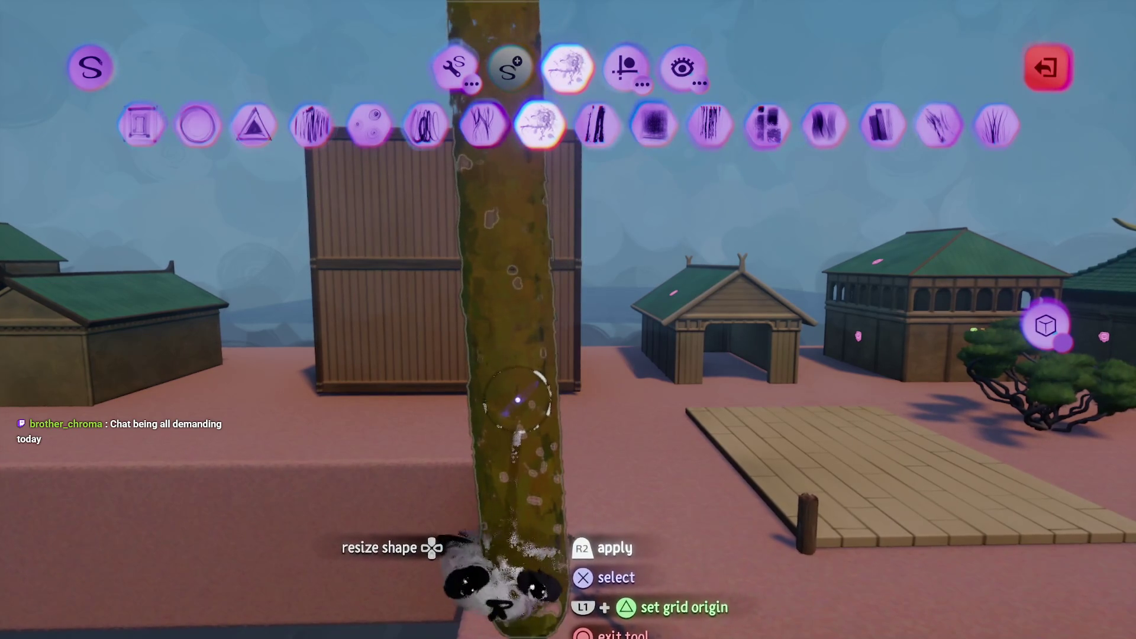
{"action": "key", "text": "t"}
{"action": "key", "text": "Right"}
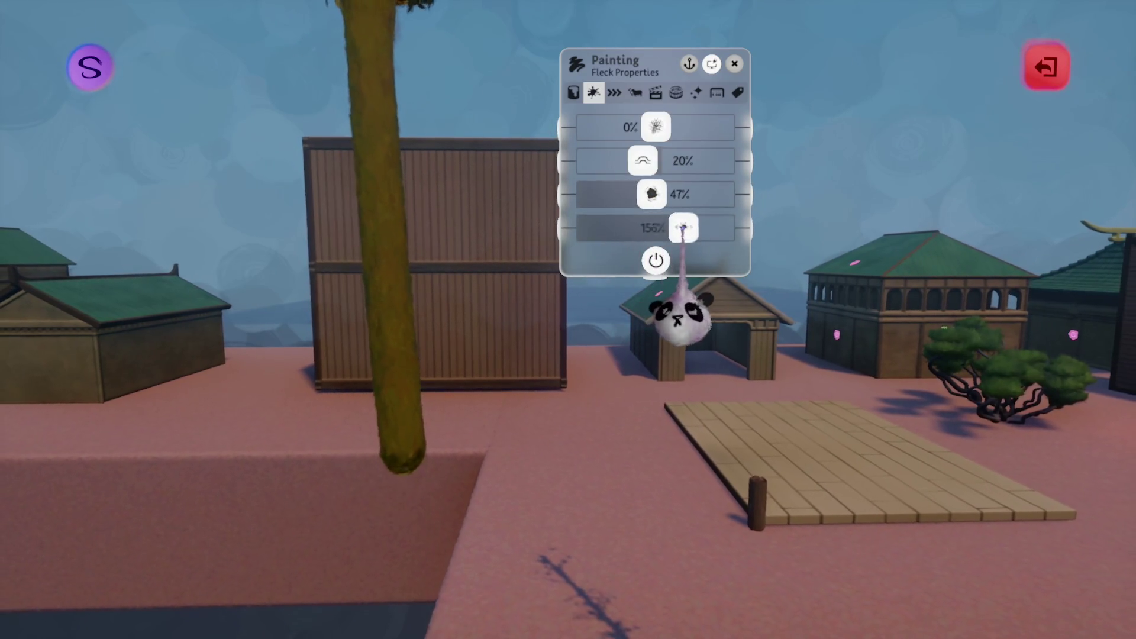
{"action": "left_click", "coordinate": [656, 261]}
{"action": "key", "text": "Escape"}
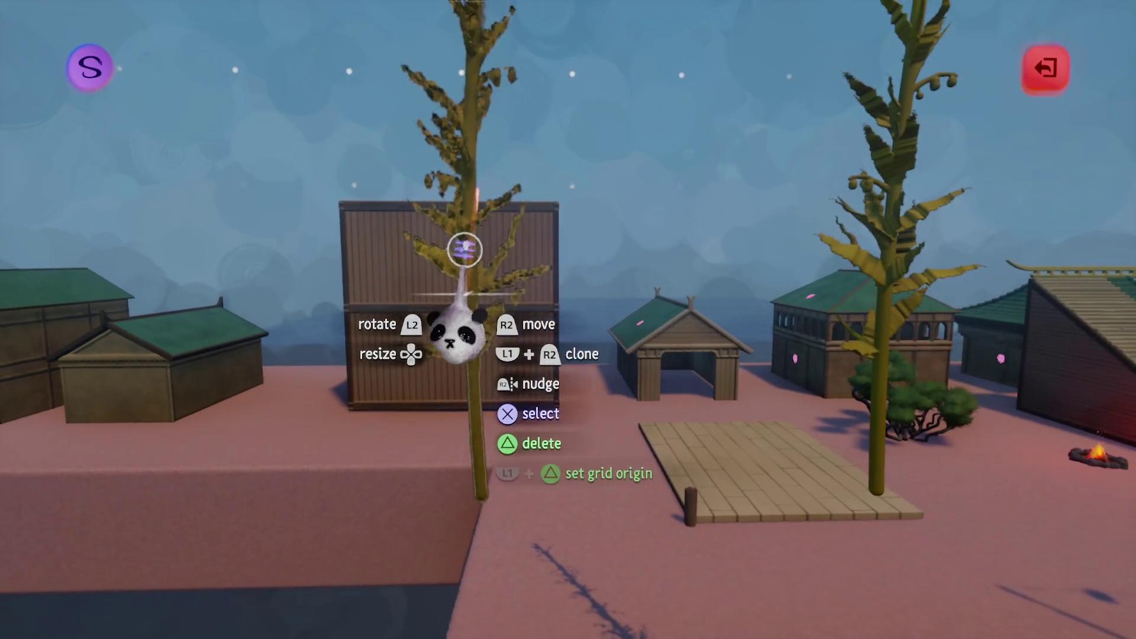
{"action": "key", "text": "t"}
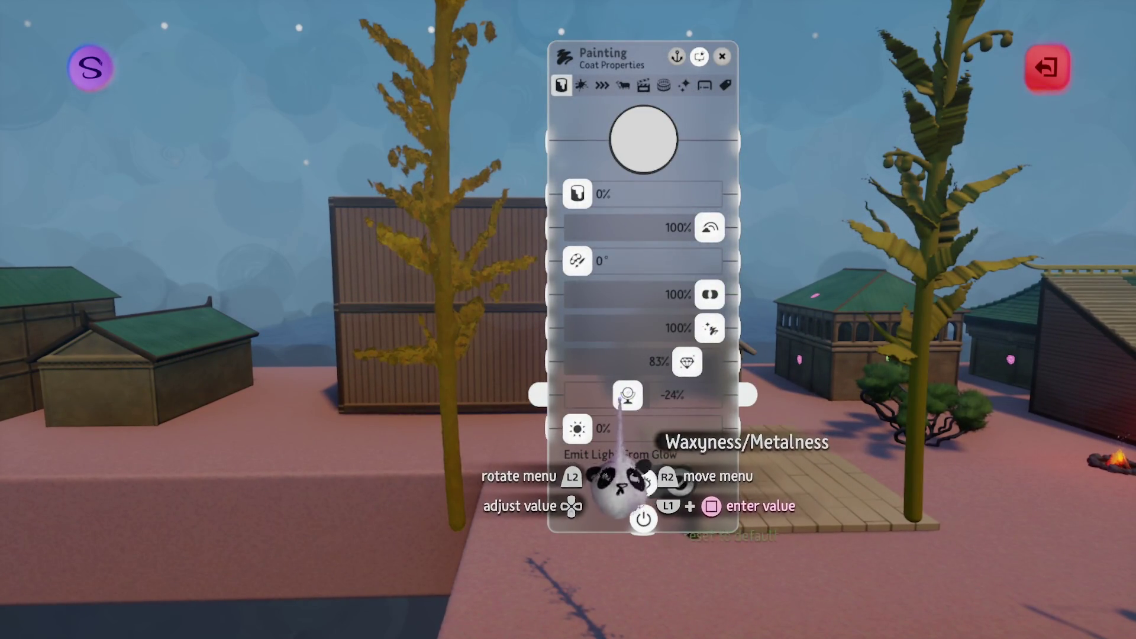
{"action": "left_click_drag", "start_coordinate": [627, 395], "coordinate": [634, 394]}
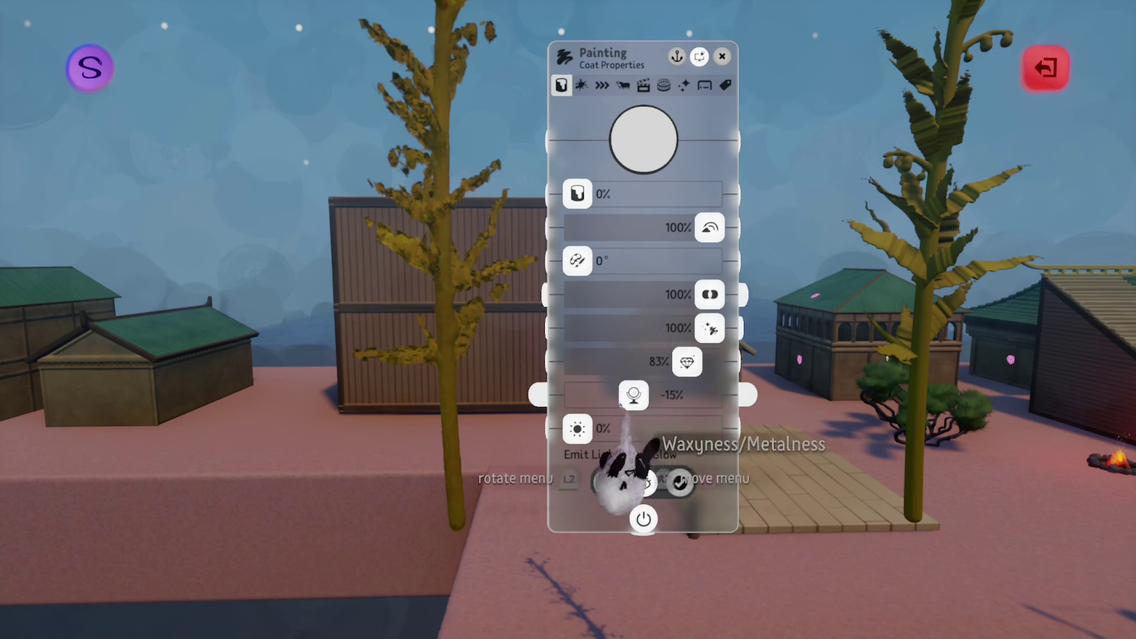
- In the physical settings, try flap frequency ~60%, floppiness ~58%, top setting 72%, wind strength 89%
{"action": "left_click", "coordinate": [684, 84]}
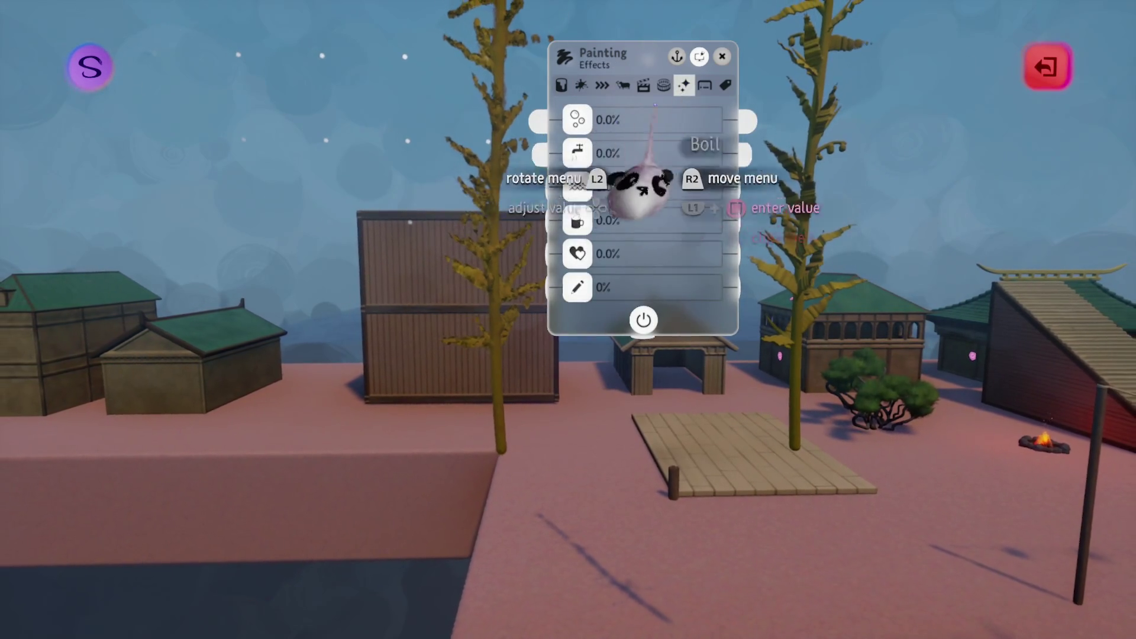
{"action": "left_click", "coordinate": [705, 85]}
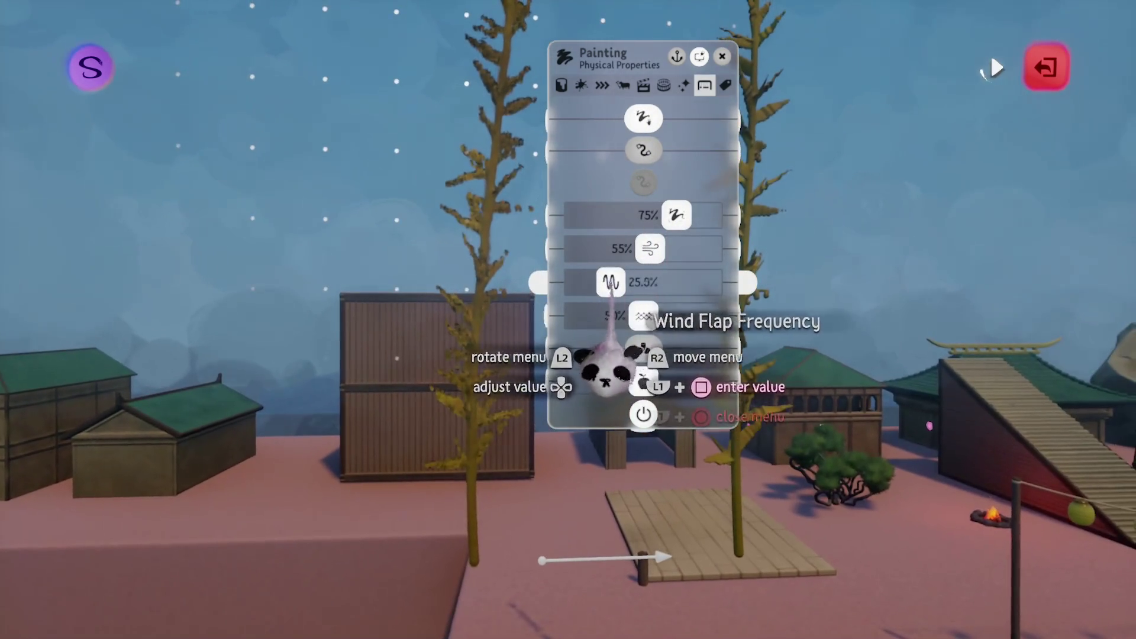
{"action": "left_click_drag", "start_coordinate": [613, 283], "coordinate": [641, 283]}
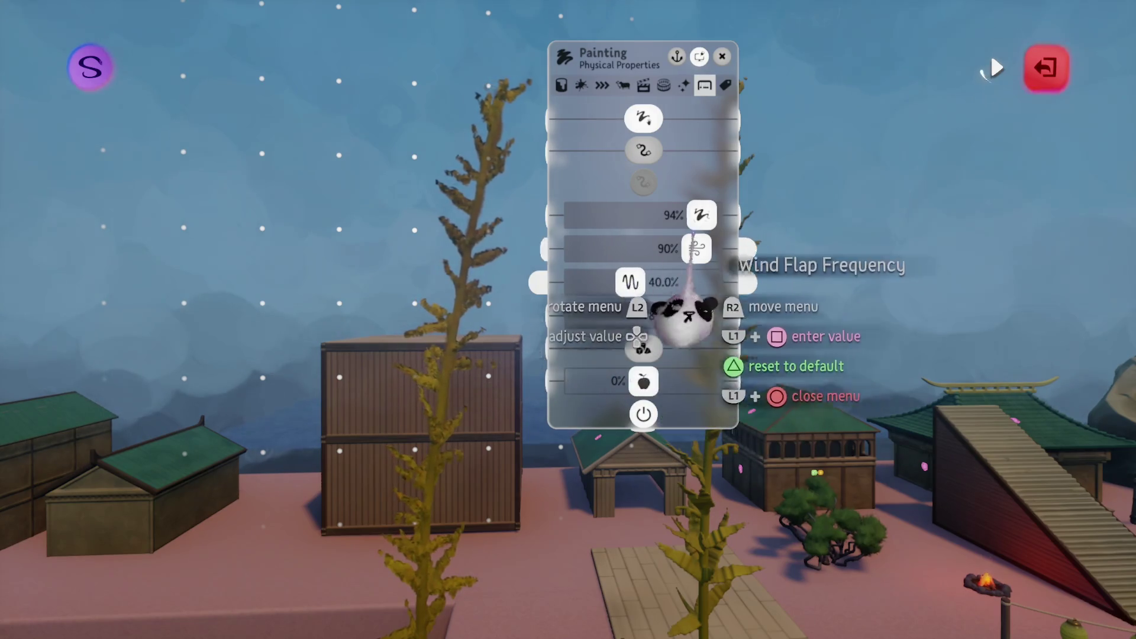
{"action": "mouse_move", "coordinate": [657, 308]}
{"action": "left_mouse_down"}
{"action": "mouse_move", "coordinate": [675, 323]}
{"action": "mouse_move", "coordinate": [648, 334]}
{"action": "left_mouse_up"}
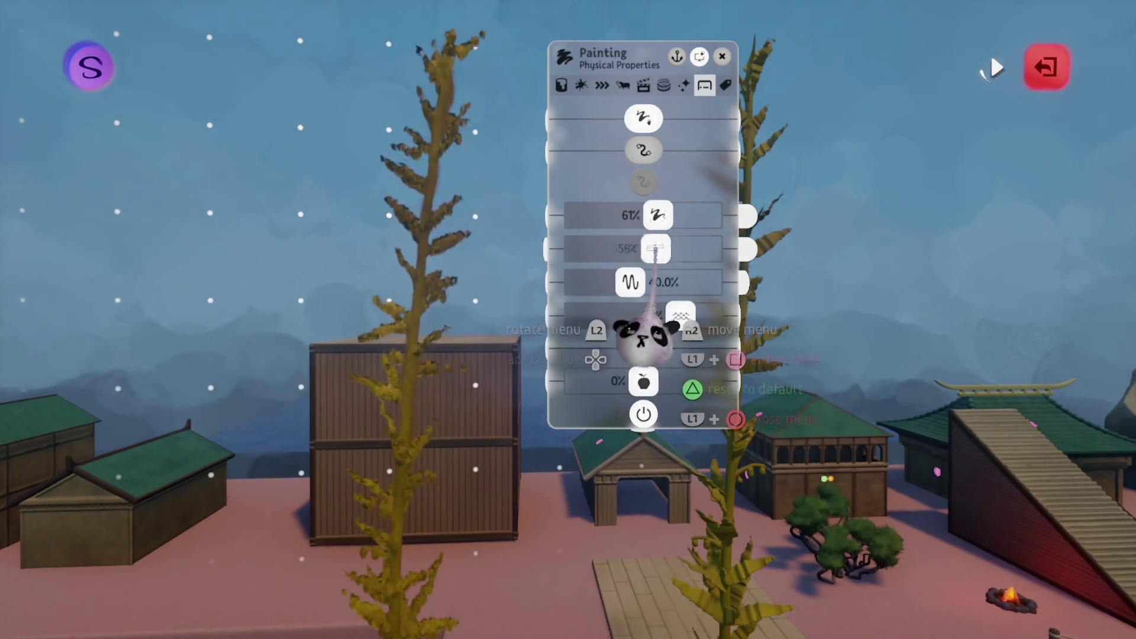
{"action": "left_click_drag", "start_coordinate": [631, 283], "coordinate": [666, 285]}
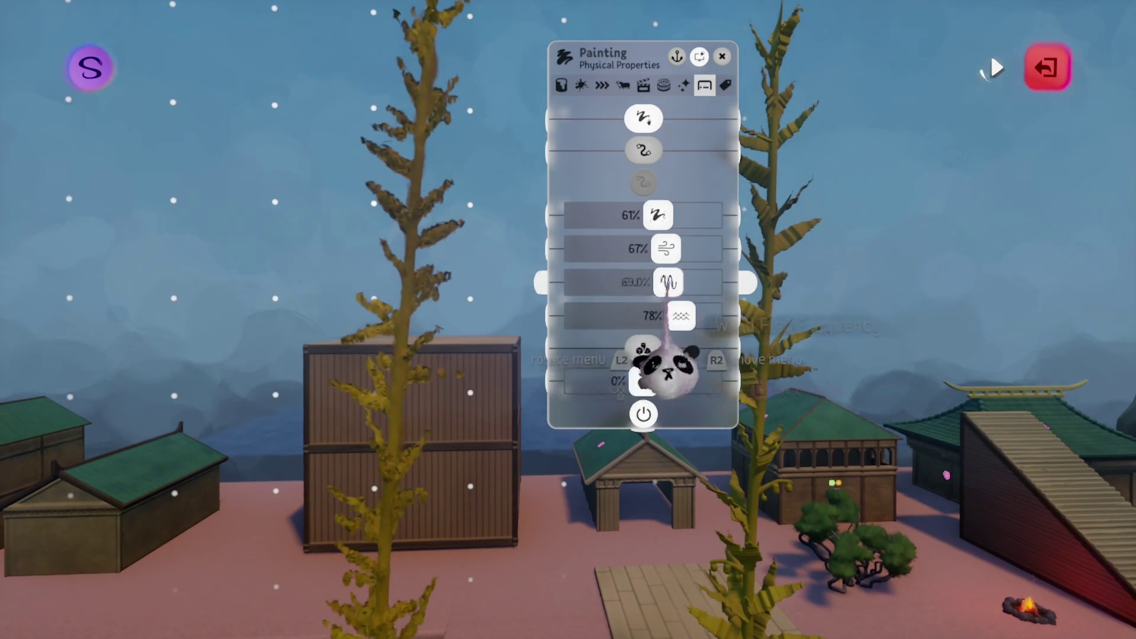
{"action": "mouse_move", "coordinate": [672, 389]}
{"action": "left_mouse_down"}
{"action": "mouse_move", "coordinate": [634, 401]}
{"action": "mouse_move", "coordinate": [277, 311]}
{"action": "left_mouse_up"}
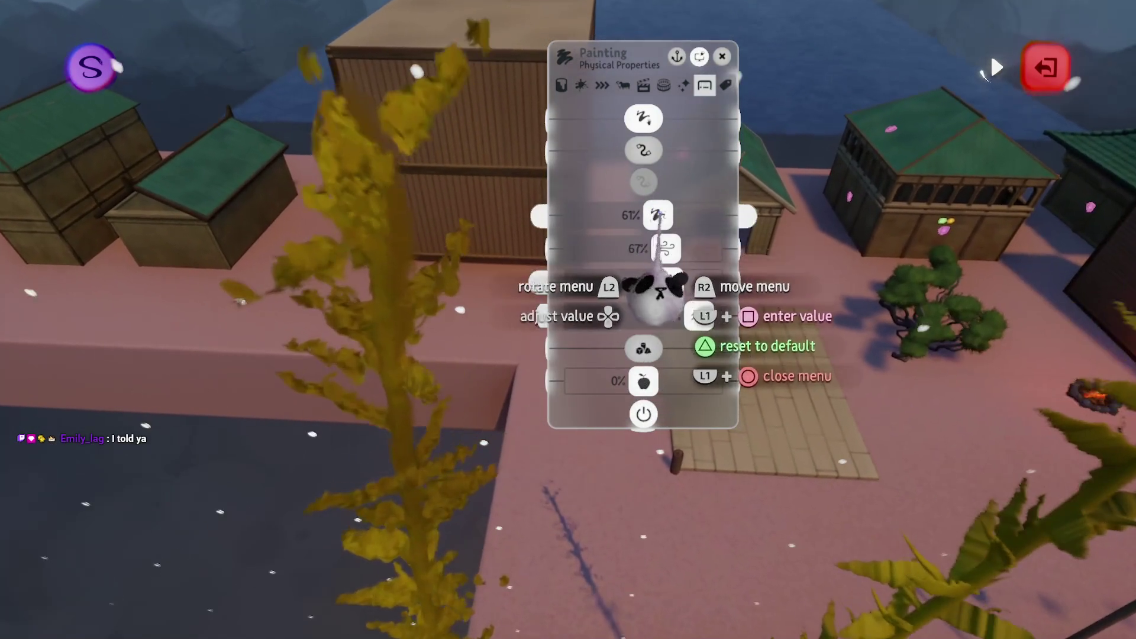
{"action": "mouse_move", "coordinate": [660, 291]}
{"action": "left_mouse_down"}
{"action": "mouse_move", "coordinate": [691, 305]}
{"action": "mouse_move", "coordinate": [665, 284]}
{"action": "mouse_move", "coordinate": [684, 308]}
{"action": "left_mouse_up"}
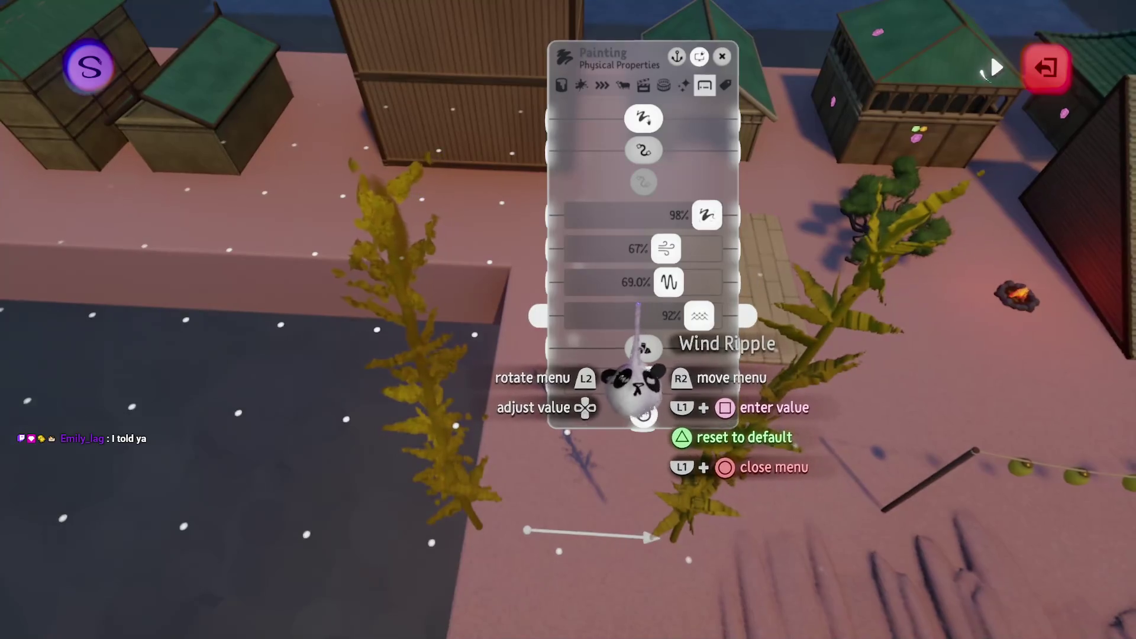
{"action": "mouse_move", "coordinate": [639, 355]}
{"action": "left_mouse_down"}
{"action": "mouse_move", "coordinate": [672, 330]}
{"action": "mouse_move", "coordinate": [660, 370]}
{"action": "mouse_move", "coordinate": [665, 355]}
{"action": "mouse_move", "coordinate": [634, 350]}
{"action": "mouse_move", "coordinate": [655, 355]}
{"action": "mouse_move", "coordinate": [681, 395]}
{"action": "mouse_move", "coordinate": [654, 393]}
{"action": "left_mouse_up"}
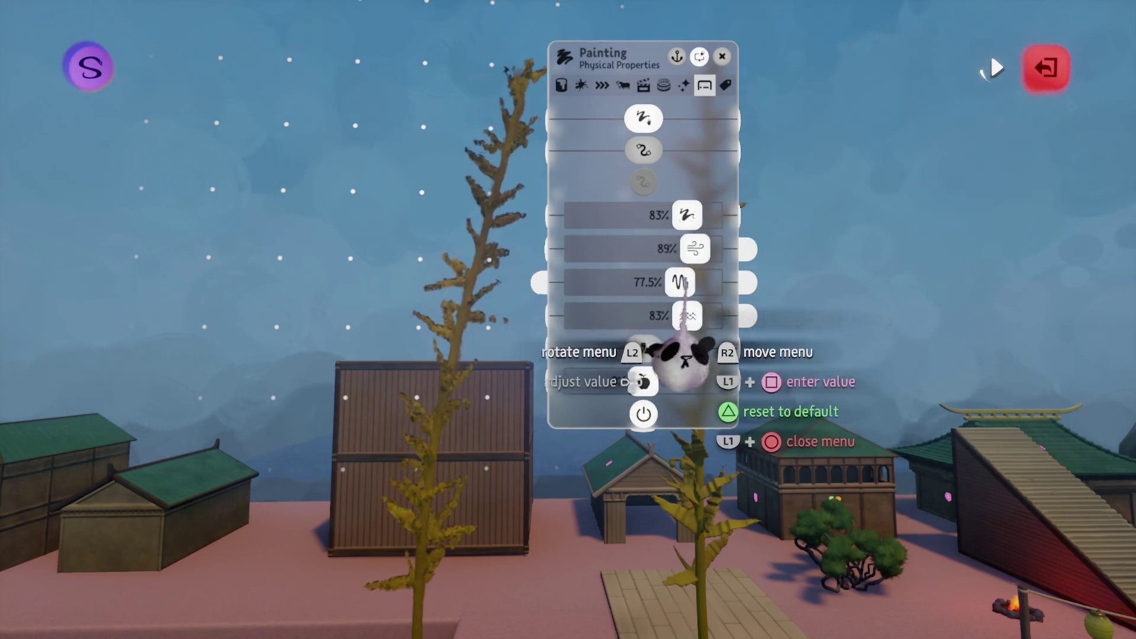
{"action": "left_click_drag", "start_coordinate": [679, 216], "coordinate": [640, 217]}
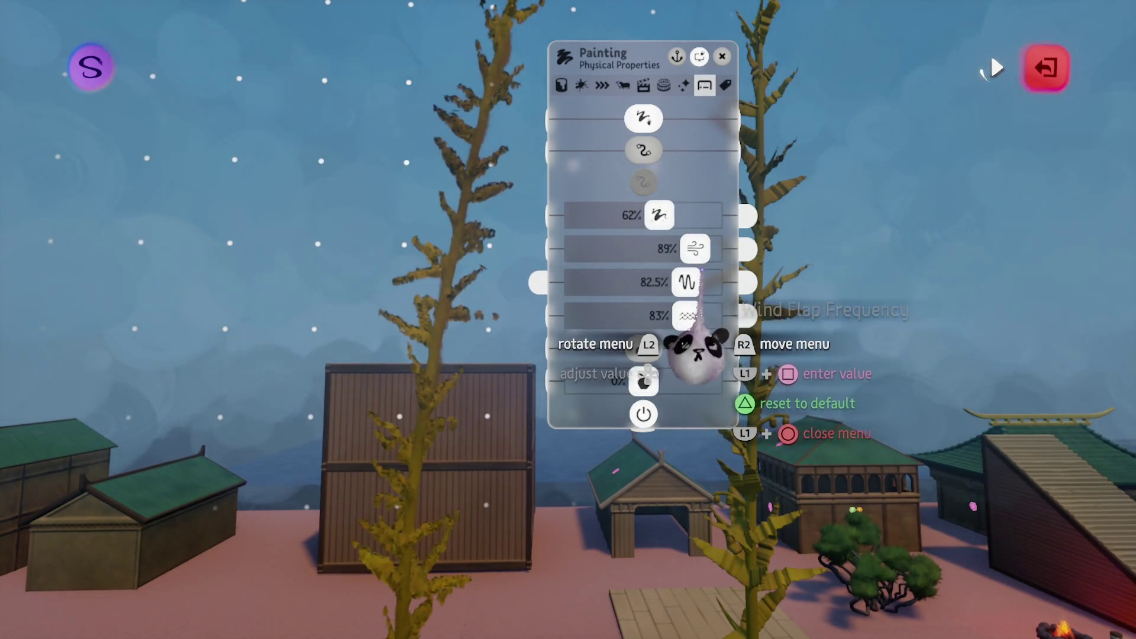
- Finalise wind flap frequency at 100%, wind strength at 80% and the top setting at 76%
{"action": "mouse_move", "coordinate": [687, 340]}
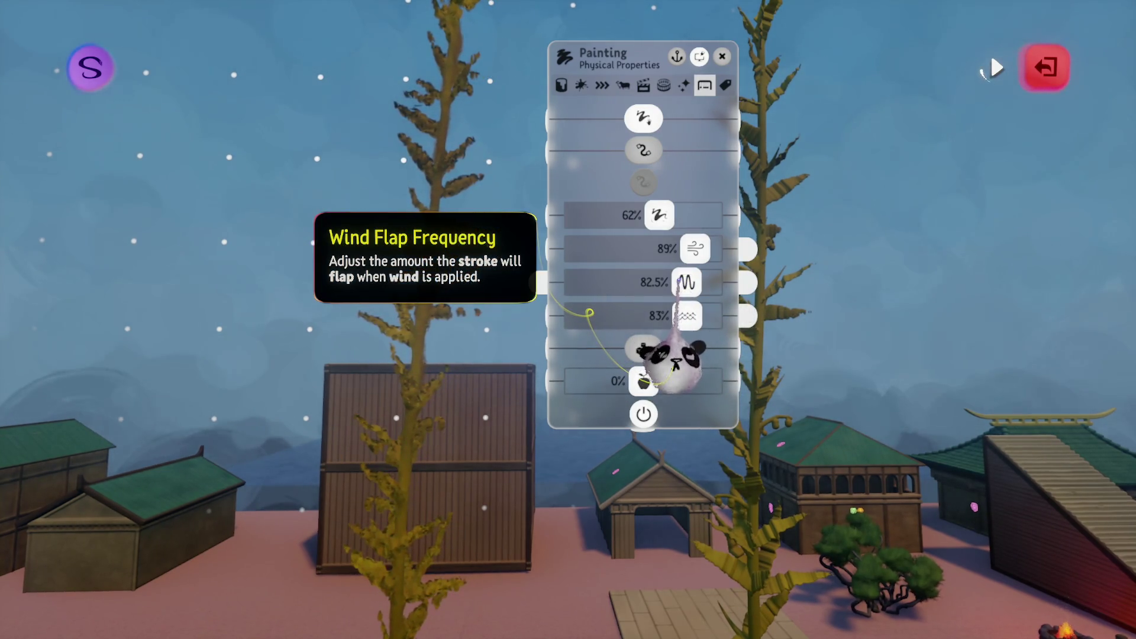
{"action": "left_click_drag", "start_coordinate": [680, 283], "coordinate": [711, 282]}
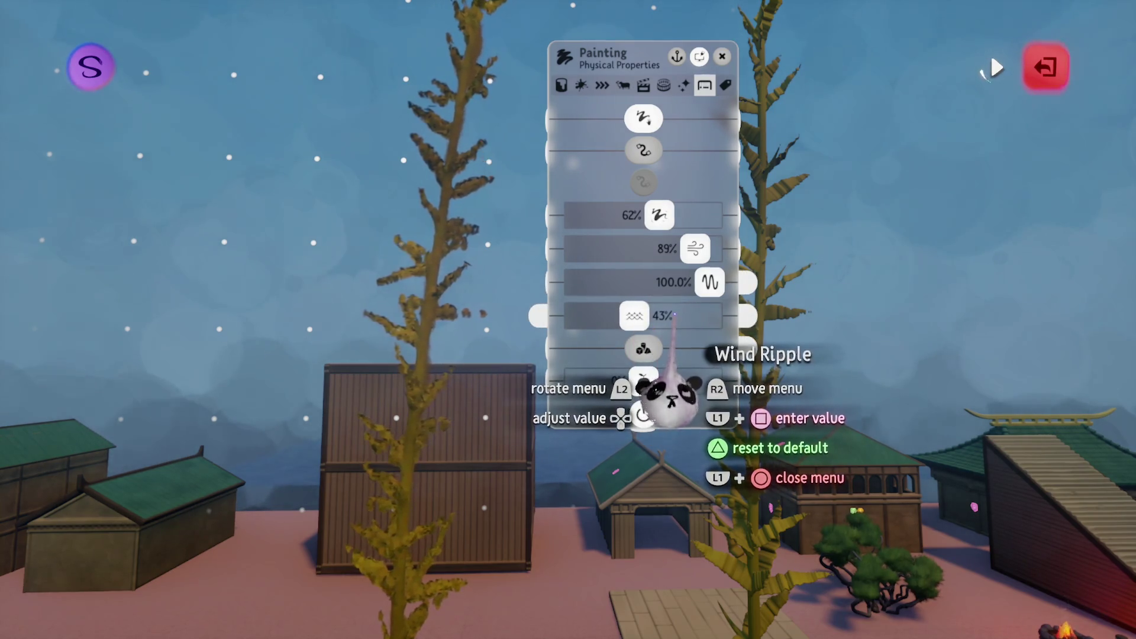
{"action": "left_click_drag", "start_coordinate": [695, 249], "coordinate": [710, 249]}
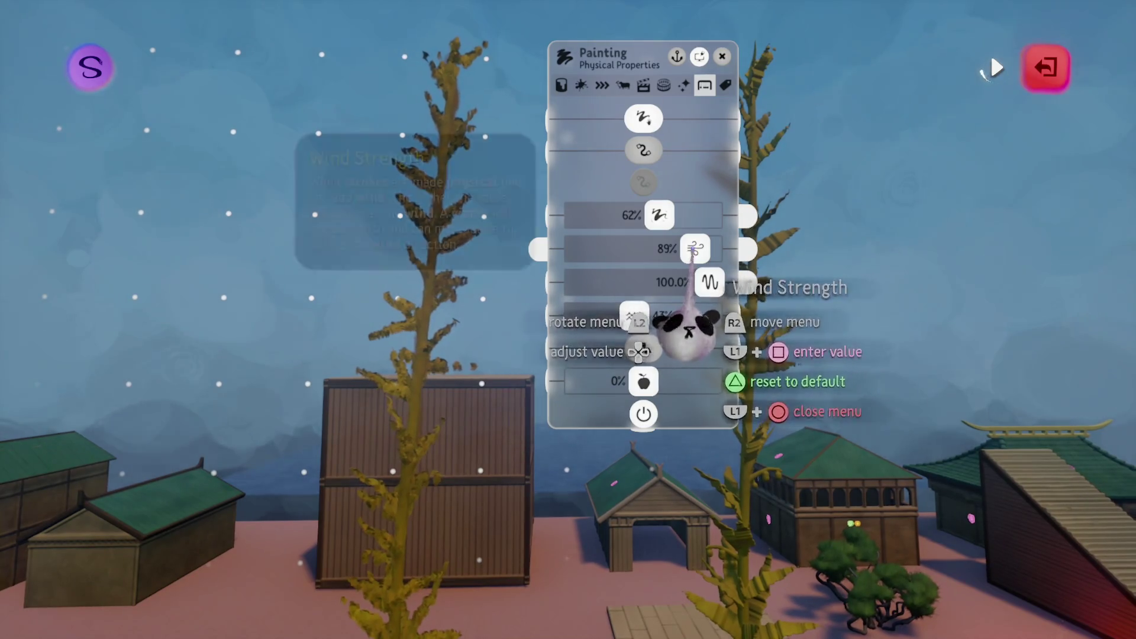
{"action": "left_click_drag", "start_coordinate": [660, 216], "coordinate": [618, 216]}
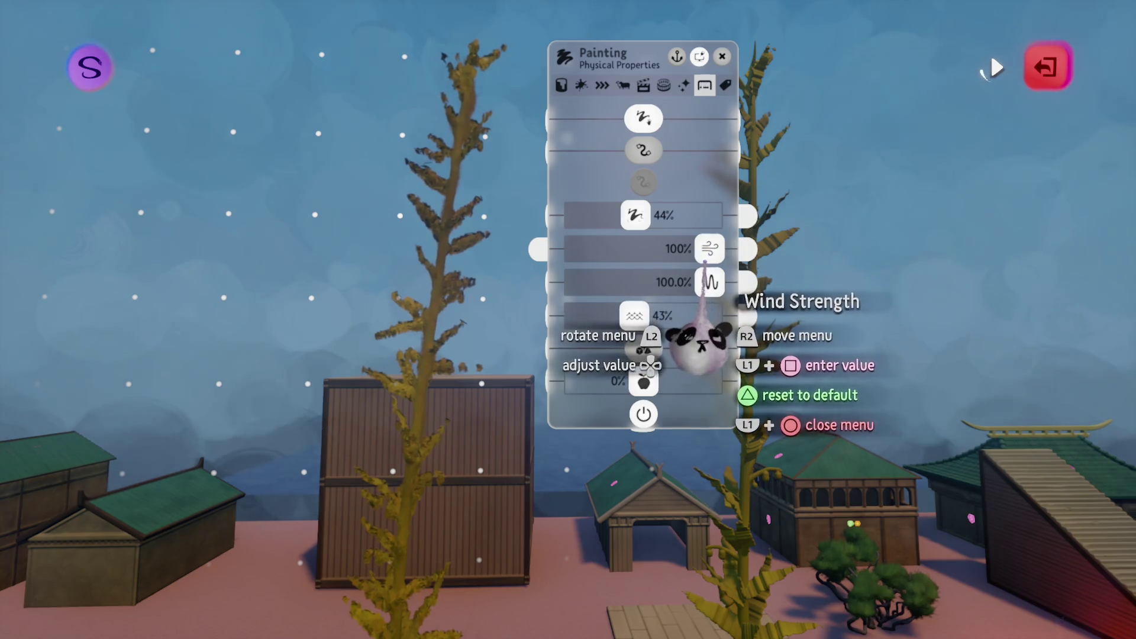
{"action": "left_click_drag", "start_coordinate": [710, 249], "coordinate": [683, 248]}
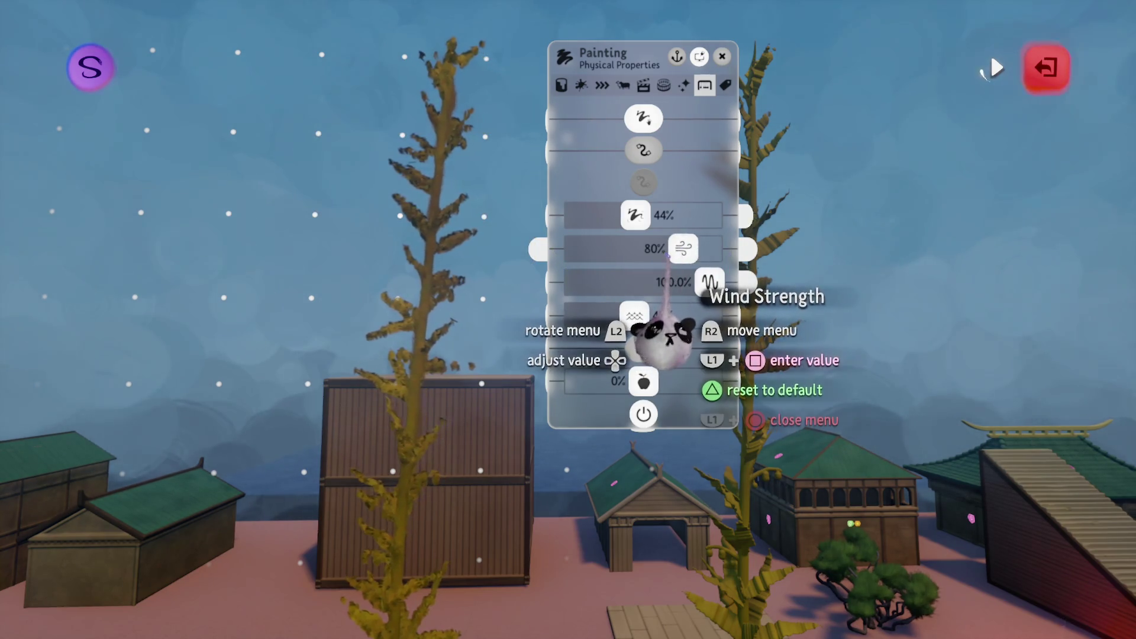
{"action": "left_click_drag", "start_coordinate": [635, 215], "coordinate": [659, 214]}
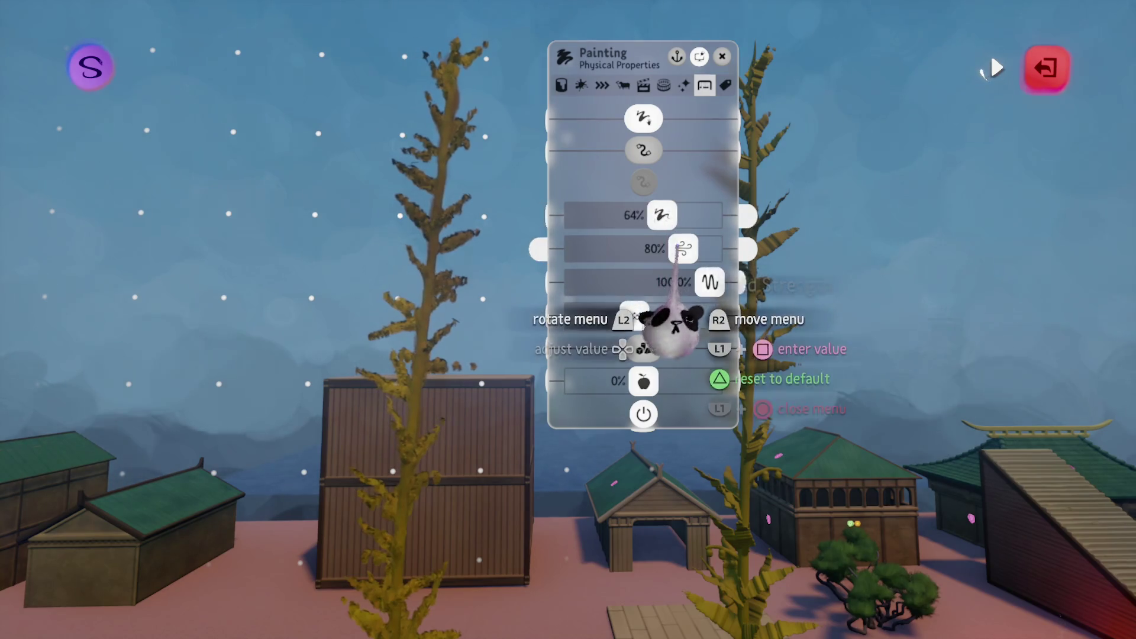
{"action": "key", "text": "Right"}
{"action": "key", "text": "Right"}
{"action": "key", "text": "Right"}
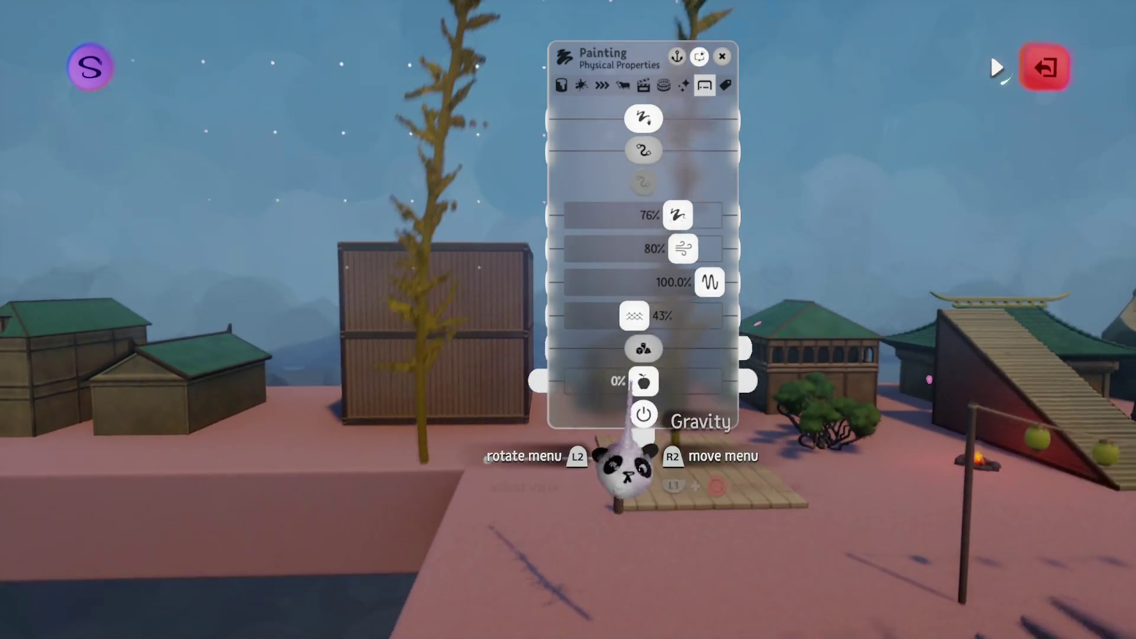
{"action": "key", "text": "Escape"}
- Clone the kelp stalk and move the copies into place beside the crate and deck
{"action": "mouse_move", "coordinate": [474, 373]}
{"action": "left_mouse_down"}
{"action": "mouse_move", "coordinate": [467, 347]}
{"action": "mouse_move", "coordinate": [469, 425]}
{"action": "mouse_move", "coordinate": [540, 570]}
{"action": "mouse_move", "coordinate": [527, 525]}
{"action": "mouse_move", "coordinate": [541, 522]}
{"action": "mouse_move", "coordinate": [534, 534]}
{"action": "mouse_move", "coordinate": [528, 520]}
{"action": "mouse_move", "coordinate": [525, 538]}
{"action": "mouse_move", "coordinate": [581, 320]}
{"action": "mouse_move", "coordinate": [592, 207]}
{"action": "left_mouse_up"}
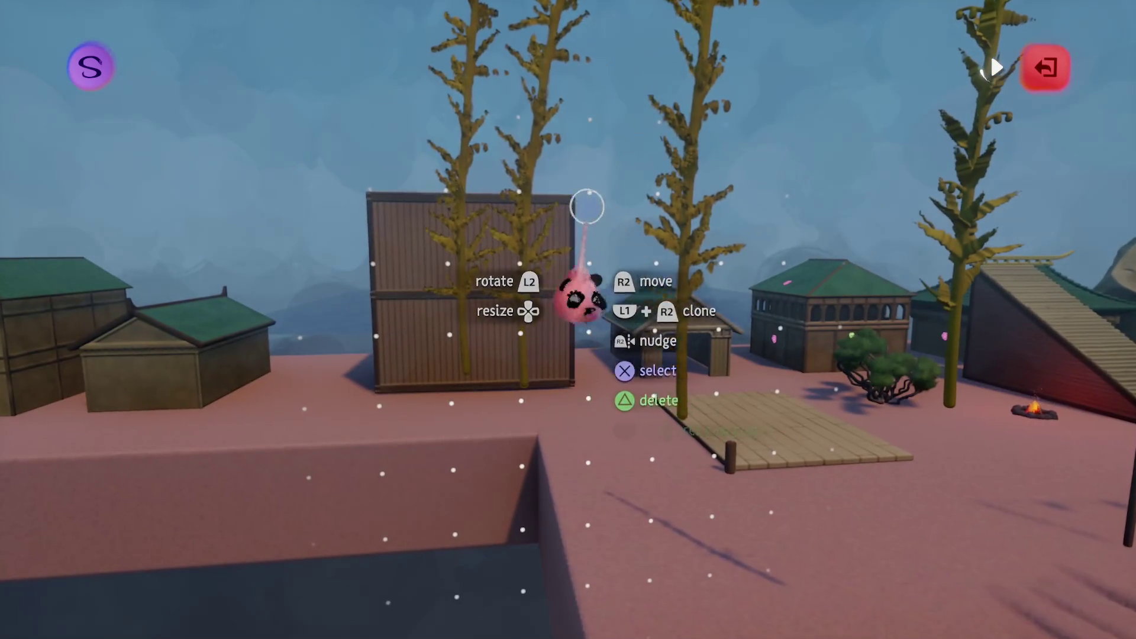
{"action": "mouse_move", "coordinate": [479, 225]}
{"action": "left_mouse_down"}
{"action": "mouse_move", "coordinate": [574, 304]}
{"action": "mouse_move", "coordinate": [457, 157]}
{"action": "mouse_move", "coordinate": [566, 320]}
{"action": "left_mouse_up"}
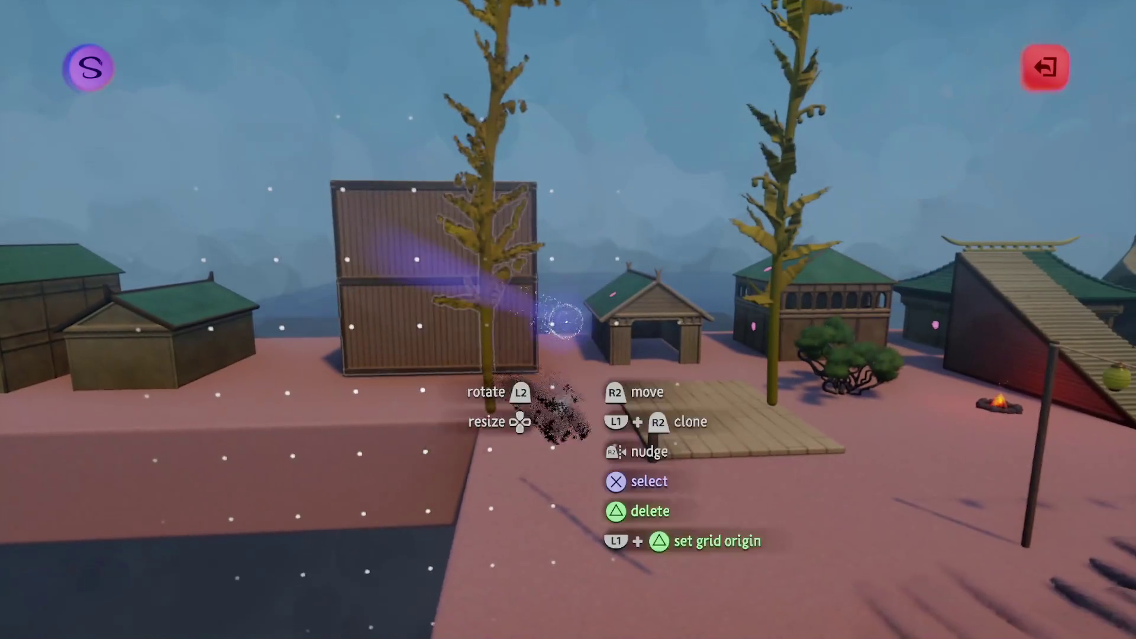
{"action": "left_click_drag", "start_coordinate": [517, 284], "coordinate": [425, 317]}
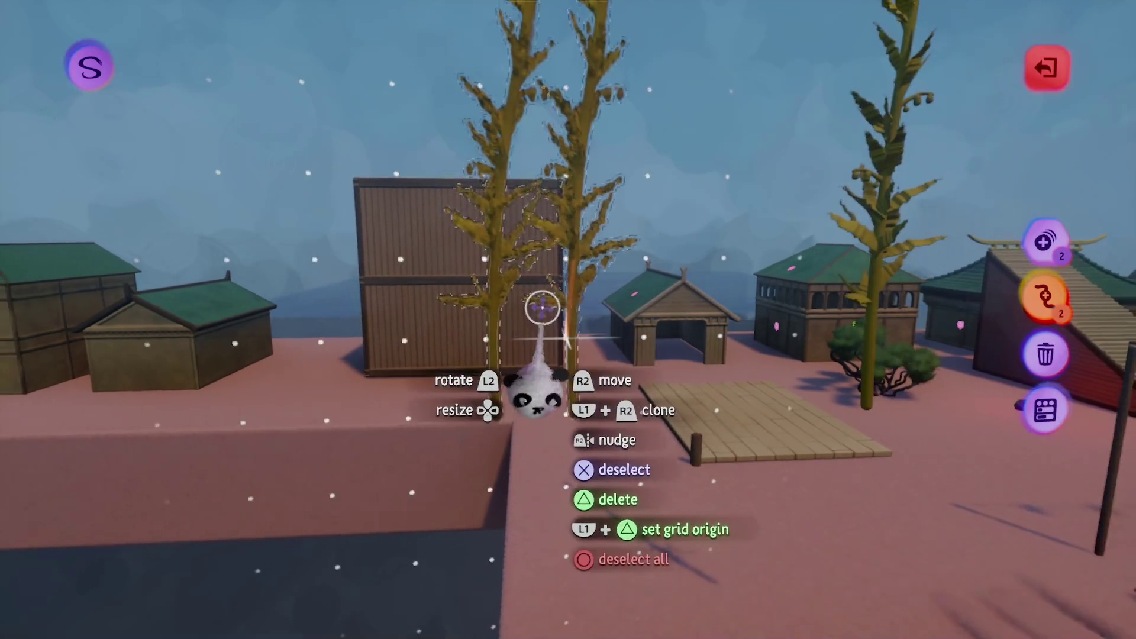
{"action": "key", "text": "Escape"}
{"action": "mouse_move", "coordinate": [449, 296]}
{"action": "left_mouse_down"}
{"action": "mouse_move", "coordinate": [446, 272]}
{"action": "mouse_move", "coordinate": [525, 325]}
{"action": "left_mouse_up"}
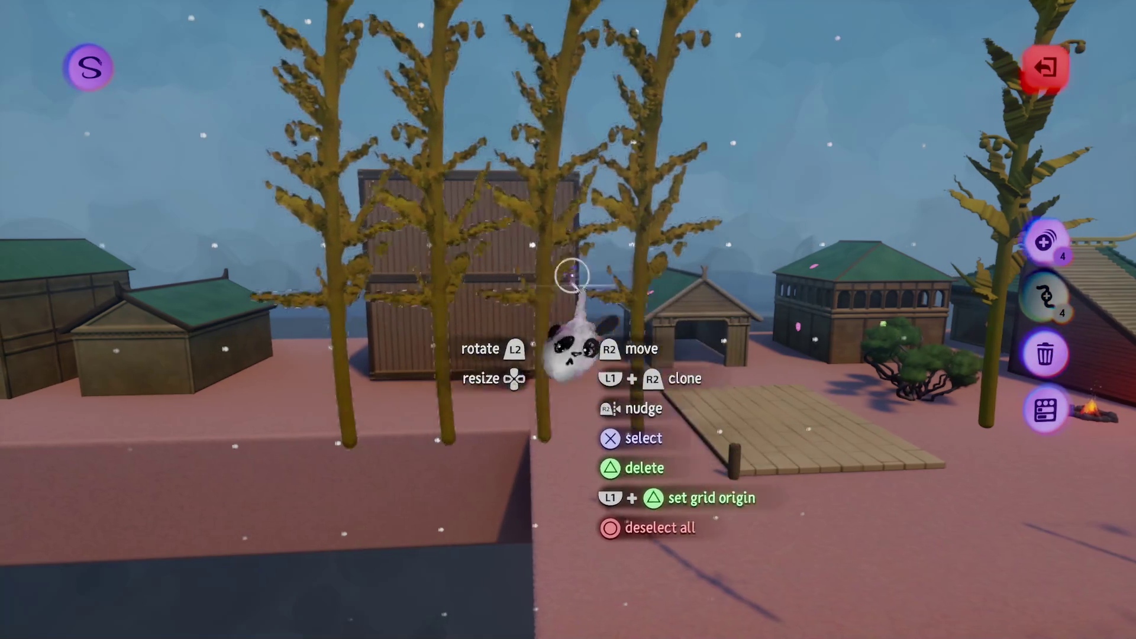
{"action": "key", "text": "Escape"}
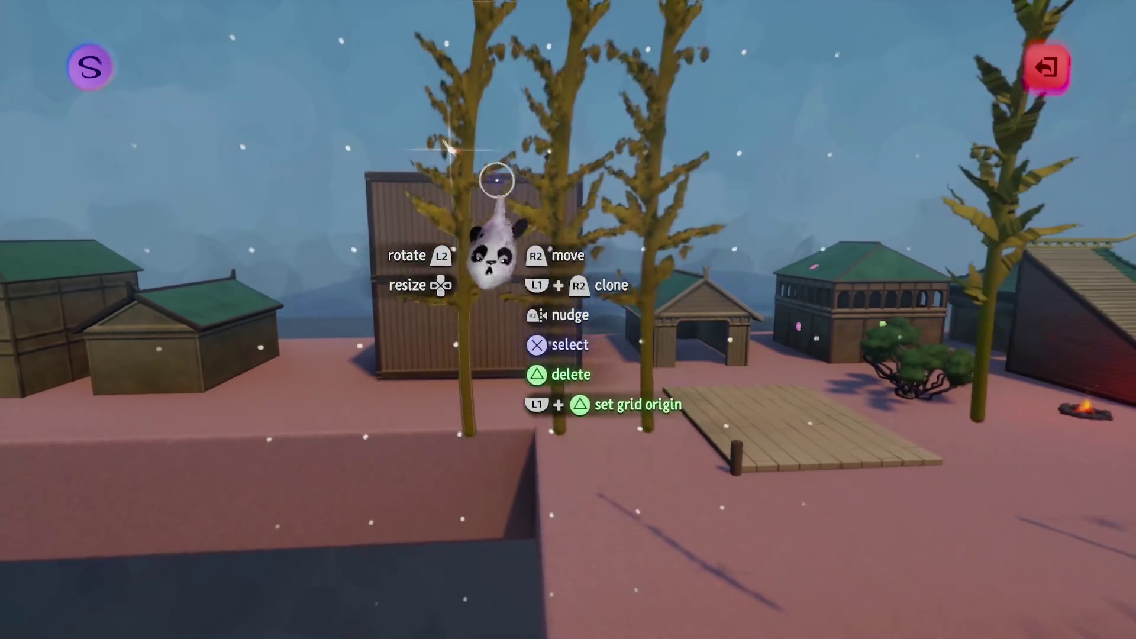
- Move another stalk by its base and check its painting and physics settings
{"action": "key", "text": "s"}
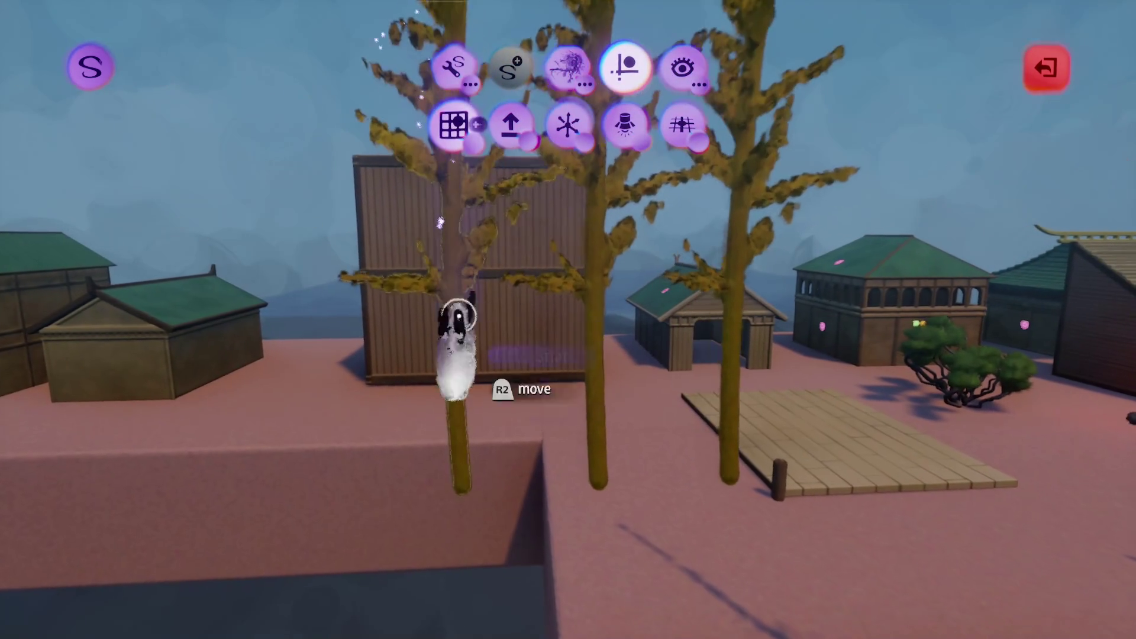
{"action": "mouse_move", "coordinate": [464, 474]}
{"action": "left_mouse_down"}
{"action": "mouse_move", "coordinate": [556, 474]}
{"action": "mouse_move", "coordinate": [561, 486]}
{"action": "mouse_move", "coordinate": [547, 473]}
{"action": "mouse_move", "coordinate": [471, 470]}
{"action": "mouse_move", "coordinate": [520, 444]}
{"action": "mouse_move", "coordinate": [507, 446]}
{"action": "mouse_move", "coordinate": [540, 451]}
{"action": "mouse_move", "coordinate": [506, 489]}
{"action": "mouse_move", "coordinate": [480, 477]}
{"action": "mouse_move", "coordinate": [492, 455]}
{"action": "left_mouse_up"}
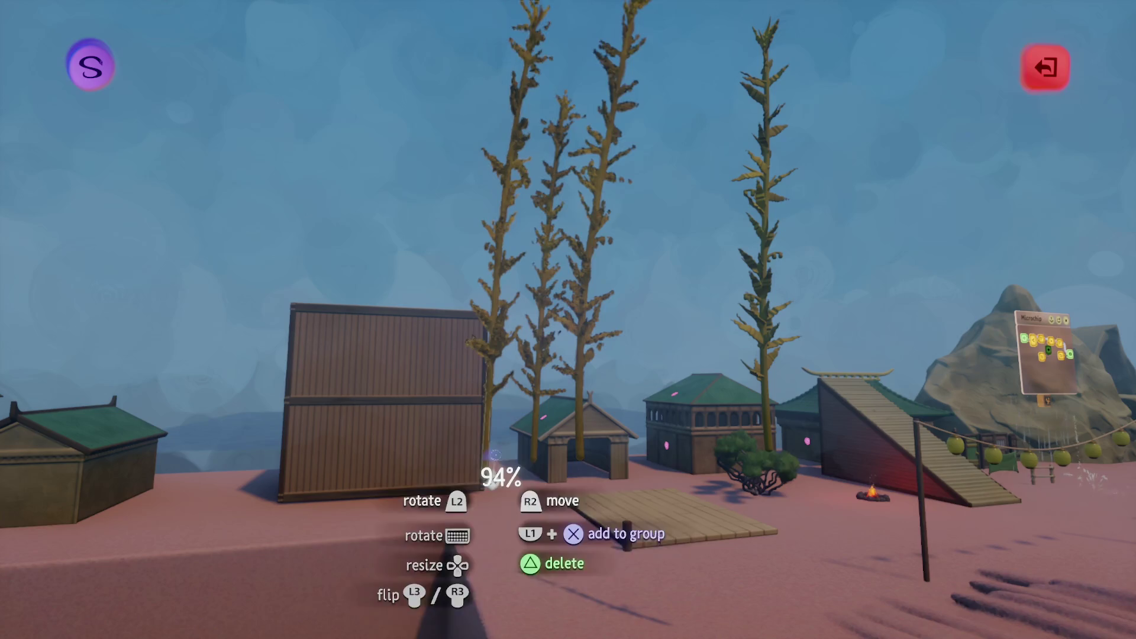
{"action": "mouse_move", "coordinate": [505, 388]}
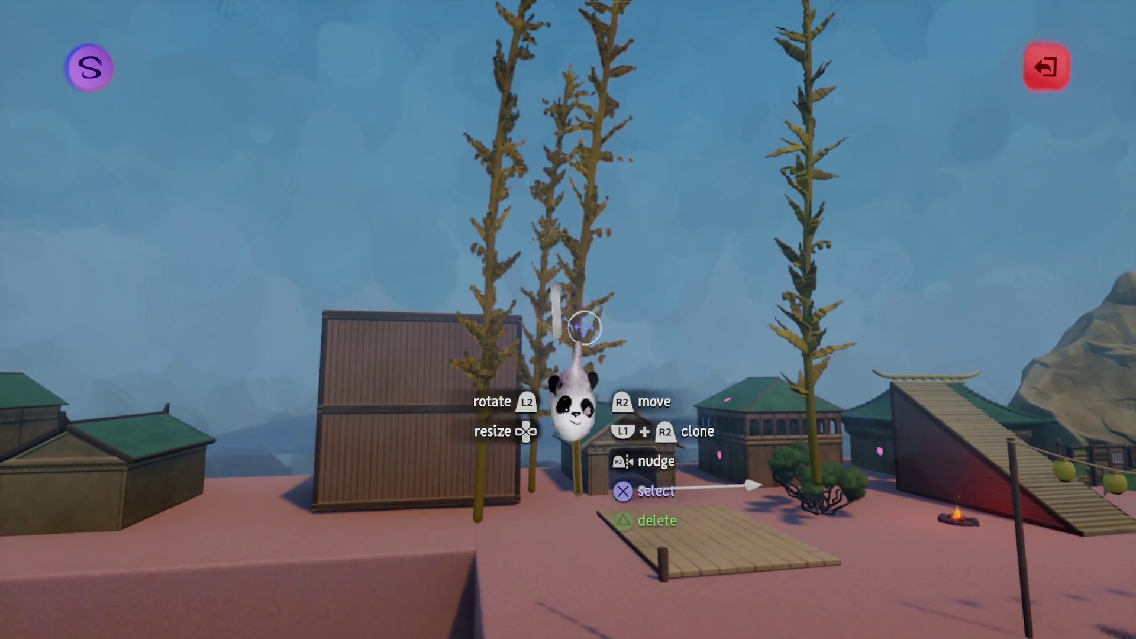
{"action": "left_click", "coordinate": [572, 394]}
{"action": "left_click", "coordinate": [455, 108]}
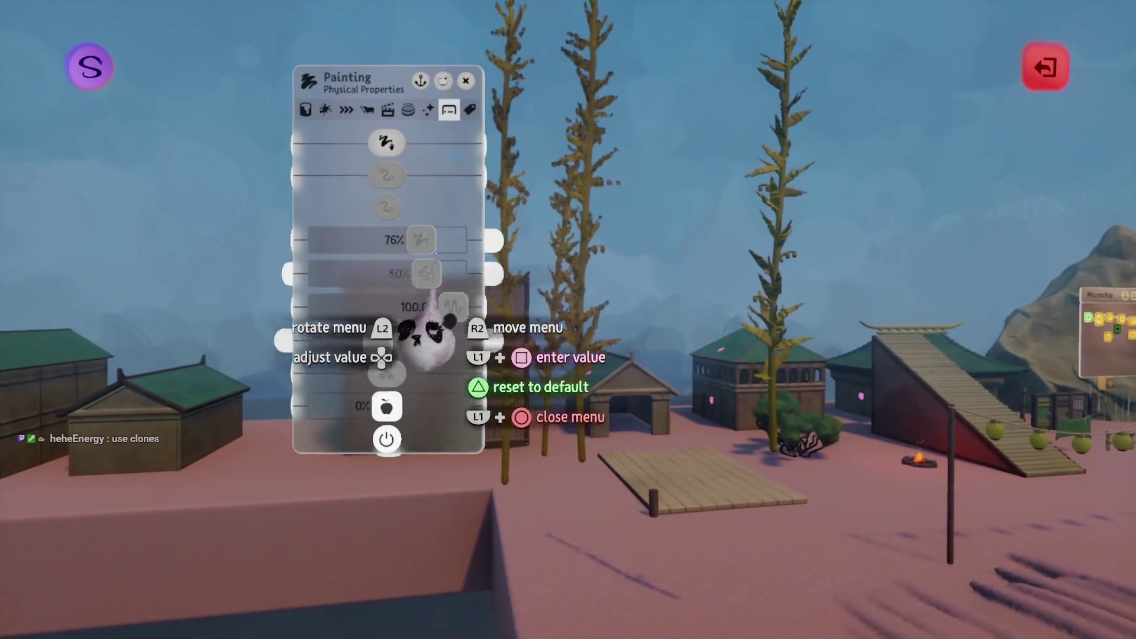
{"action": "key", "text": "Escape"}
- Select more stalks, review the painting settings, then deselect all three stalks
{"action": "left_click", "coordinate": [529, 222]}
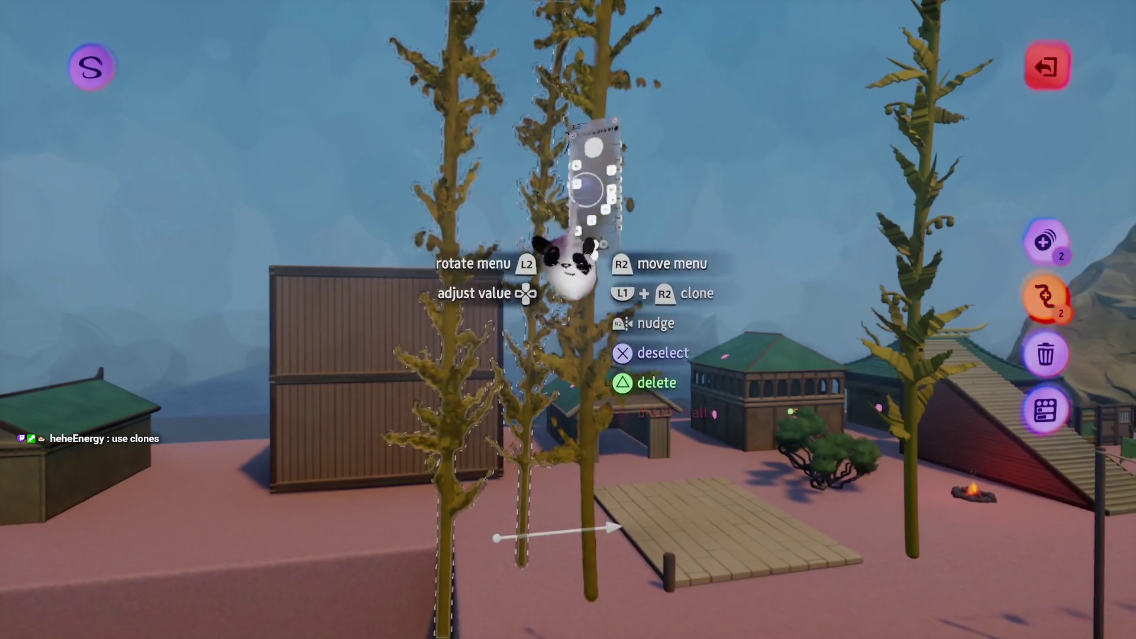
{"action": "left_click", "coordinate": [562, 254]}
{"action": "key", "text": "Escape"}
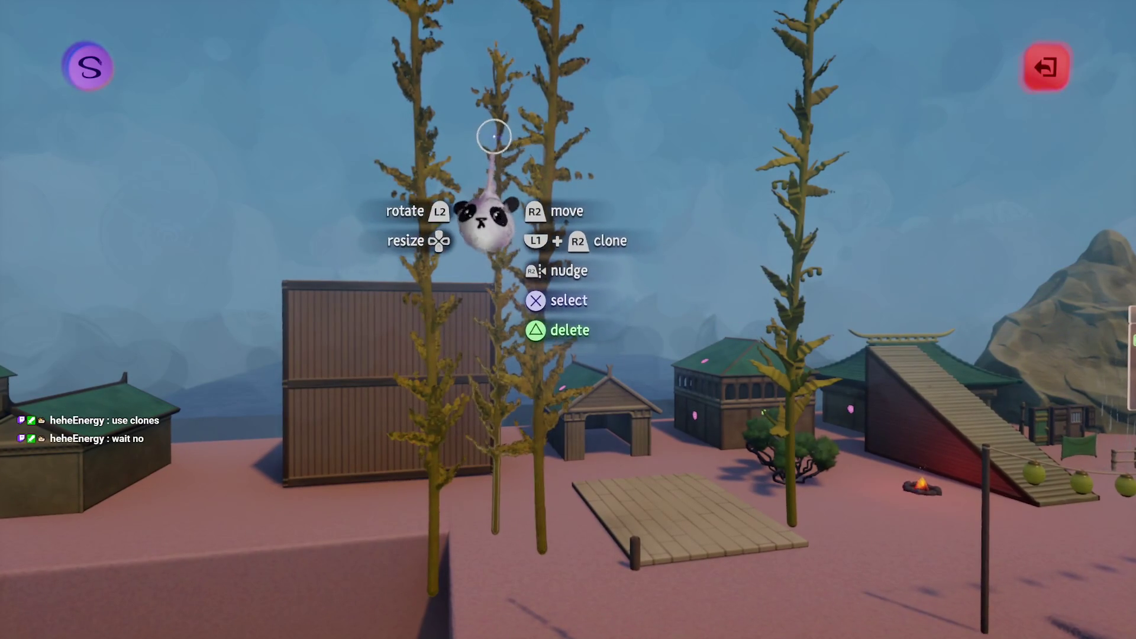
{"action": "left_click", "coordinate": [525, 142]}
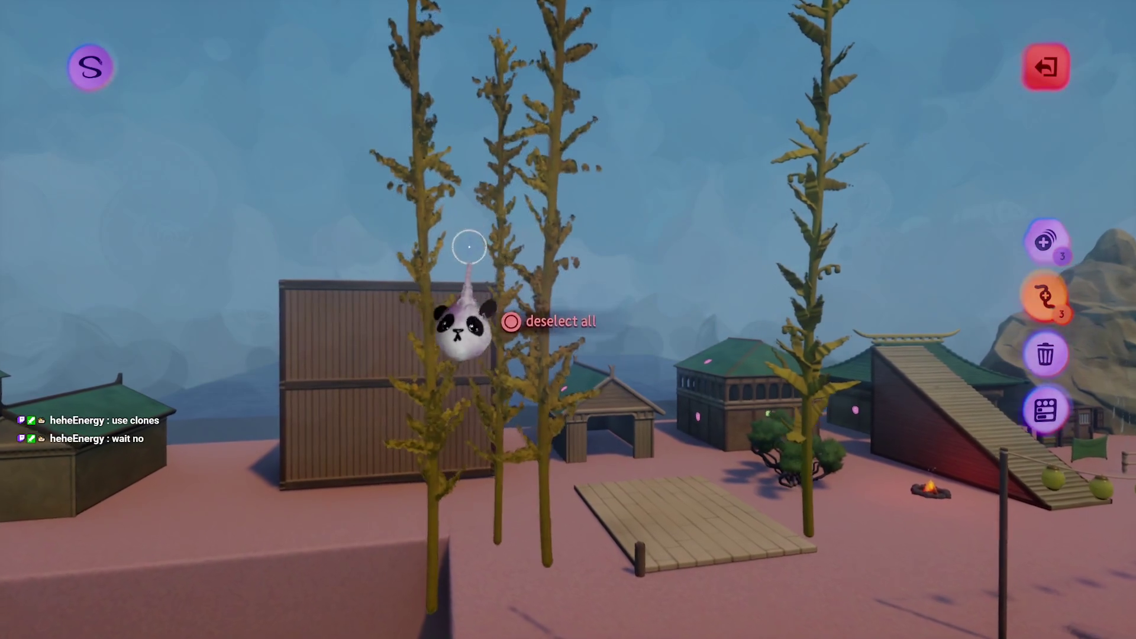
{"action": "key", "text": "Escape"}
{"action": "key", "text": "t"}
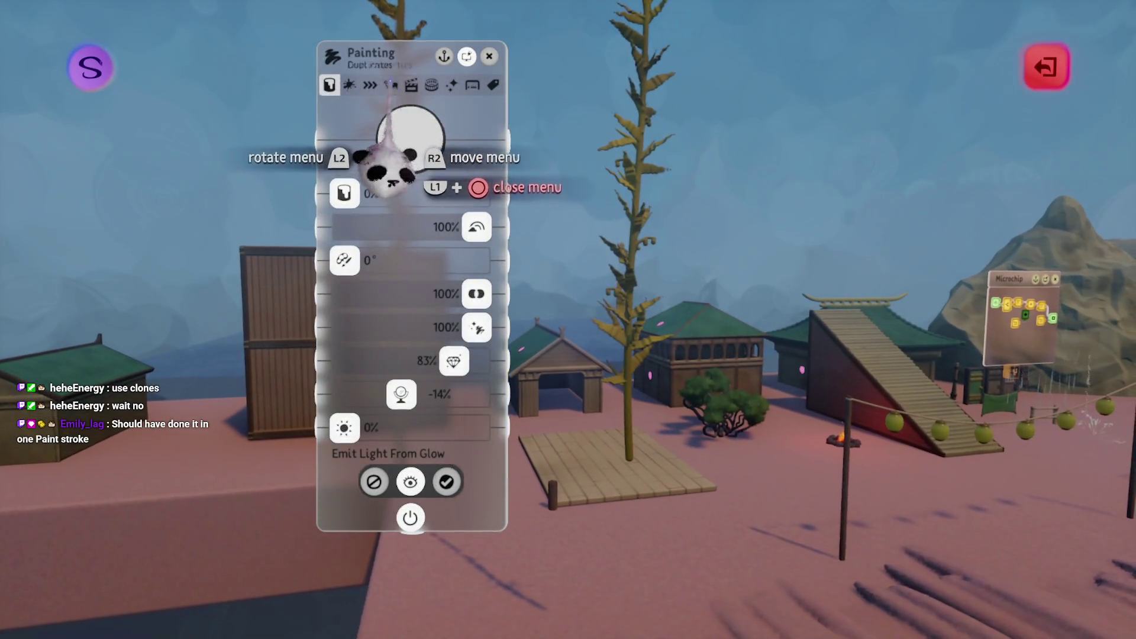
- Turn on positional and rotational duplicates for the kelp stroke
{"action": "left_click", "coordinate": [391, 85]}
{"action": "left_click", "coordinate": [478, 138]}
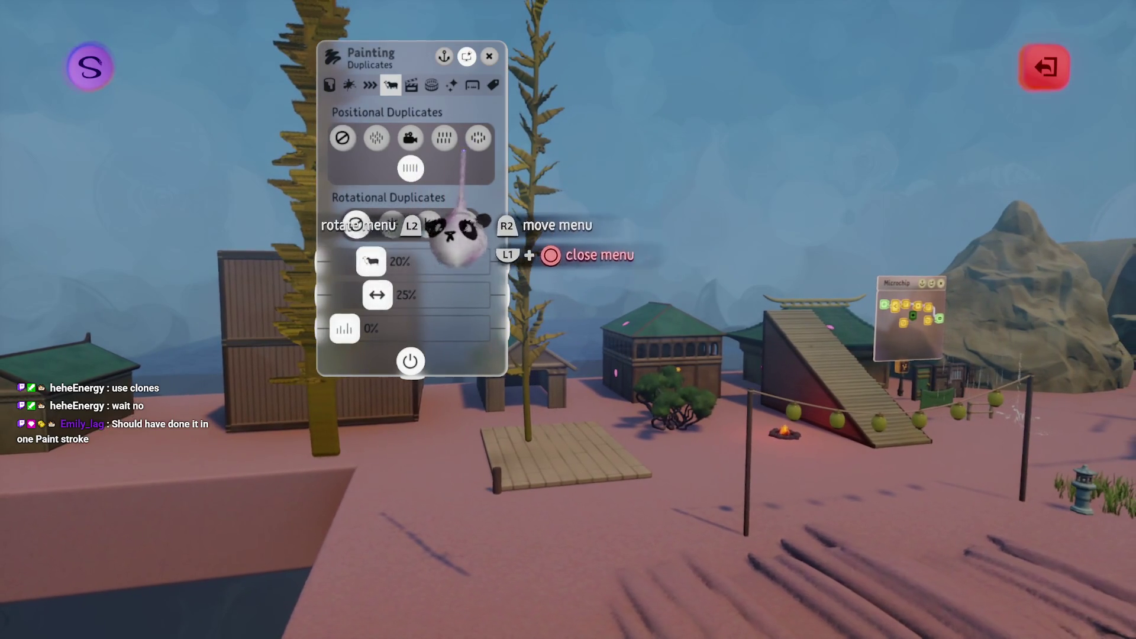
{"action": "left_click", "coordinate": [465, 224]}
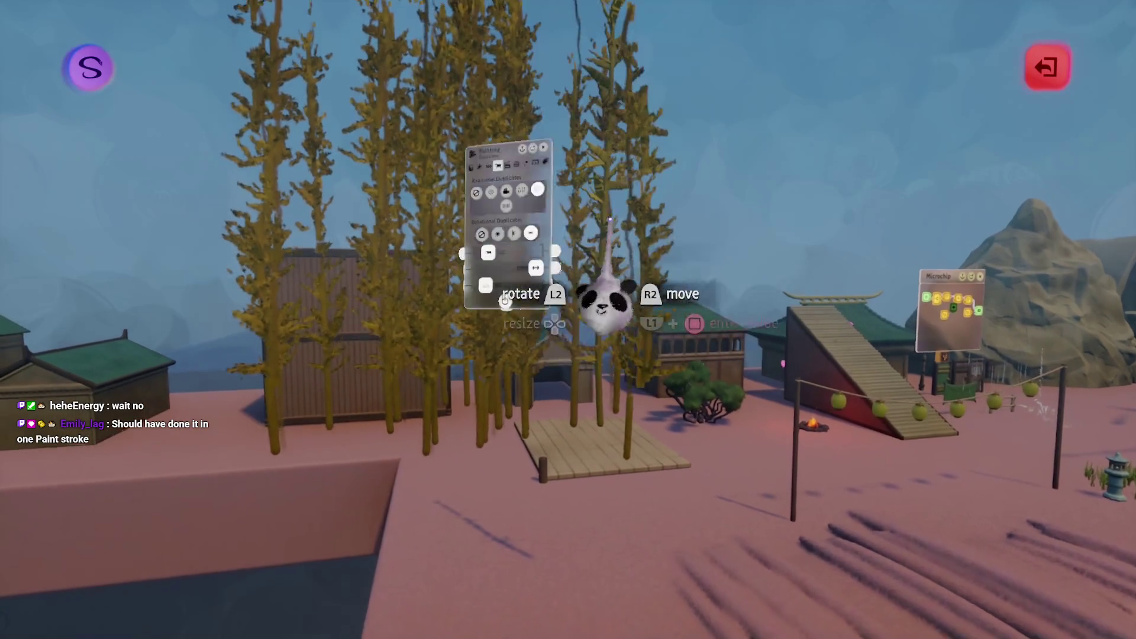
{"action": "key", "text": "Escape"}
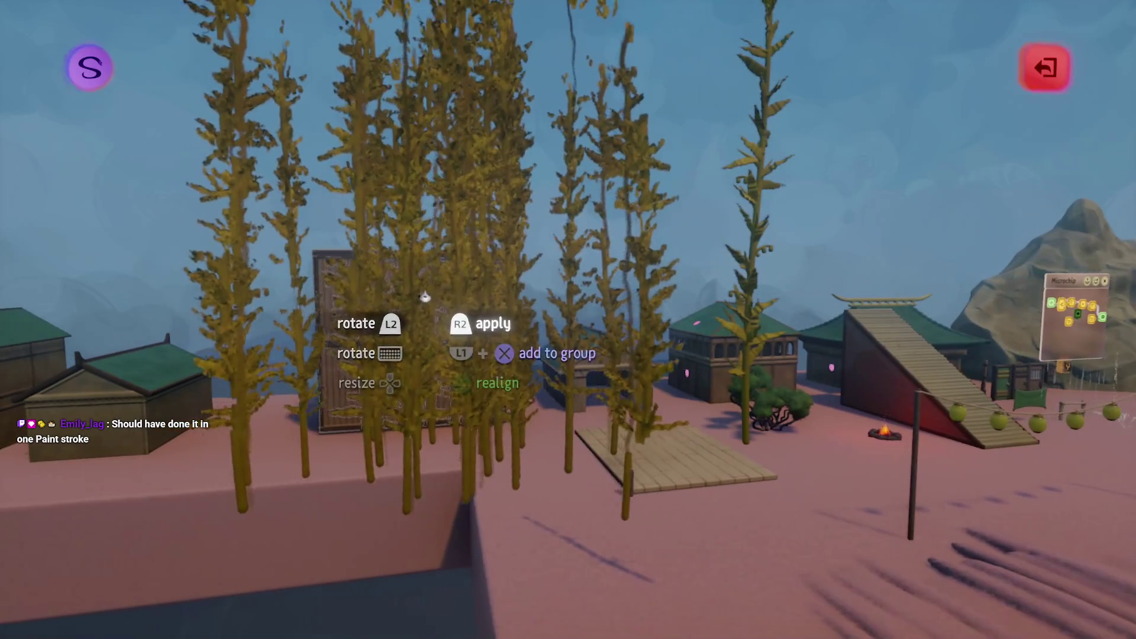
{"action": "left_click", "coordinate": [425, 296]}
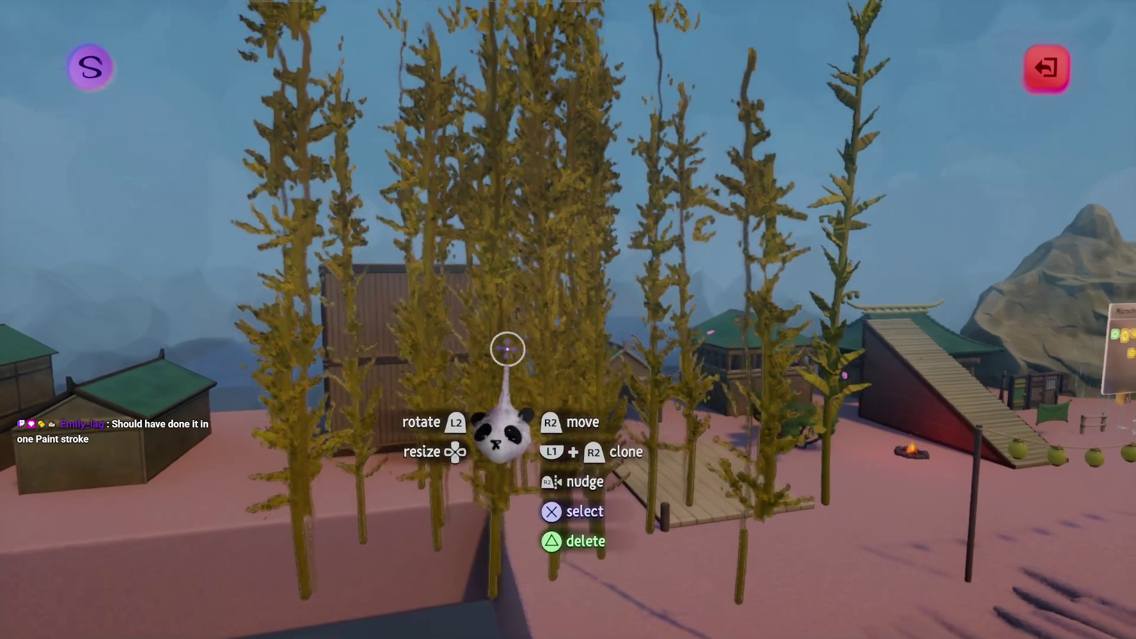
- Set scale jitter to 0% and turn off rotational duplicates so the stalks stay upright
{"action": "left_click", "coordinate": [505, 310]}
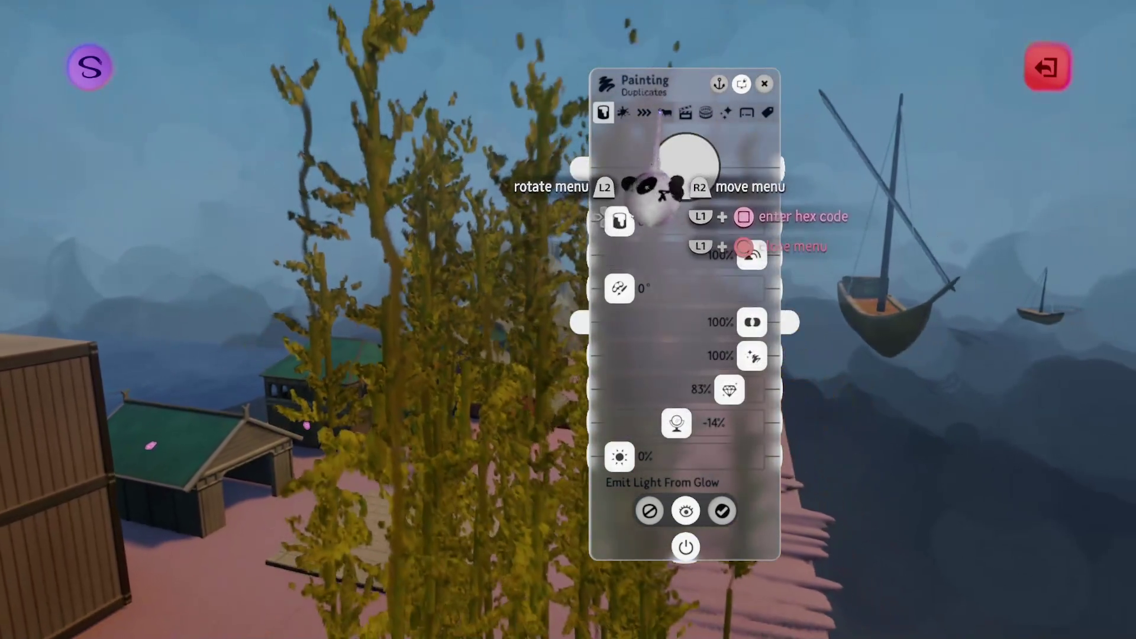
{"action": "left_click", "coordinate": [665, 113]}
{"action": "left_click_drag", "start_coordinate": [725, 349], "coordinate": [574, 364]}
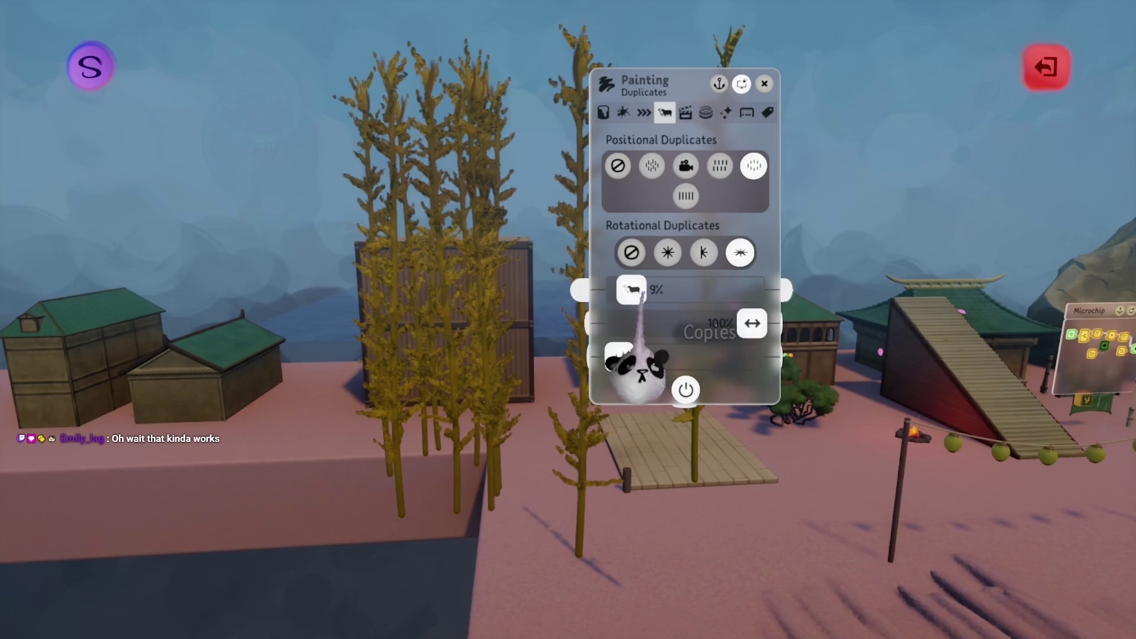
{"action": "left_click", "coordinate": [746, 113]}
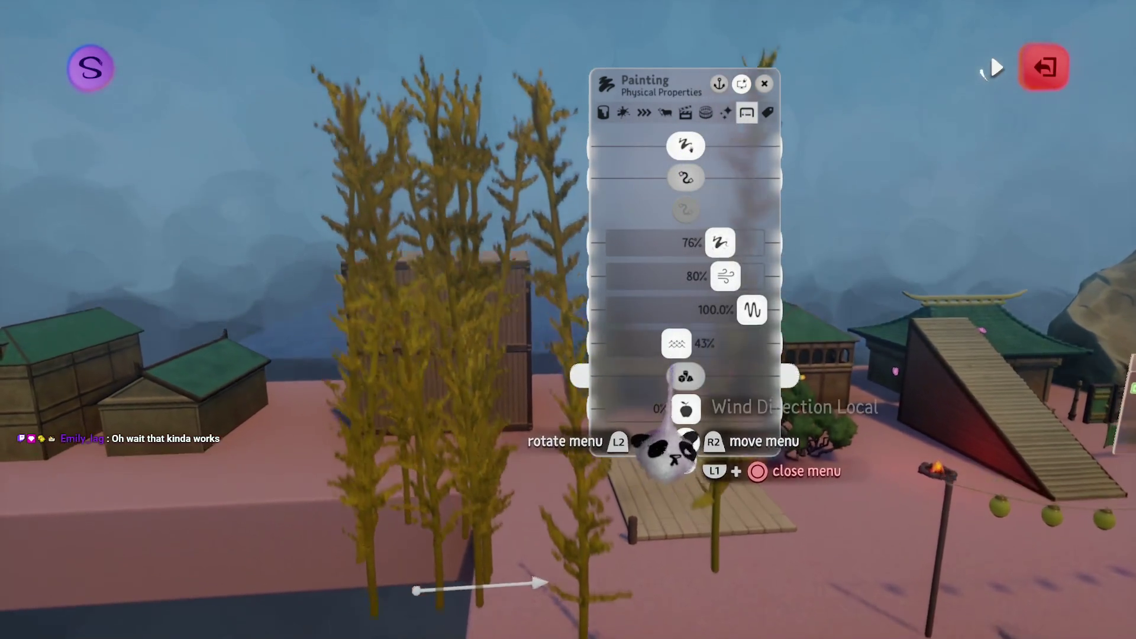
{"action": "key", "text": "Left"}
{"action": "key", "text": "Left"}
{"action": "key", "text": "Left"}
{"action": "key", "text": "Left"}
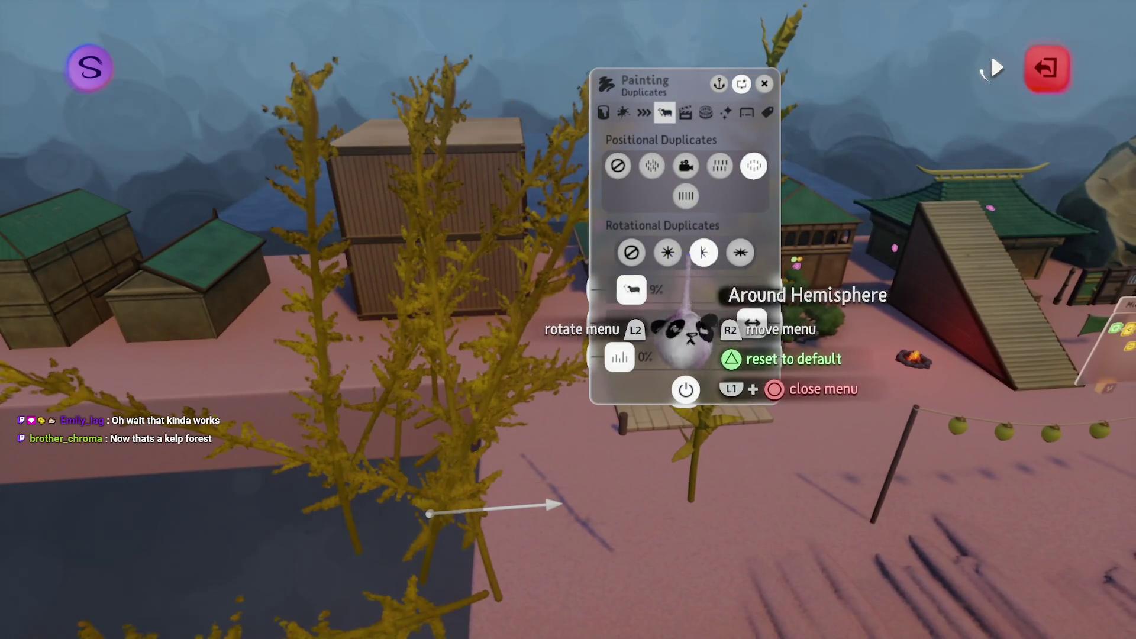
{"action": "left_click", "coordinate": [632, 253]}
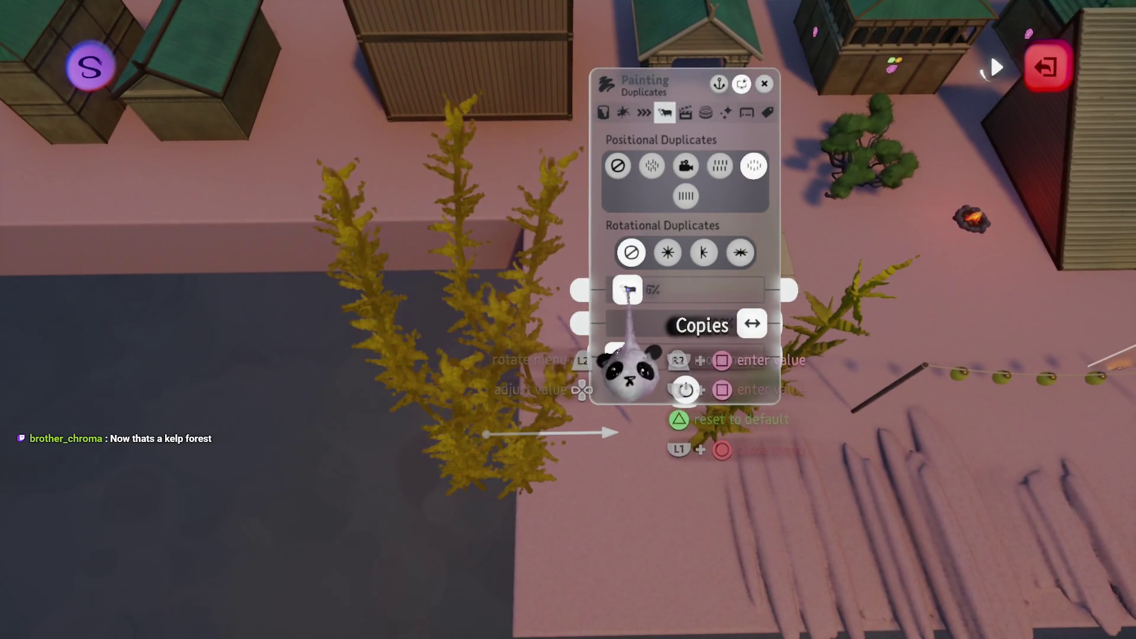
{"action": "key", "text": "Escape"}
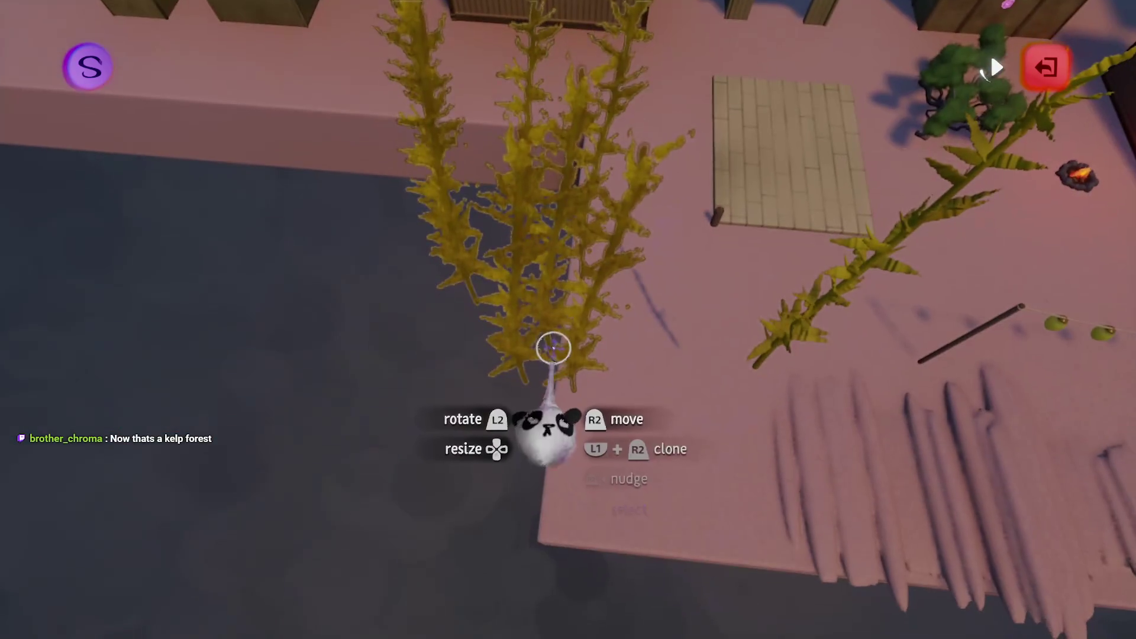
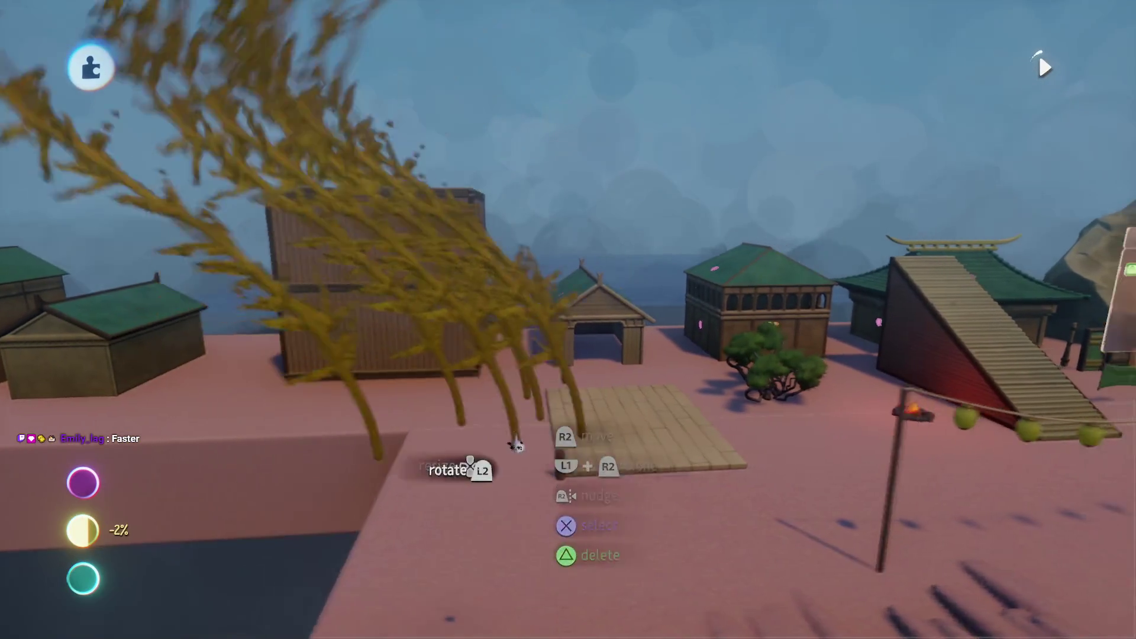
- Stand the tilted reed stalk upright and move its cloned stalks into place among the houses
{"action": "mouse_move", "coordinate": [516, 445]}
{"action": "left_mouse_down"}
{"action": "mouse_move", "coordinate": [517, 483]}
{"action": "mouse_move", "coordinate": [515, 453]}
{"action": "mouse_move", "coordinate": [517, 466]}
{"action": "left_mouse_up"}
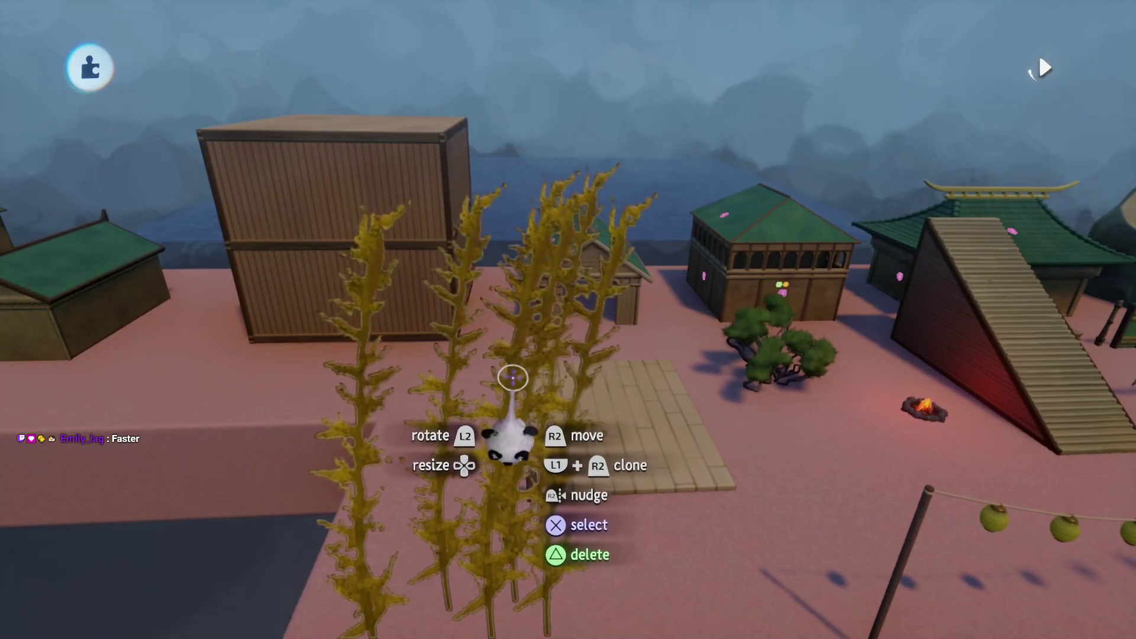
{"action": "left_click", "coordinate": [649, 382]}
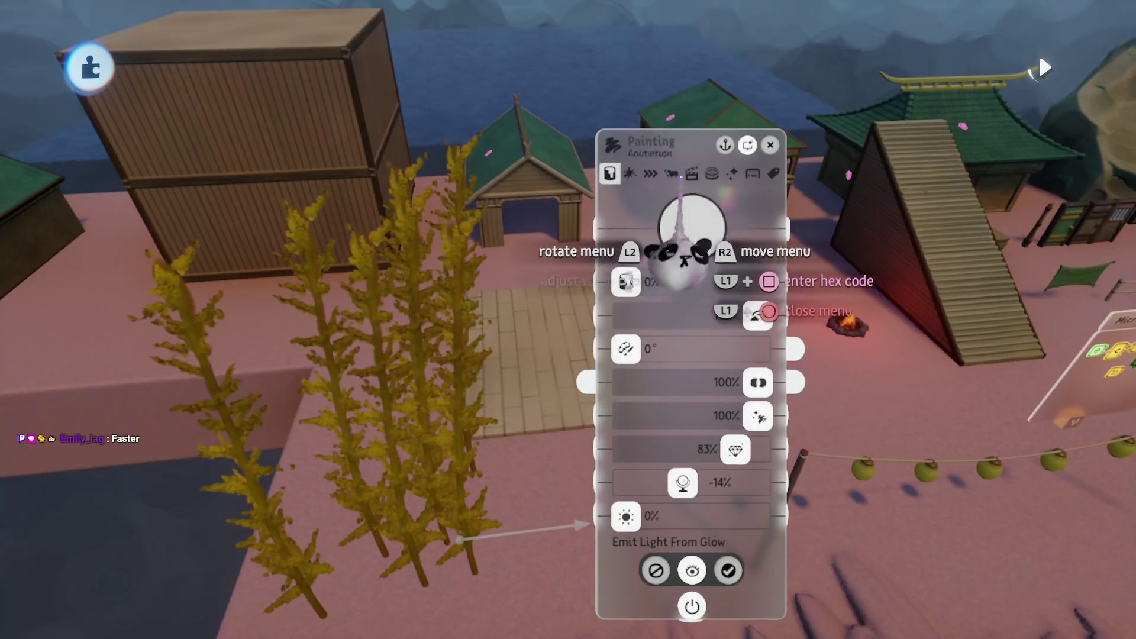
{"action": "key", "text": "Escape"}
{"action": "mouse_move", "coordinate": [526, 358]}
{"action": "left_mouse_down"}
{"action": "mouse_move", "coordinate": [499, 370]}
{"action": "mouse_move", "coordinate": [520, 368]}
{"action": "mouse_move", "coordinate": [398, 365]}
{"action": "mouse_move", "coordinate": [480, 322]}
{"action": "mouse_move", "coordinate": [449, 330]}
{"action": "mouse_move", "coordinate": [467, 315]}
{"action": "left_mouse_up"}
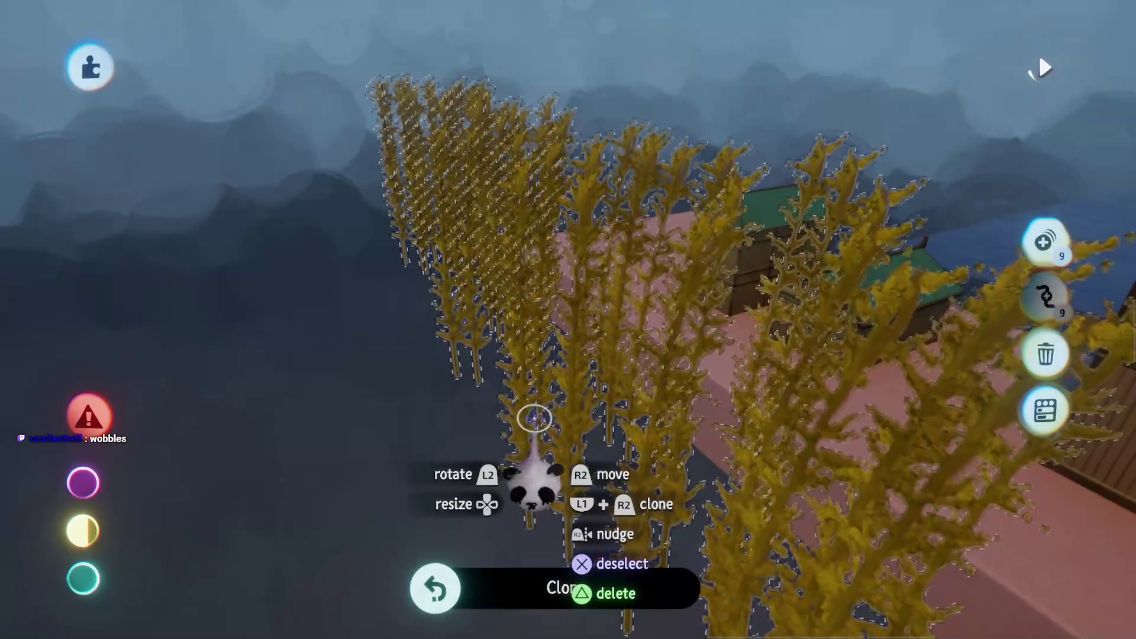
{"action": "left_click_drag", "start_coordinate": [531, 414], "coordinate": [433, 204]}
- Adjust the stalks' Duplicates settings and Quick Save 'The Storm Assets [B1E12]' to My Creations
{"action": "mouse_move", "coordinate": [566, 448]}
{"action": "left_mouse_down"}
{"action": "mouse_move", "coordinate": [540, 406]}
{"action": "mouse_move", "coordinate": [507, 418]}
{"action": "mouse_move", "coordinate": [489, 393]}
{"action": "mouse_move", "coordinate": [489, 414]}
{"action": "mouse_move", "coordinate": [616, 355]}
{"action": "mouse_move", "coordinate": [609, 436]}
{"action": "mouse_move", "coordinate": [602, 406]}
{"action": "mouse_move", "coordinate": [610, 450]}
{"action": "mouse_move", "coordinate": [578, 419]}
{"action": "left_mouse_up"}
{"action": "left_click", "coordinate": [578, 418]}
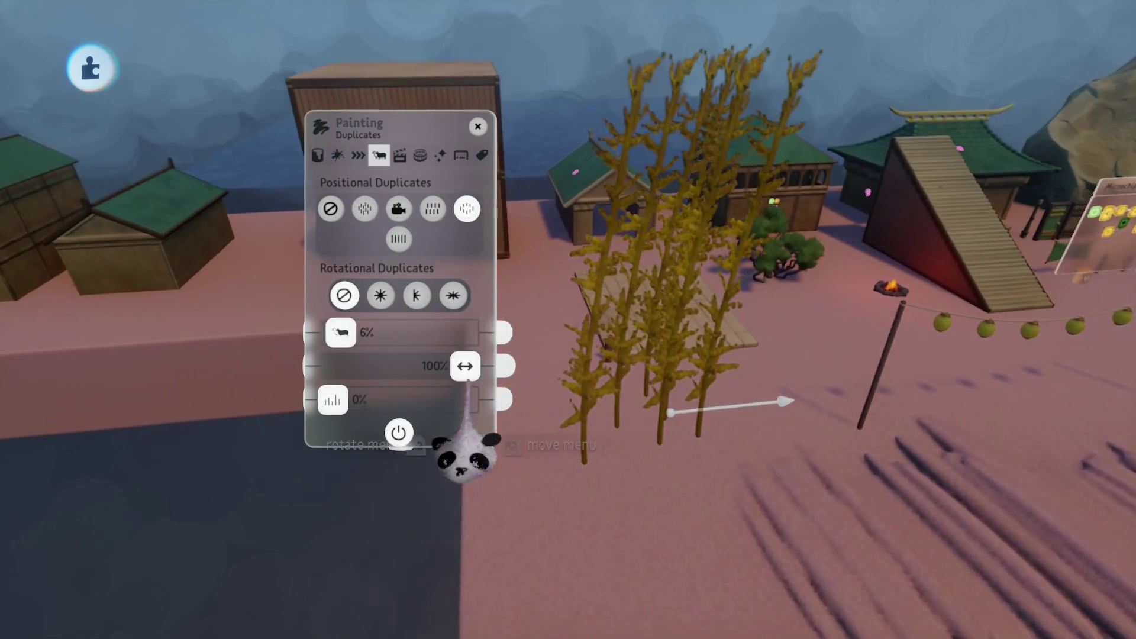
{"action": "key", "text": "Escape"}
{"action": "key", "text": "Escape"}
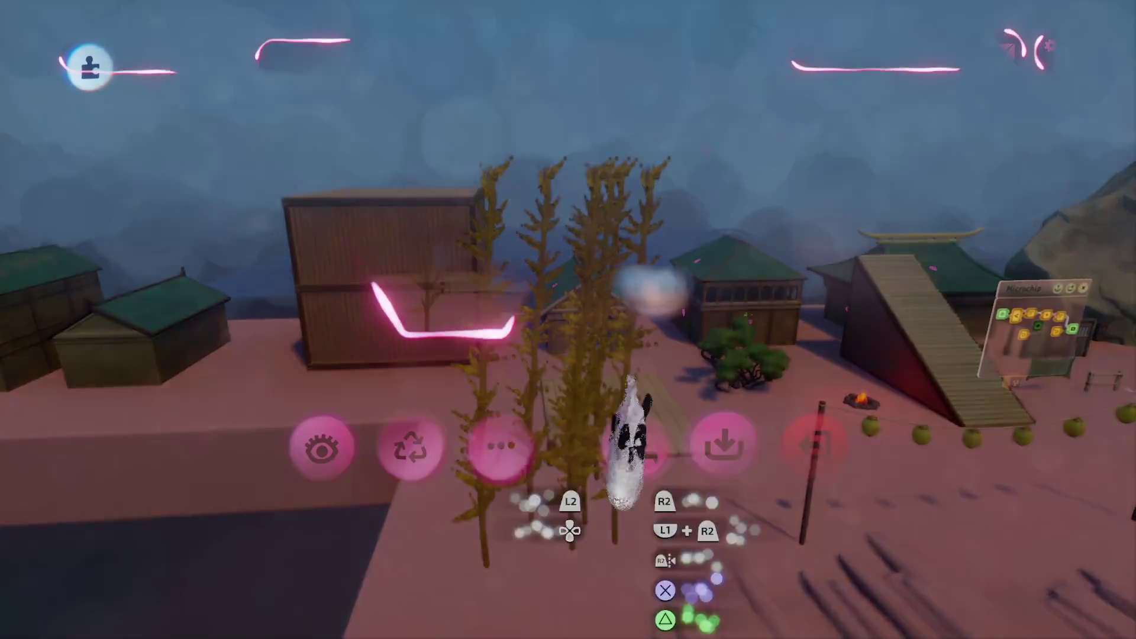
{"action": "left_click", "coordinate": [630, 446]}
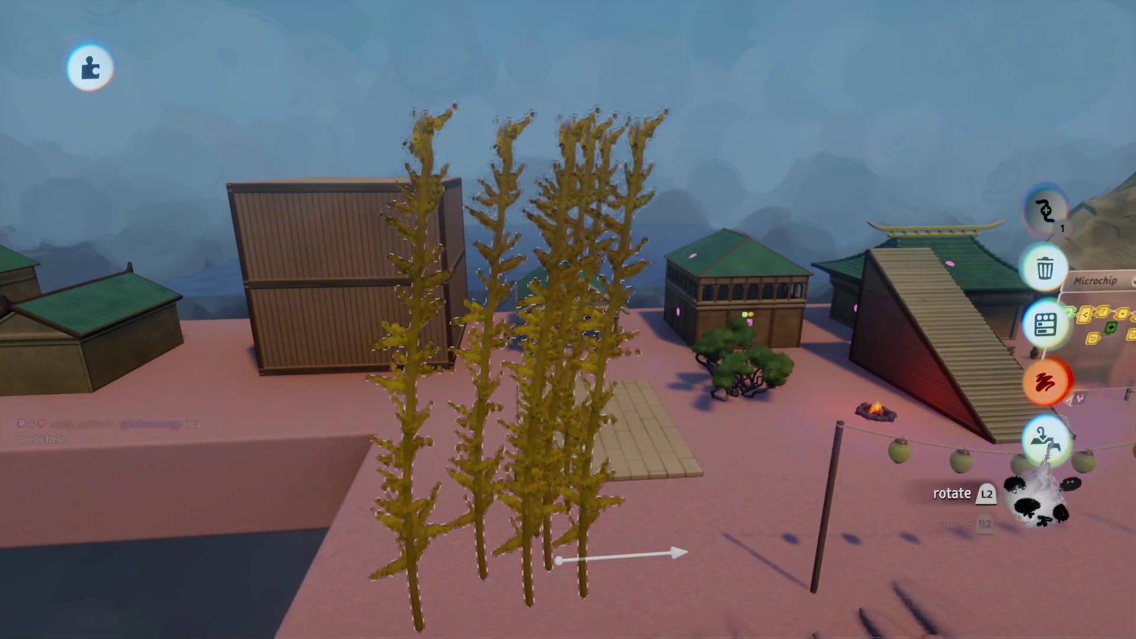
- Undo the last smear stroke on the reed painting after leaving paint editing
{"action": "left_click", "coordinate": [1045, 380]}
{"action": "scroll", "coordinate": [578, 348], "scroll_direction": "down", "scroll_amount": 5}
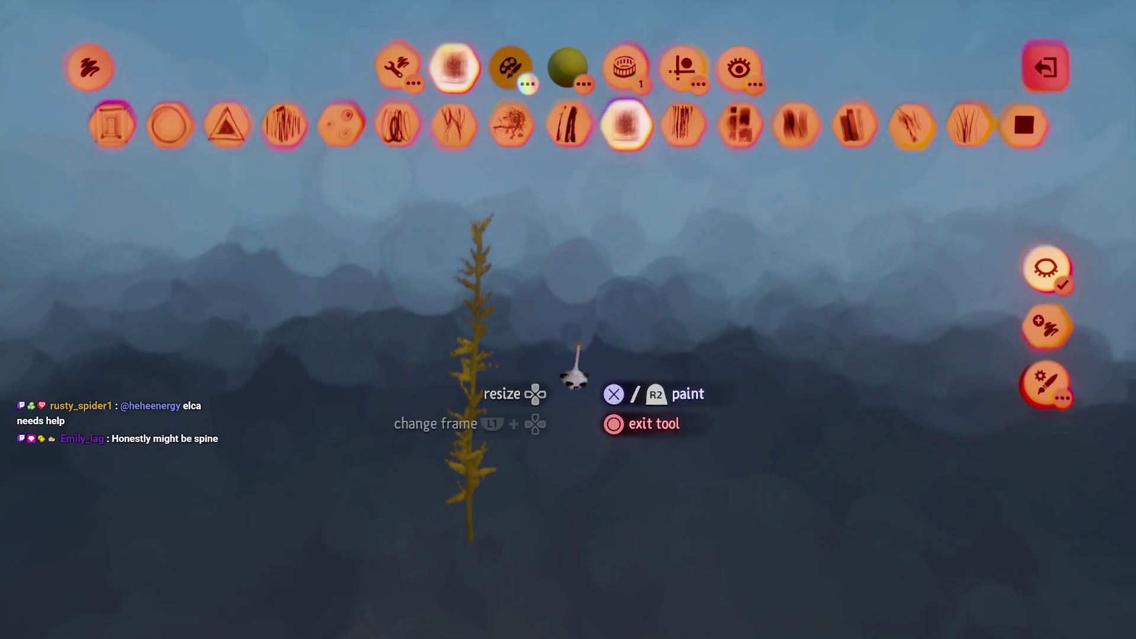
{"action": "key", "text": "Escape"}
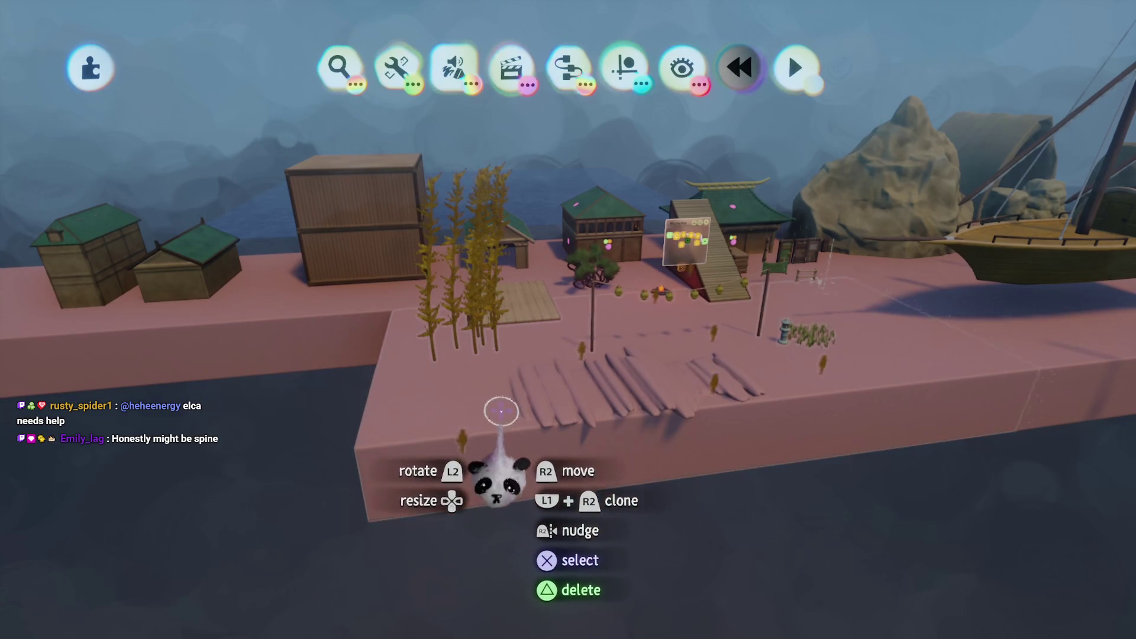
{"action": "key", "text": "ctrl+z"}
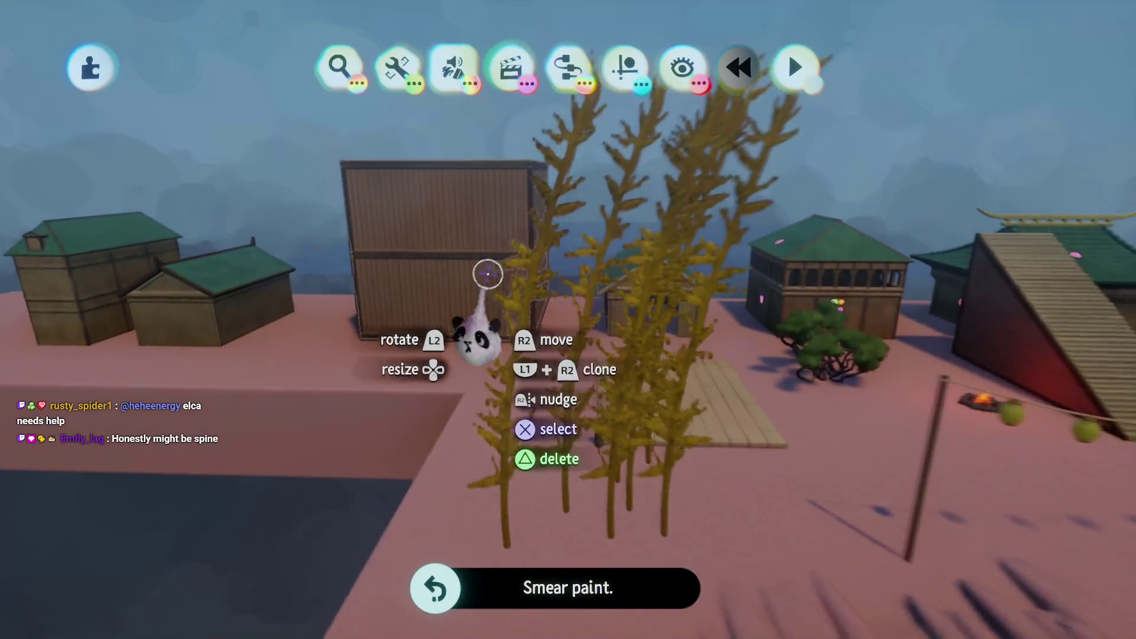
- Review the reed painting's Duplicates tab and close its settings
{"action": "scroll", "coordinate": [486, 268], "scroll_direction": "up", "scroll_amount": 3}
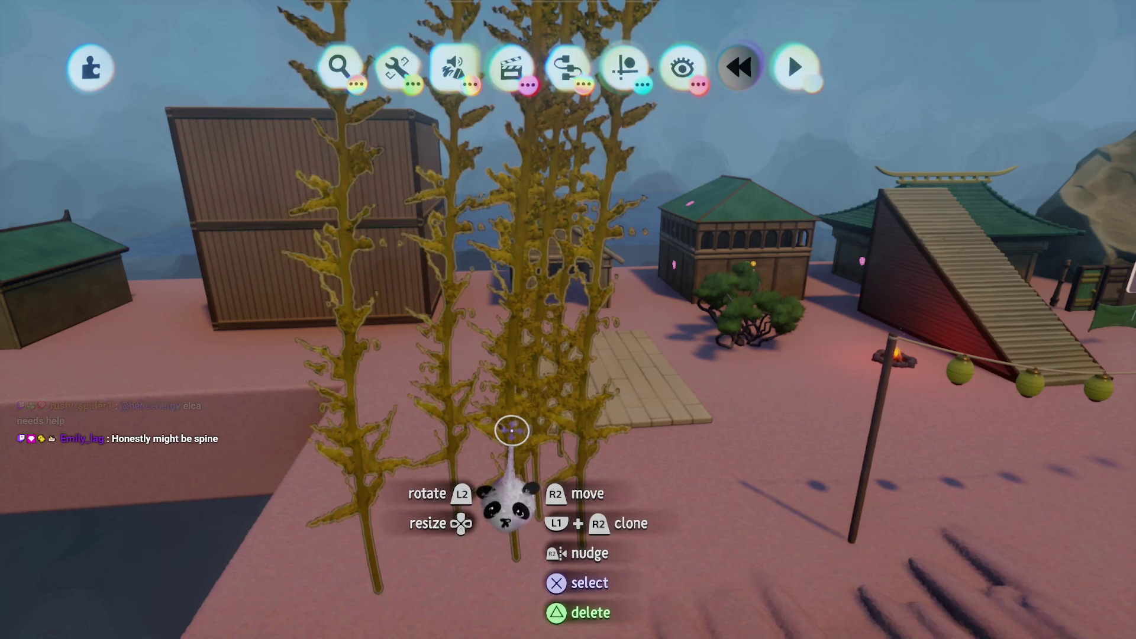
{"action": "left_click", "coordinate": [509, 422]}
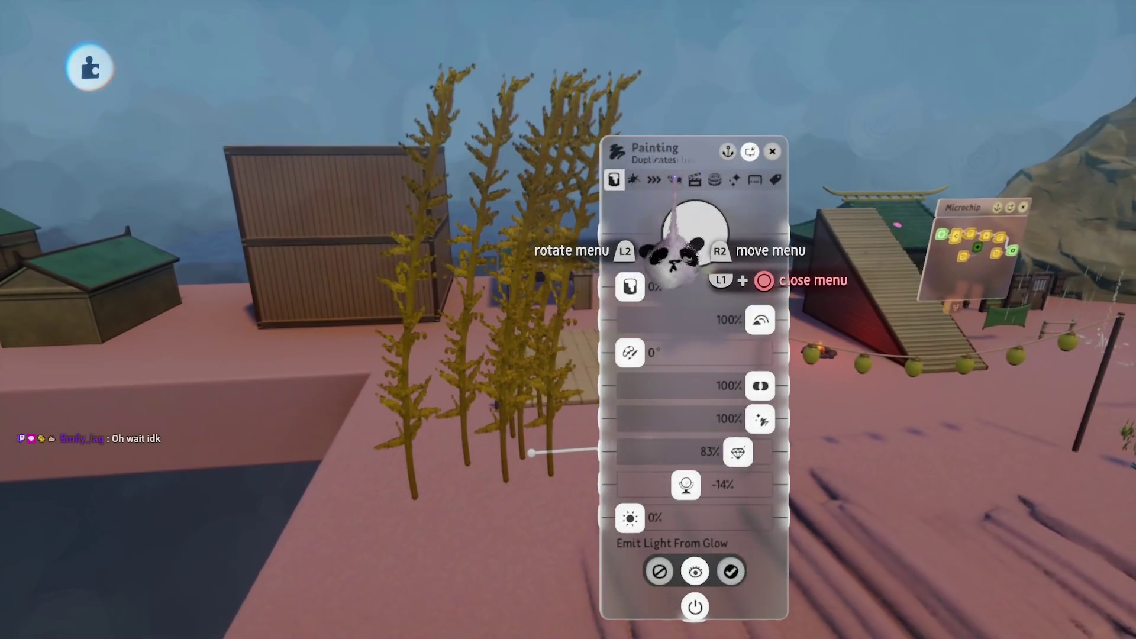
{"action": "left_click", "coordinate": [674, 179]}
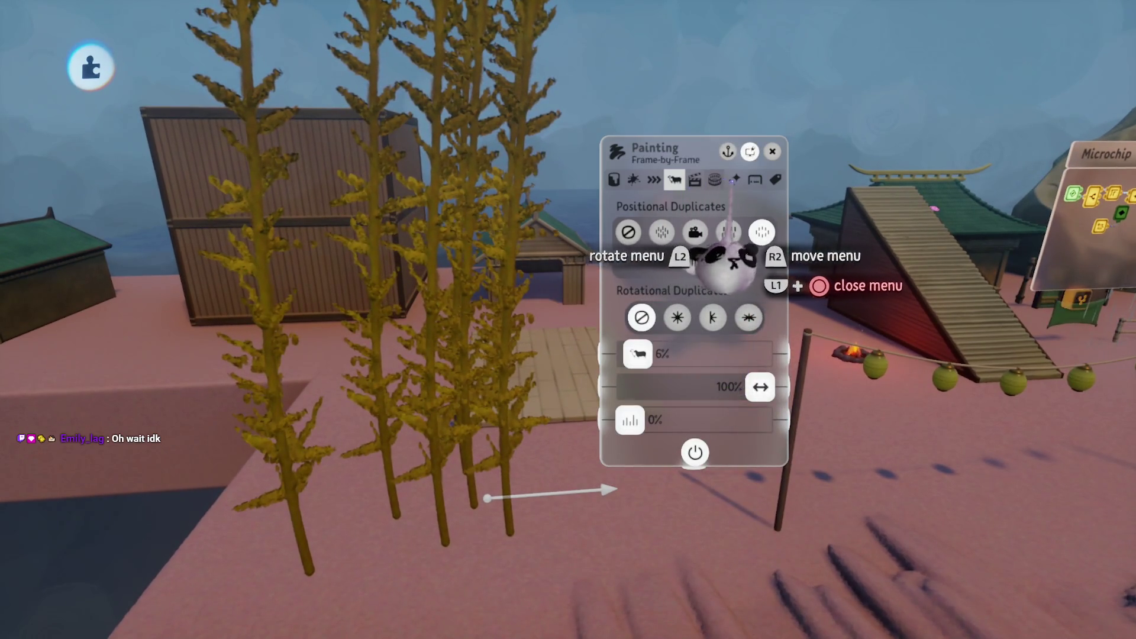
{"action": "key", "text": "Escape"}
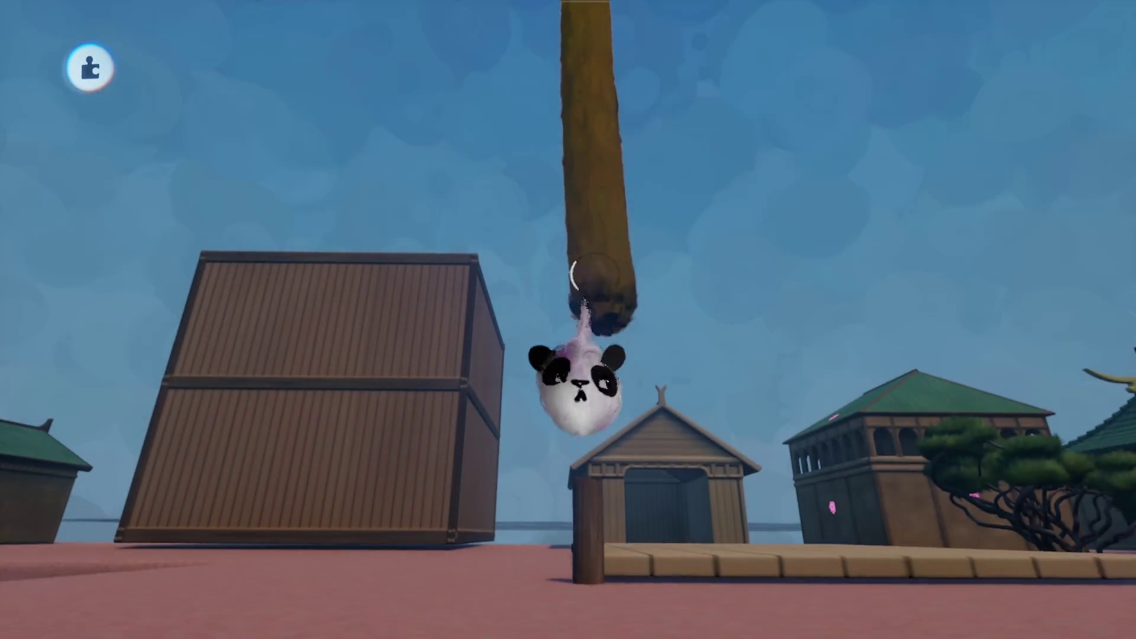
- Scale the painted reed stalk stroke up to about 302%
{"action": "double_click", "coordinate": [578, 355]}
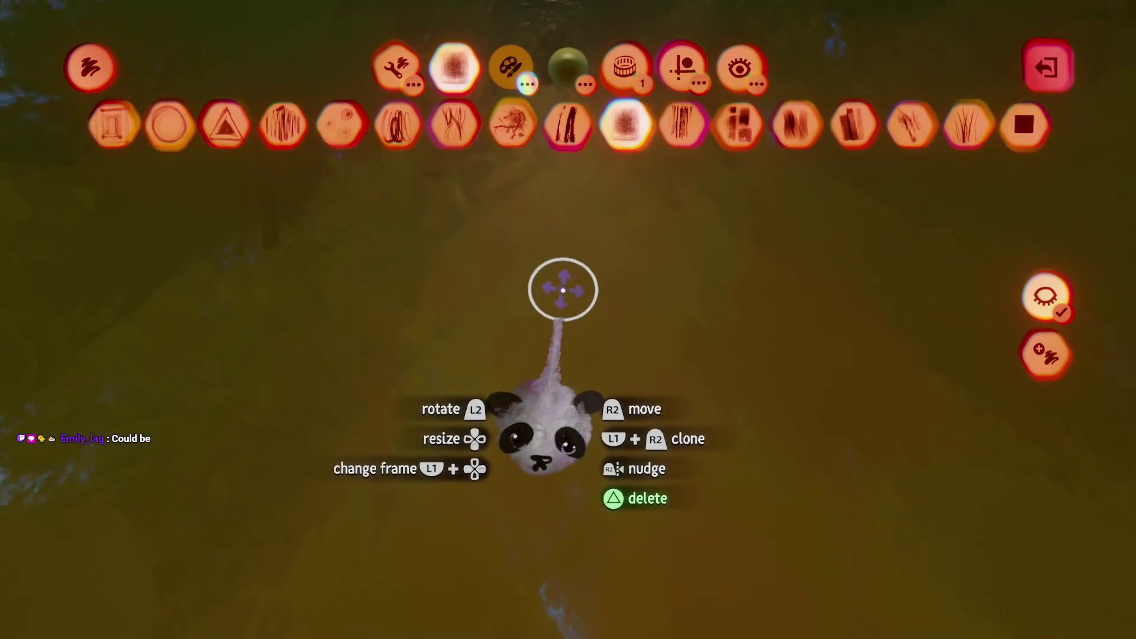
{"action": "mouse_move", "coordinate": [563, 290]}
{"action": "left_mouse_down"}
{"action": "mouse_move", "coordinate": [545, 274]}
{"action": "mouse_move", "coordinate": [551, 300]}
{"action": "left_mouse_up"}
{"action": "key", "text": "Up"}
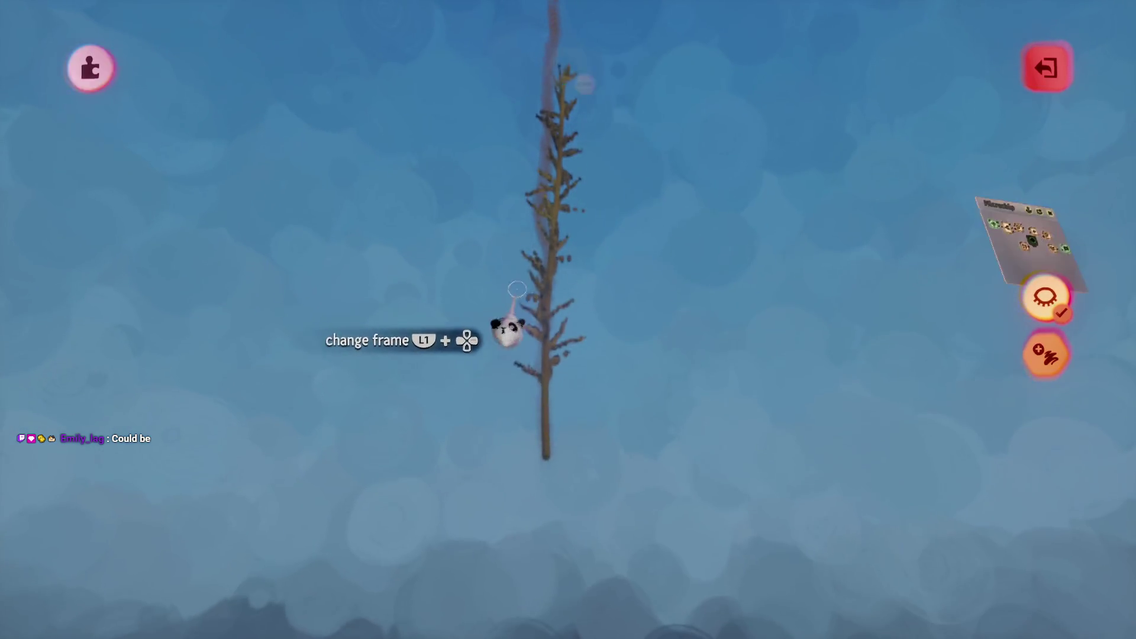
{"action": "key", "text": "Escape"}
- Try Positional Duplicates, undo back to a single stalk, and start a new painting
{"action": "left_click", "coordinate": [552, 302]}
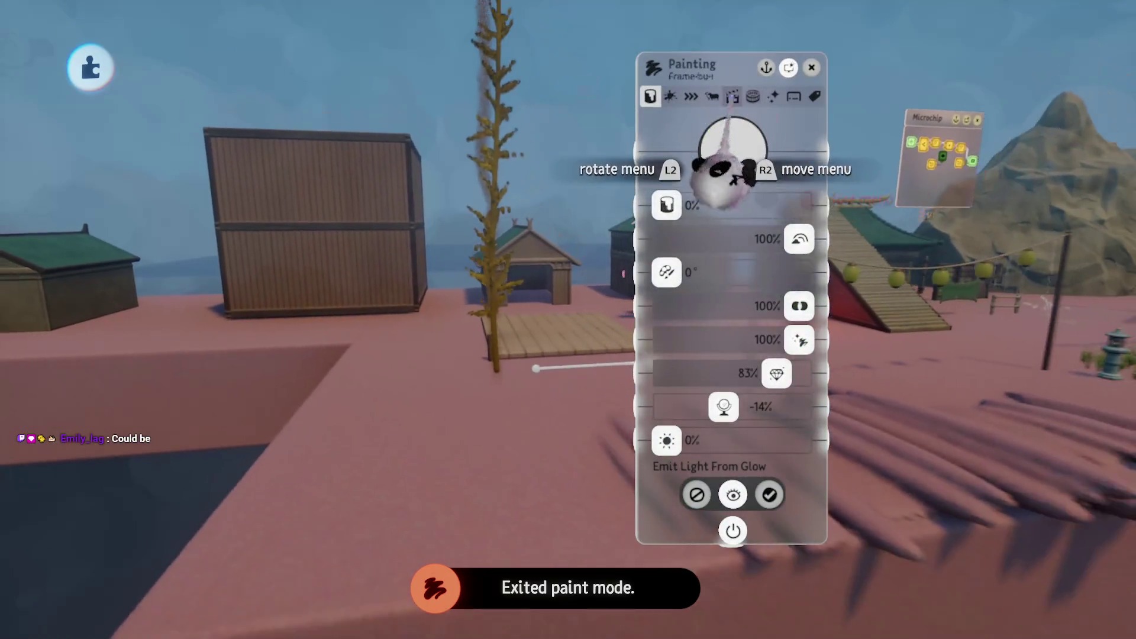
{"action": "left_click", "coordinate": [712, 96]}
{"action": "left_click", "coordinate": [800, 150]}
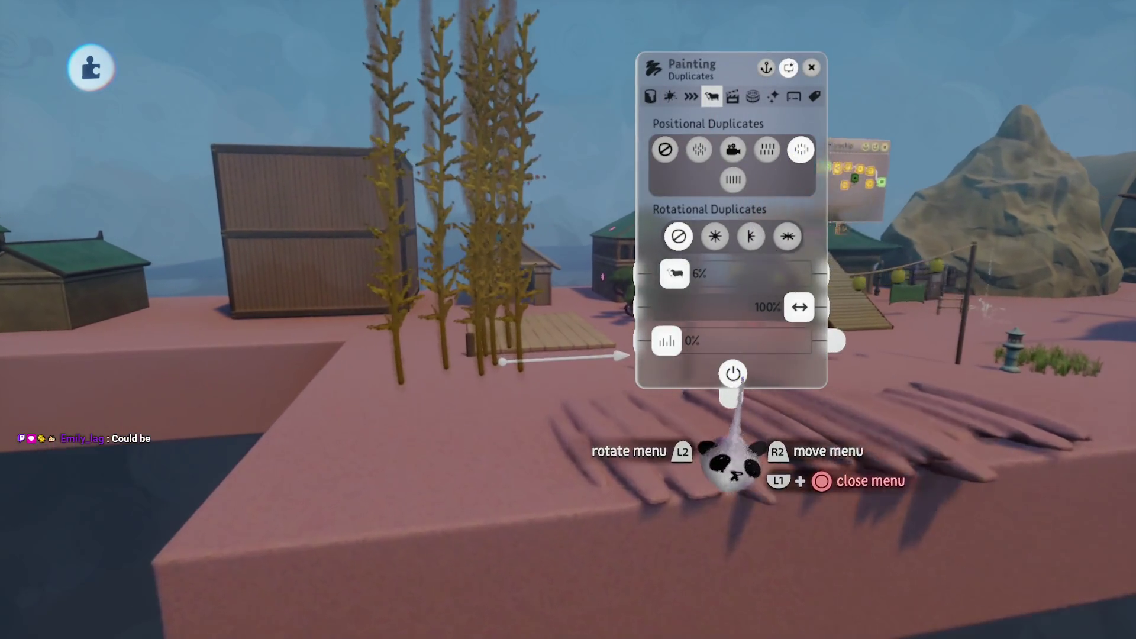
{"action": "key", "text": "ctrl+z"}
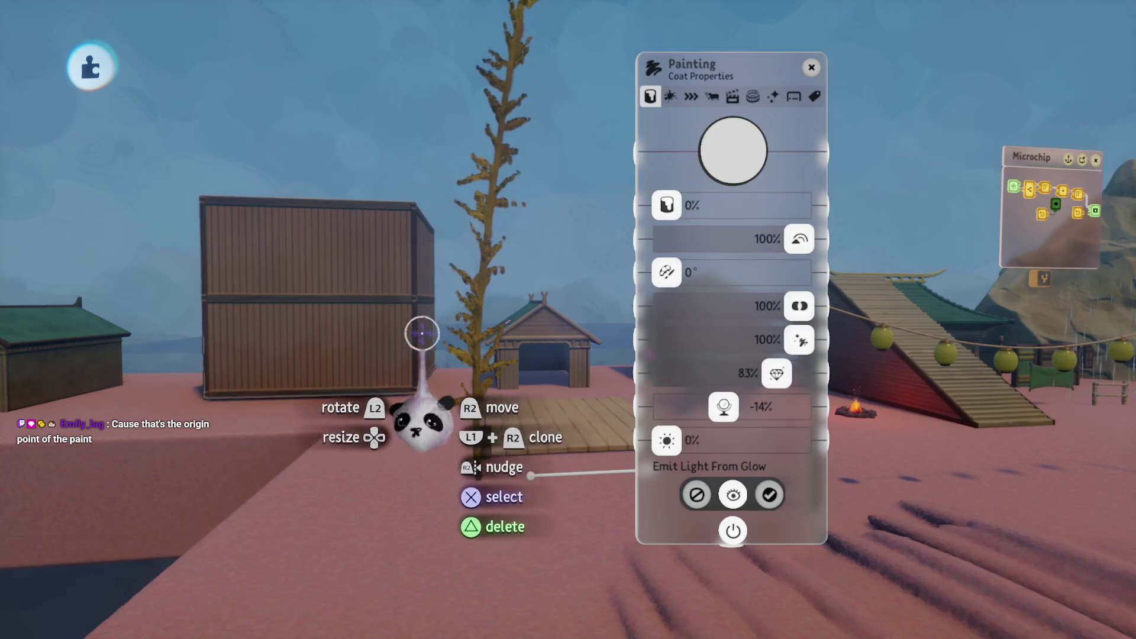
{"action": "key", "text": "Escape"}
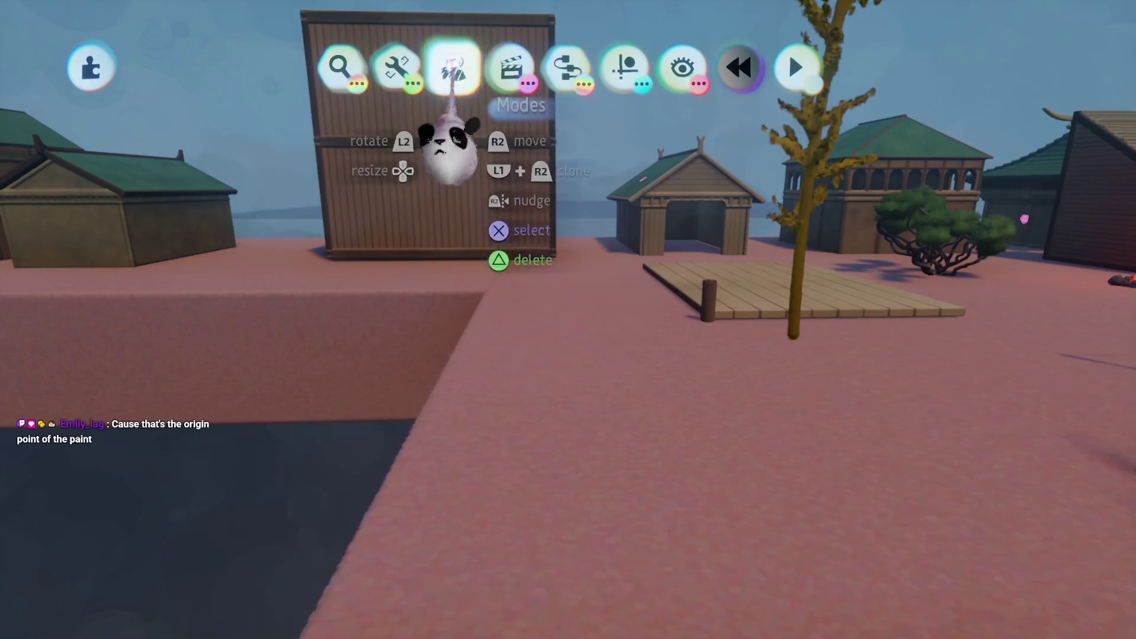
{"action": "left_click", "coordinate": [456, 67]}
{"action": "left_click", "coordinate": [355, 125]}
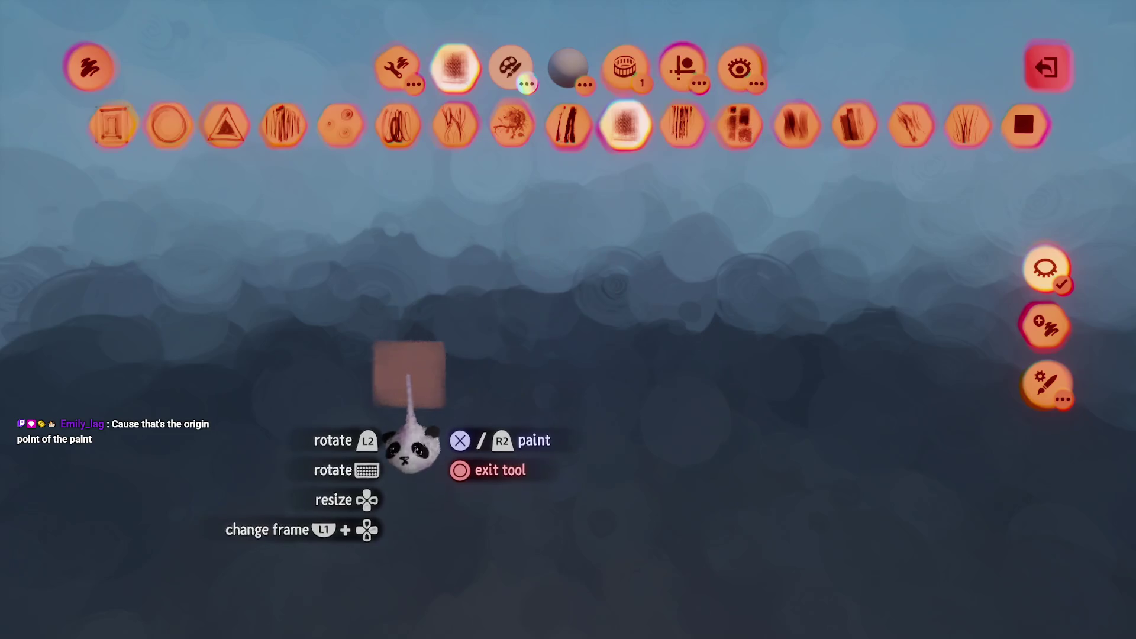
- Stamp a small square fleck and widen its Positional Duplicates spread across the platform
{"action": "left_click", "coordinate": [408, 450]}
{"action": "key", "text": "Escape"}
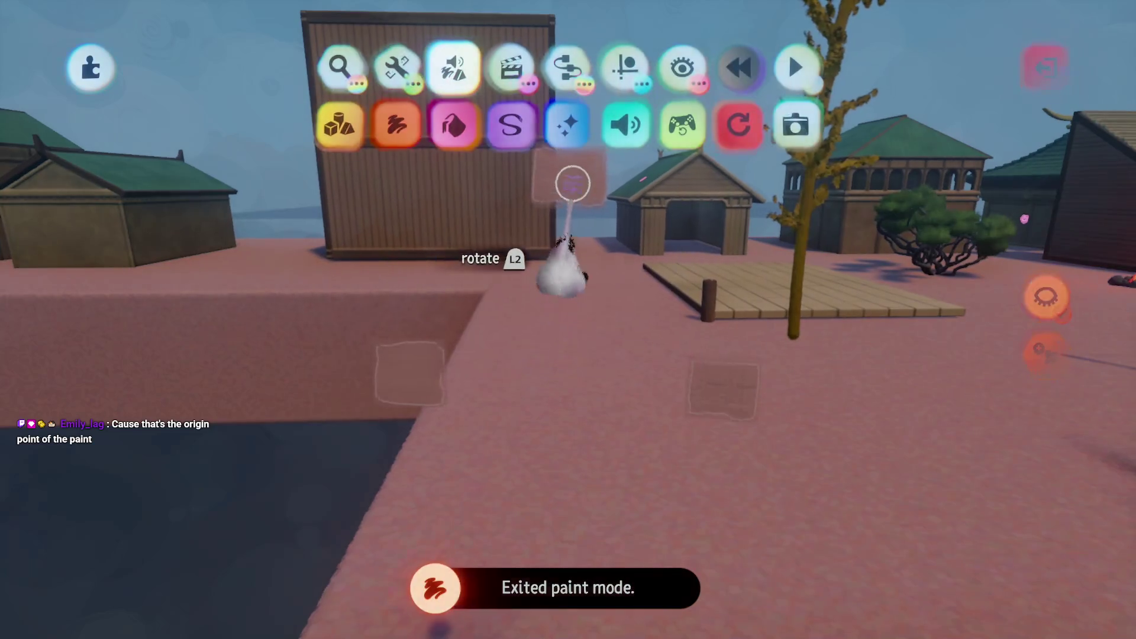
{"action": "key", "text": "t"}
{"action": "left_click", "coordinate": [323, 85]}
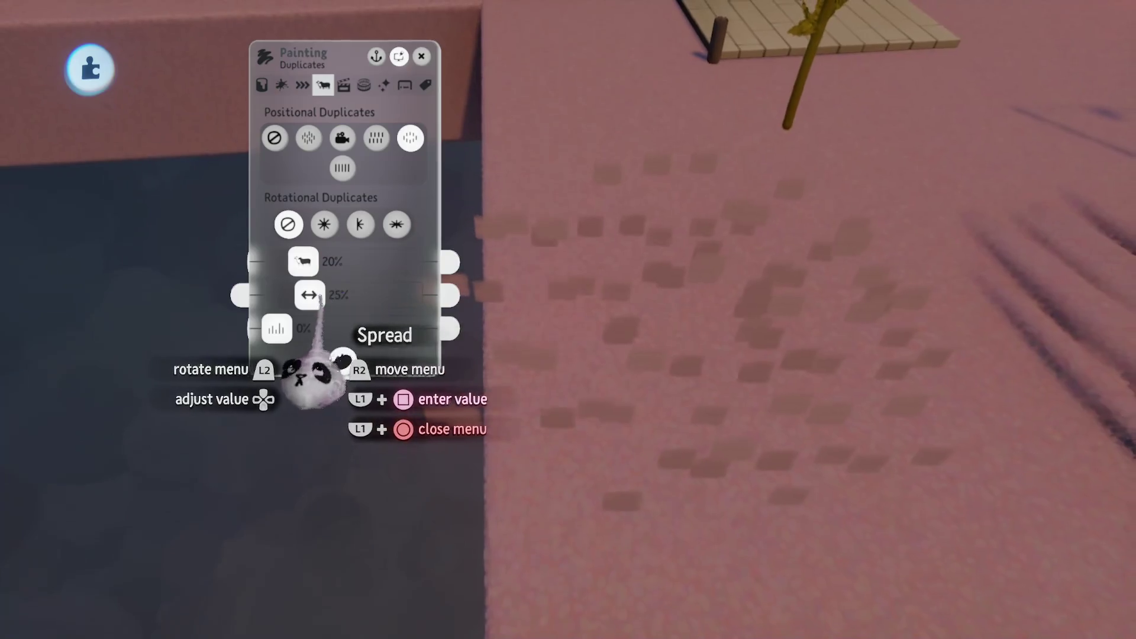
{"action": "left_click_drag", "start_coordinate": [310, 295], "coordinate": [371, 294]}
{"action": "scroll", "coordinate": [409, 296], "scroll_direction": "down", "scroll_amount": 5}
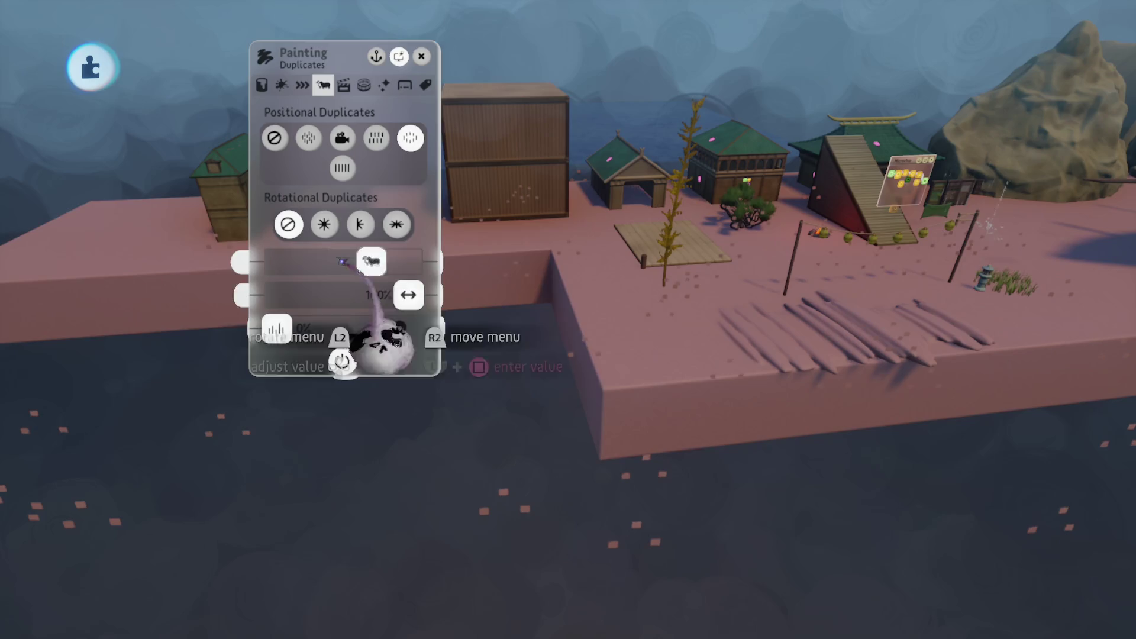
- Set the square flecks' Emit Light From Glow to 53% in Coat Properties
{"action": "left_click", "coordinate": [262, 86]}
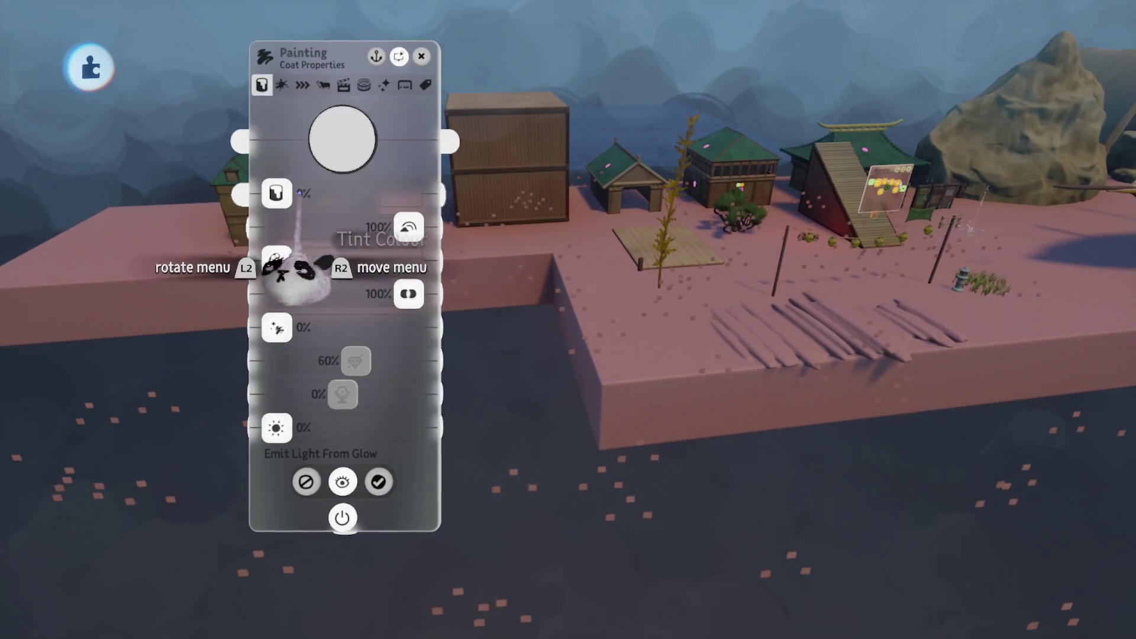
{"action": "left_click_drag", "start_coordinate": [281, 427], "coordinate": [347, 427]}
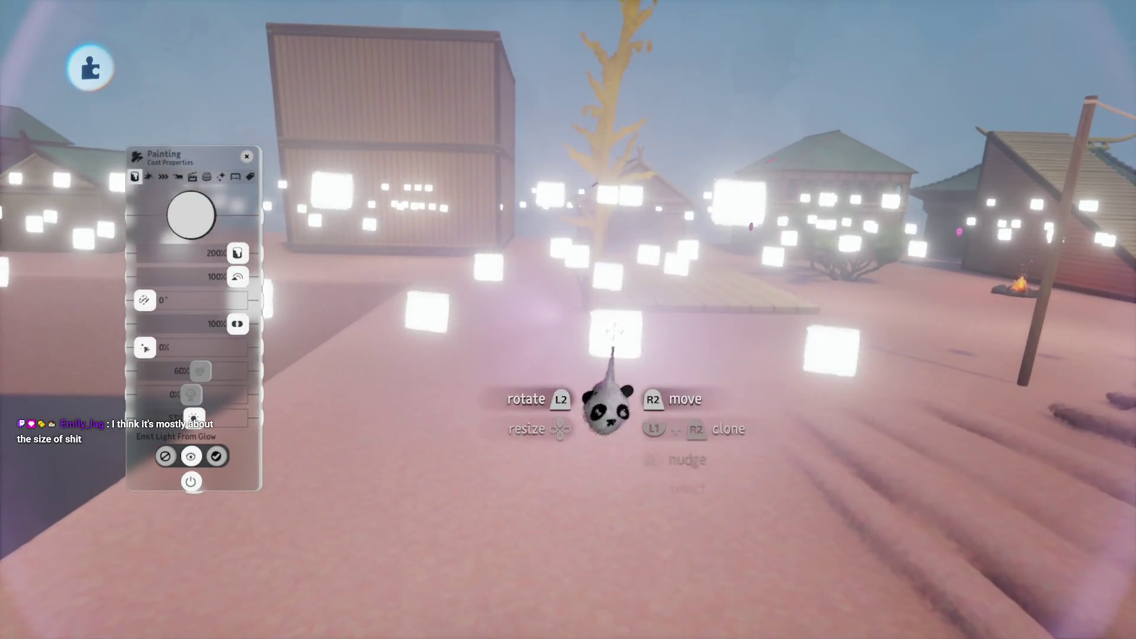
{"action": "key", "text": "Escape"}
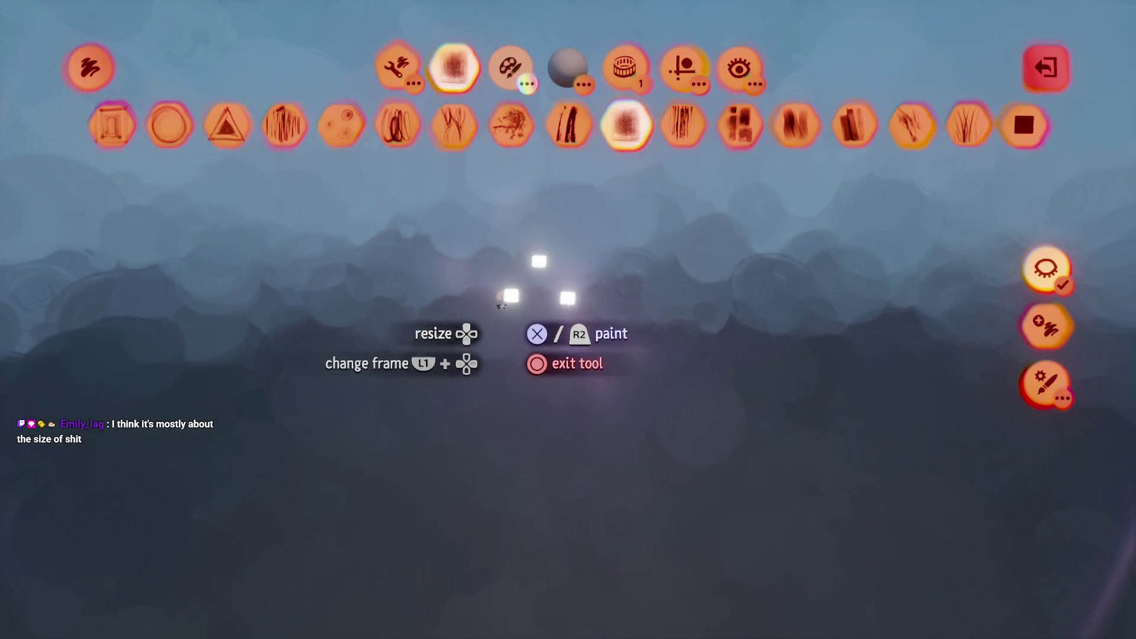
- Move the glowing square lower, then toggle undo and redo of the move
{"action": "left_click_drag", "start_coordinate": [518, 340], "coordinate": [341, 429]}
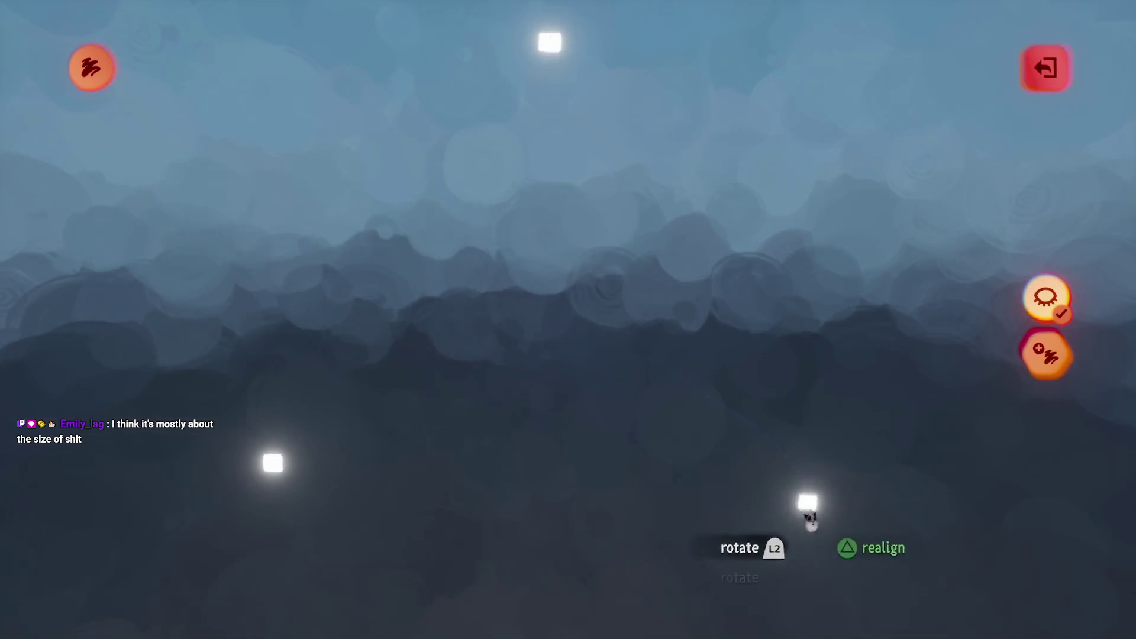
{"action": "key", "text": "Escape"}
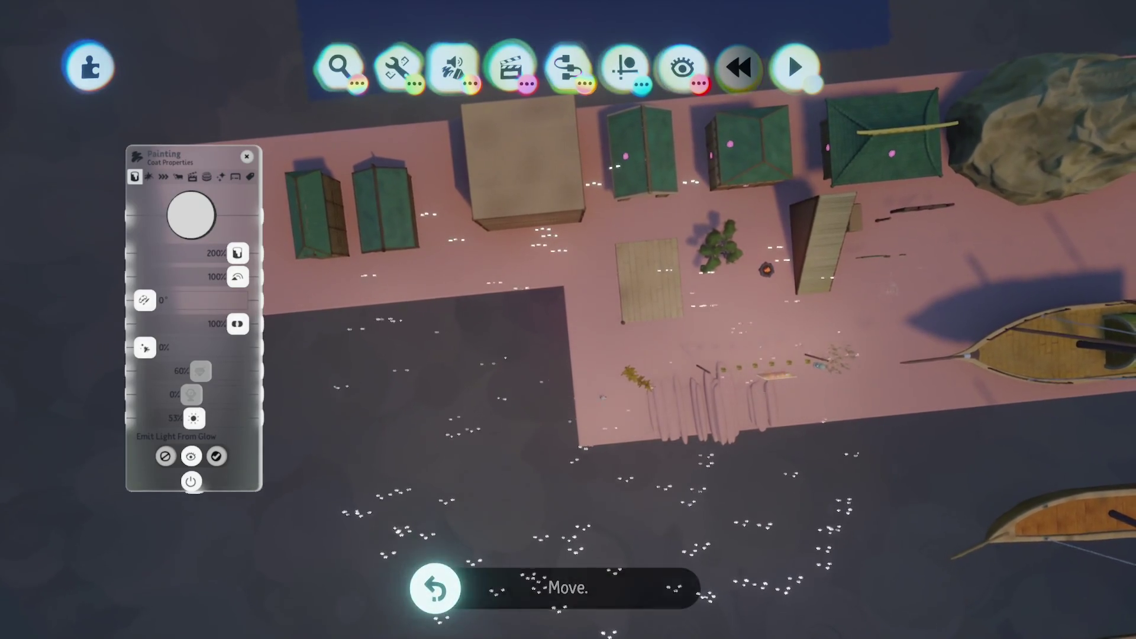
{"action": "key", "text": "ctrl+z"}
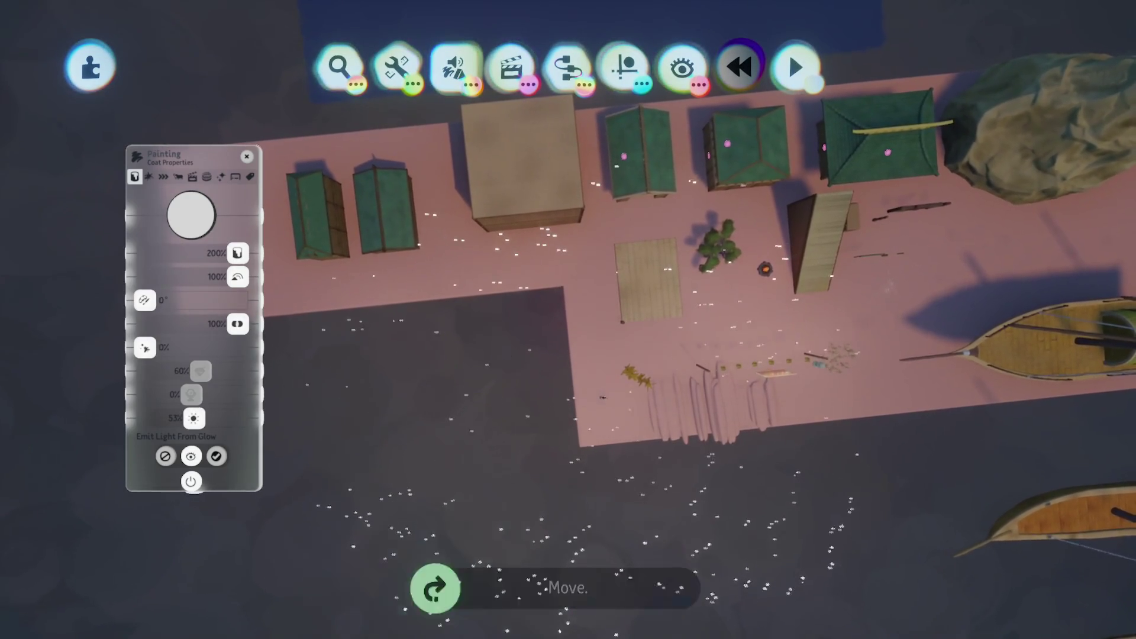
{"action": "key", "text": "ctrl+y"}
{"action": "key", "text": "ctrl+z"}
{"action": "key", "text": "ctrl+y"}
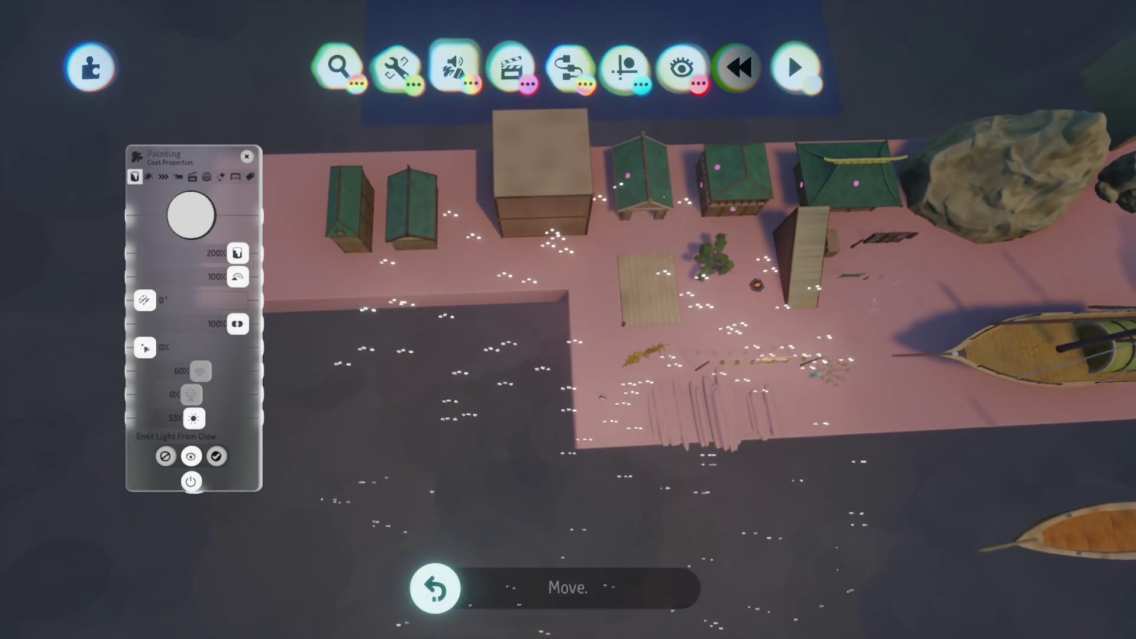
{"action": "key", "text": "ctrl+z"}
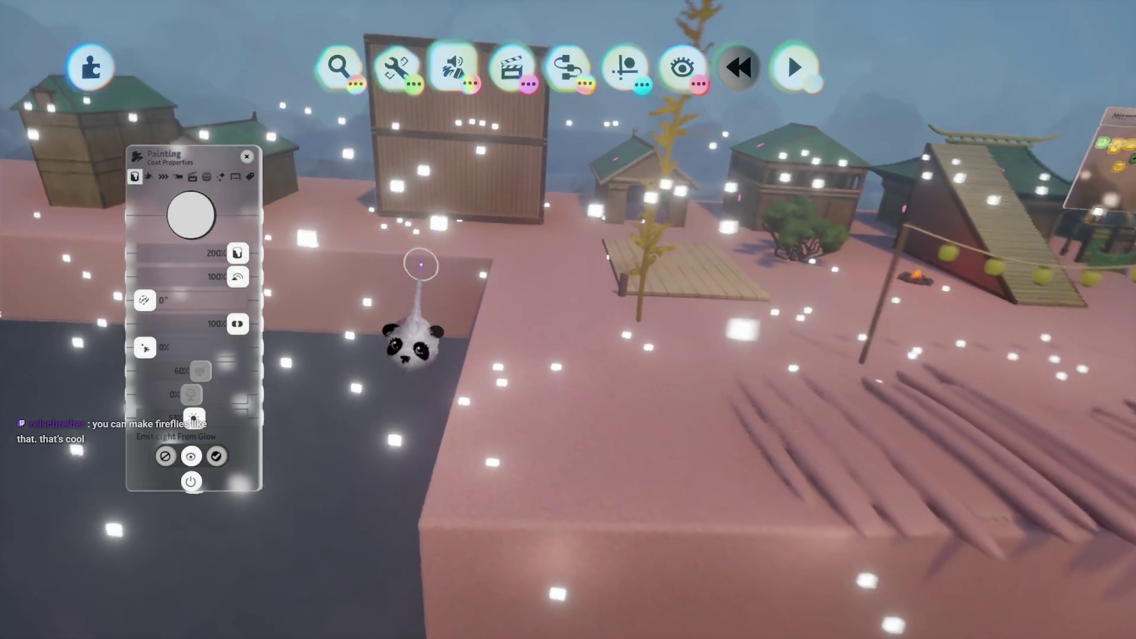
- Close the glow settings and zoom the camera in on the tall reed stalk
{"action": "mouse_move", "coordinate": [432, 284]}
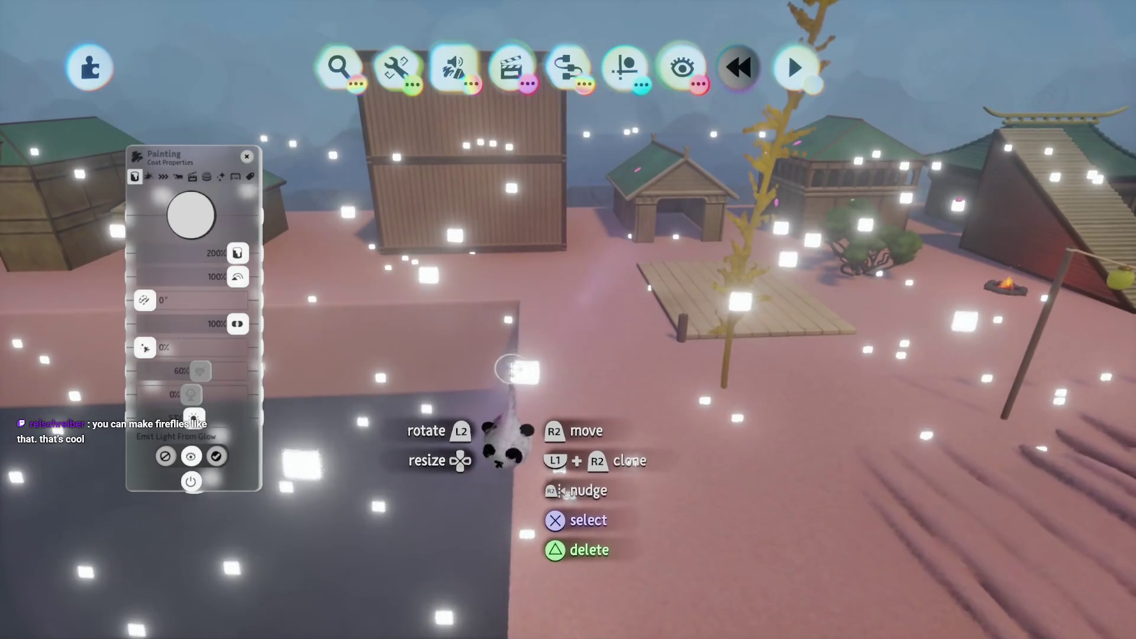
{"action": "key", "text": "Escape"}
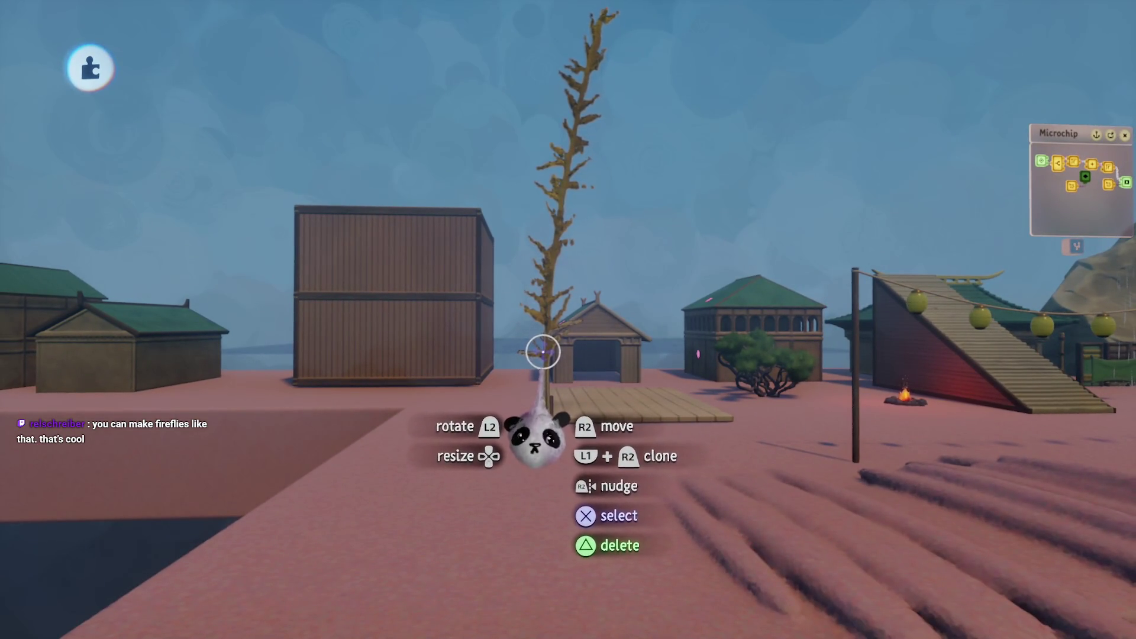
{"action": "left_click", "coordinate": [543, 346]}
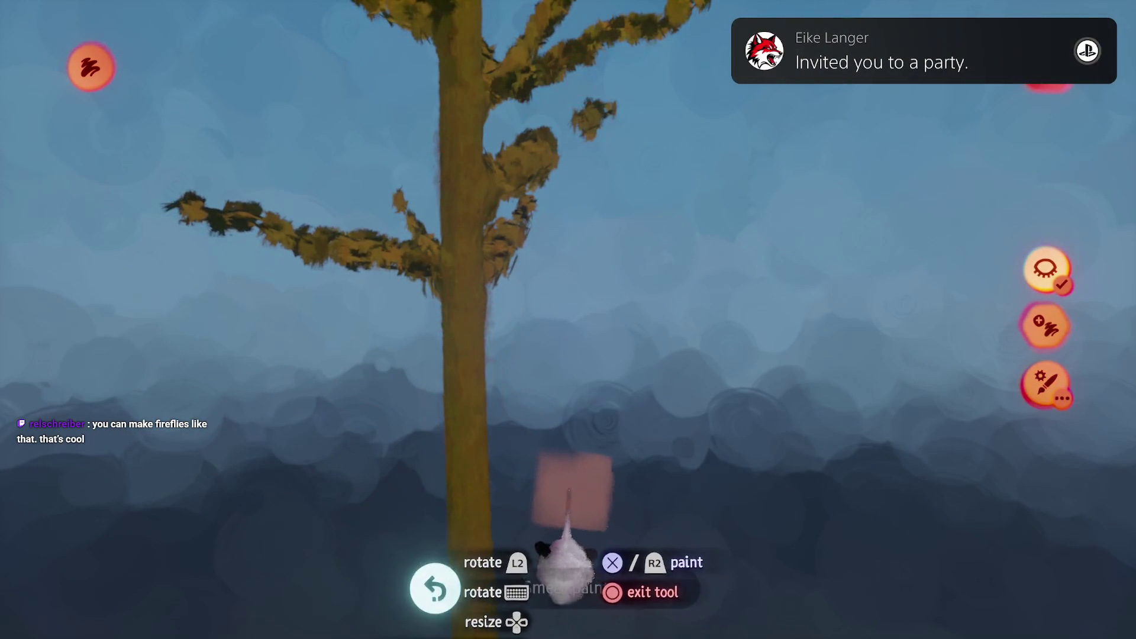
{"action": "key", "text": "Escape"}
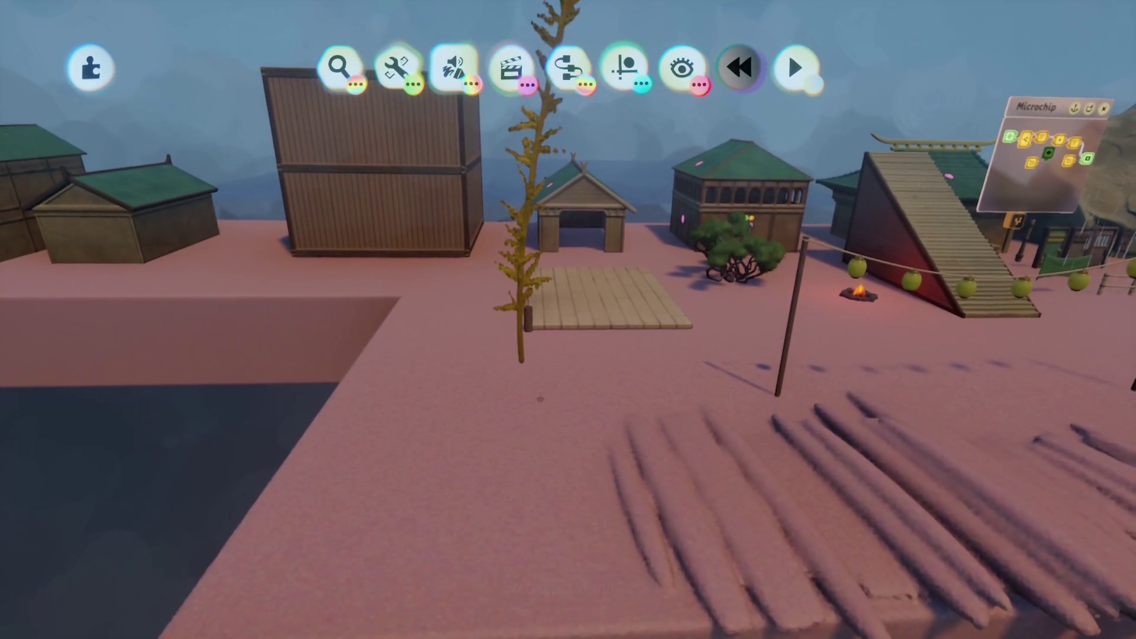
{"action": "scroll", "coordinate": [539, 397], "scroll_direction": "down", "scroll_amount": 5}
{"action": "scroll", "coordinate": [540, 398], "scroll_direction": "up", "scroll_amount": 5}
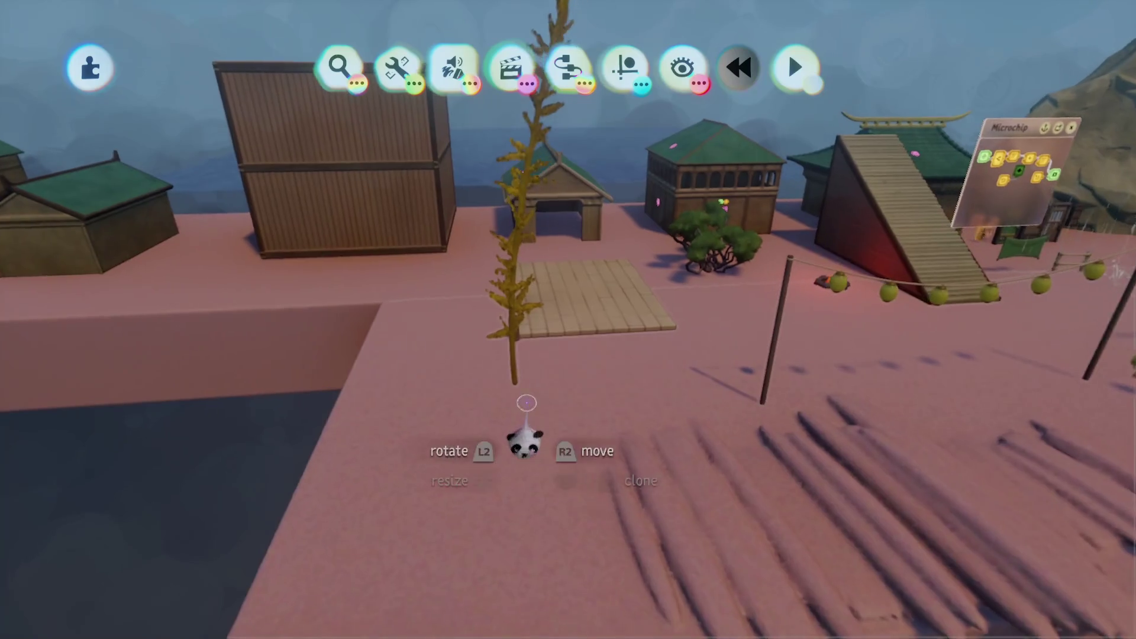
{"action": "scroll", "coordinate": [520, 411], "scroll_direction": "up", "scroll_amount": 2}
{"action": "key", "text": "super"}
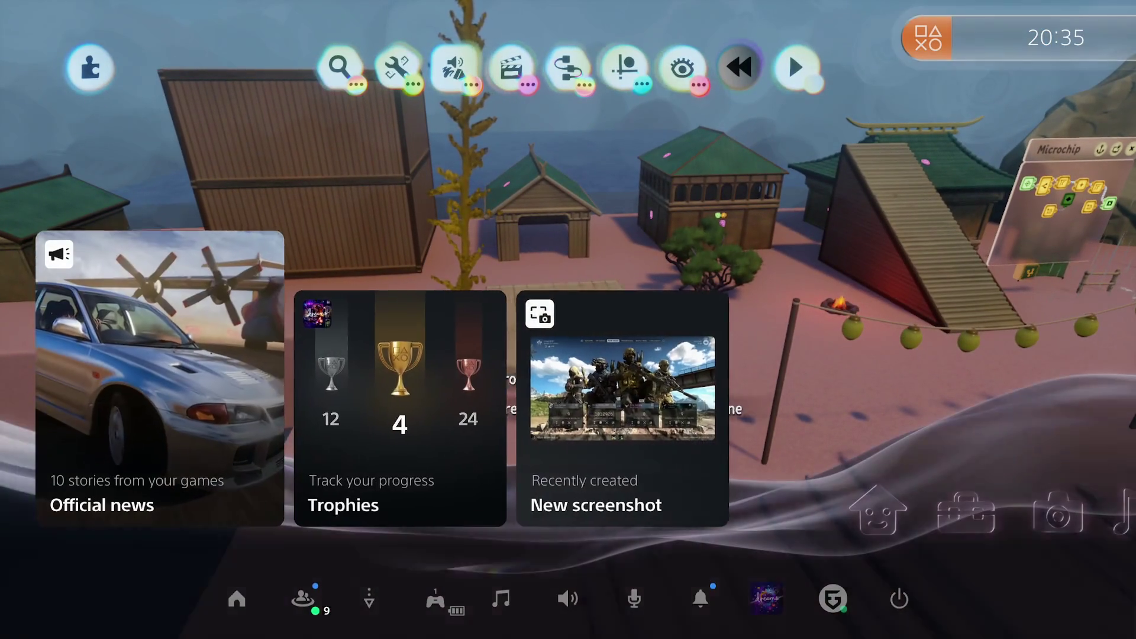
- Reply '1h Streame noch' in a friend's Messages conversation and return to Dreams
{"action": "key", "text": "Return"}
{"action": "key", "text": "Down"}
{"action": "key", "text": "Down"}
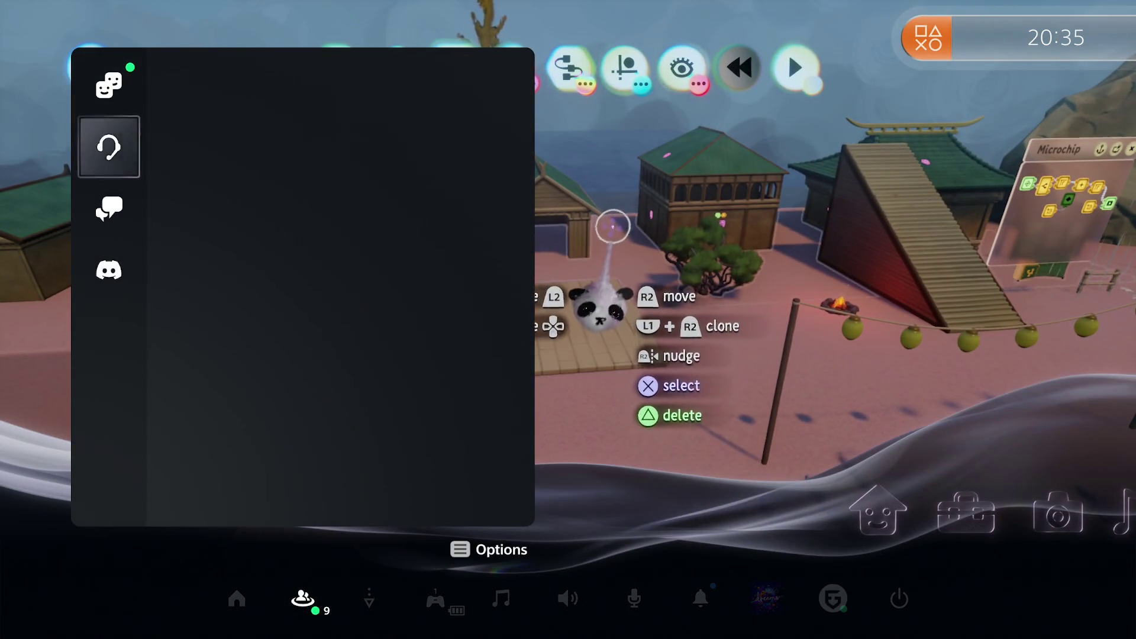
{"action": "key", "text": "Right"}
{"action": "key", "text": "Down"}
{"action": "key", "text": "Down"}
{"action": "key", "text": "Down"}
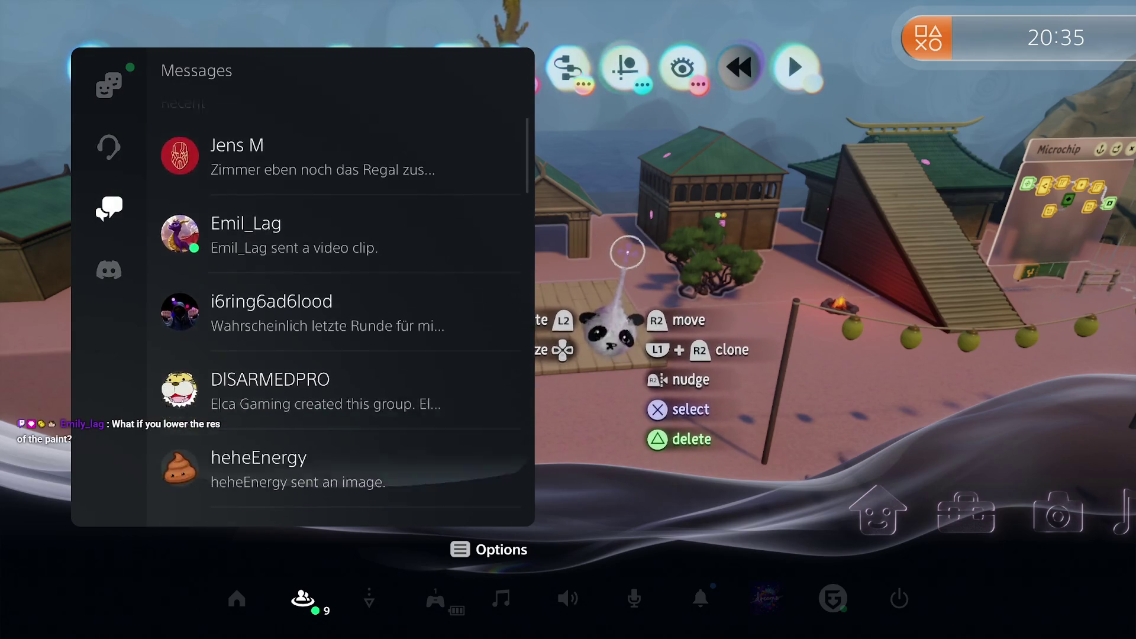
{"action": "key", "text": "Return"}
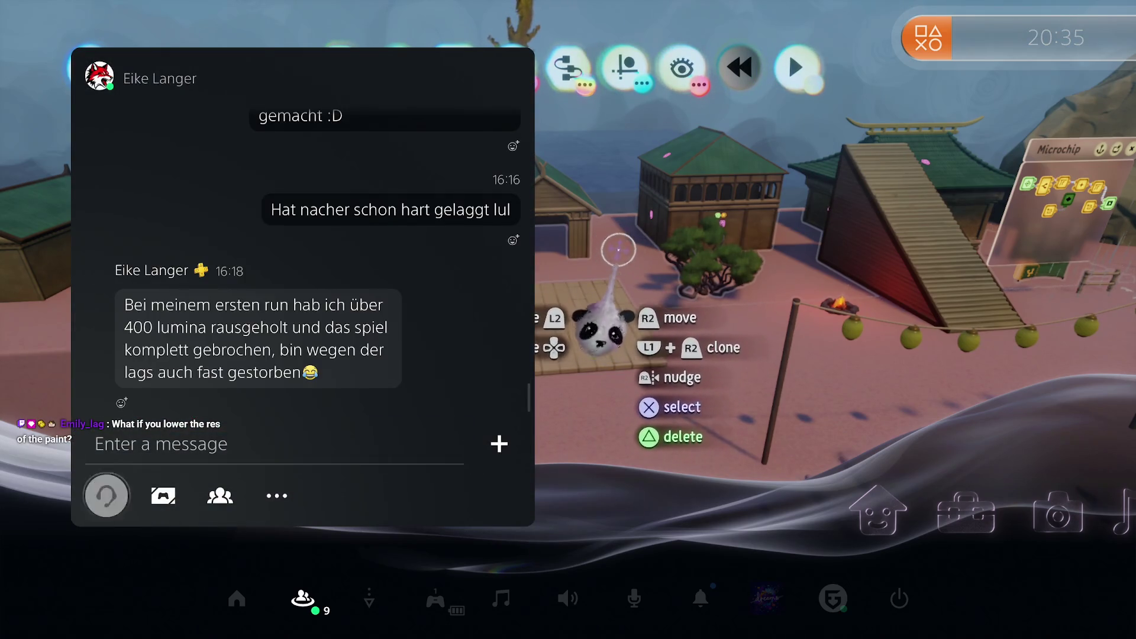
{"action": "key", "text": "Up"}
{"action": "key", "text": "Return"}
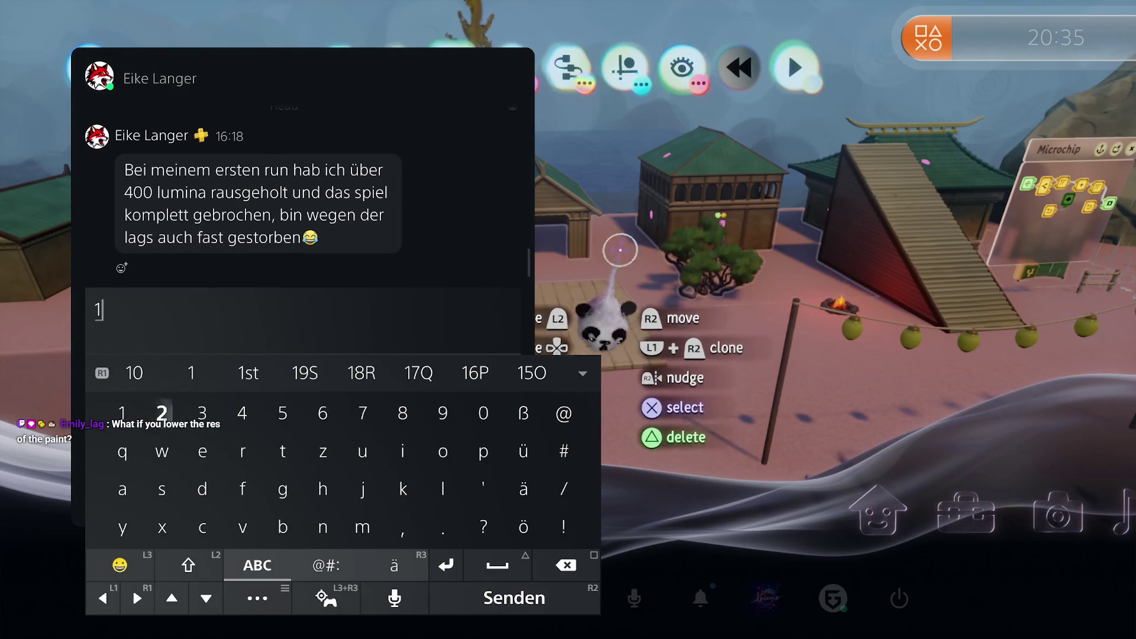
{"action": "type", "text": "h "}
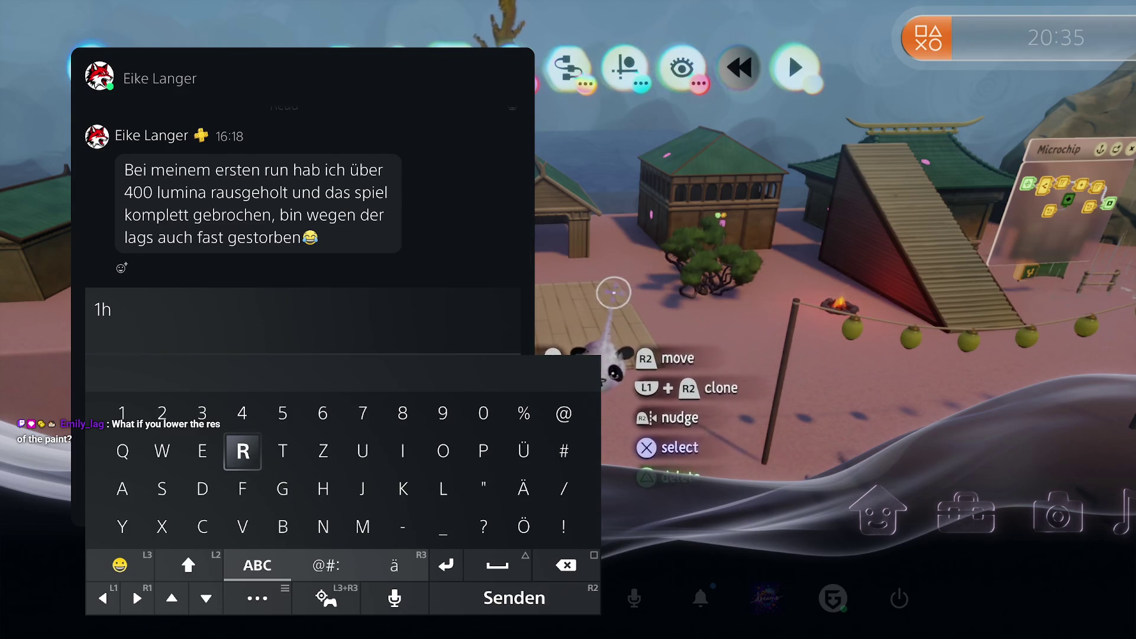
{"action": "type", "text": "Stream"}
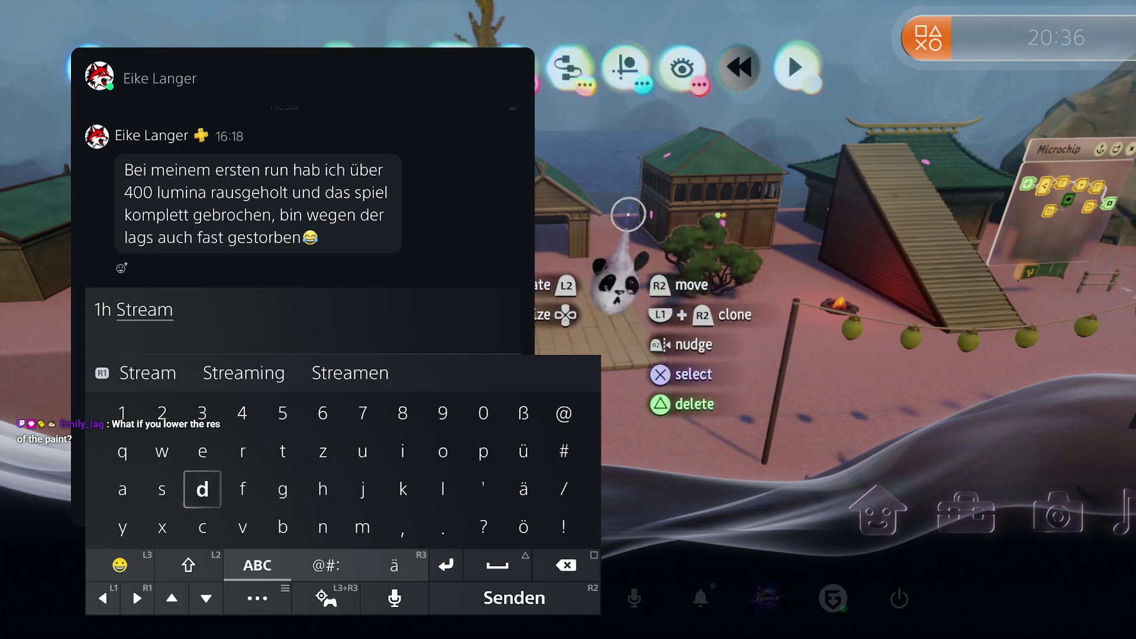
{"action": "type", "text": "e noc"}
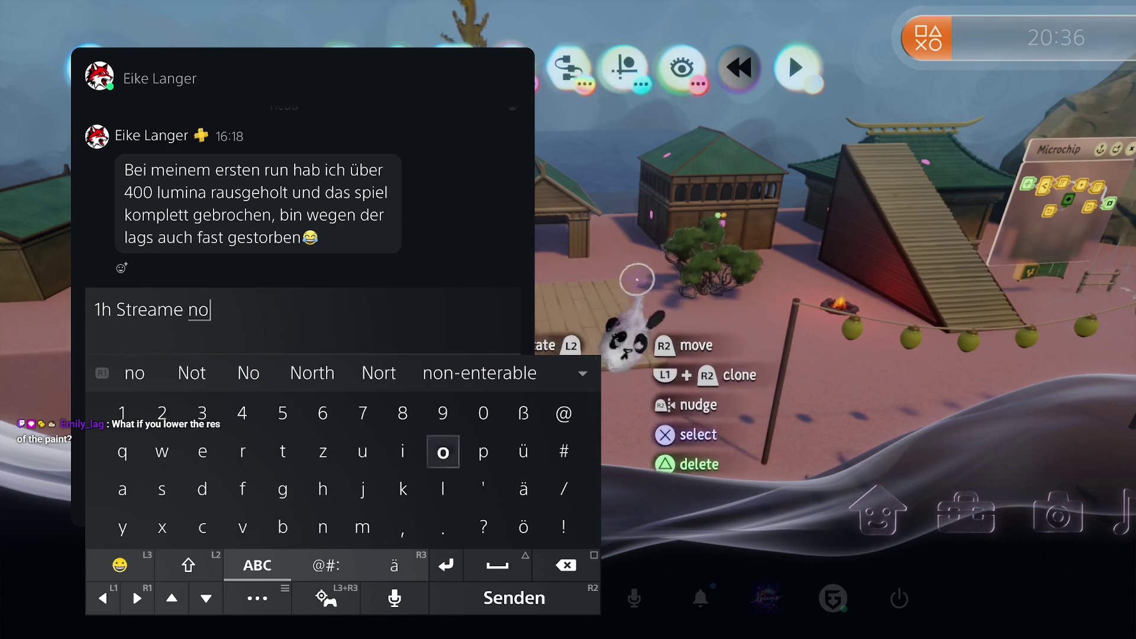
{"action": "type", "text": "h"}
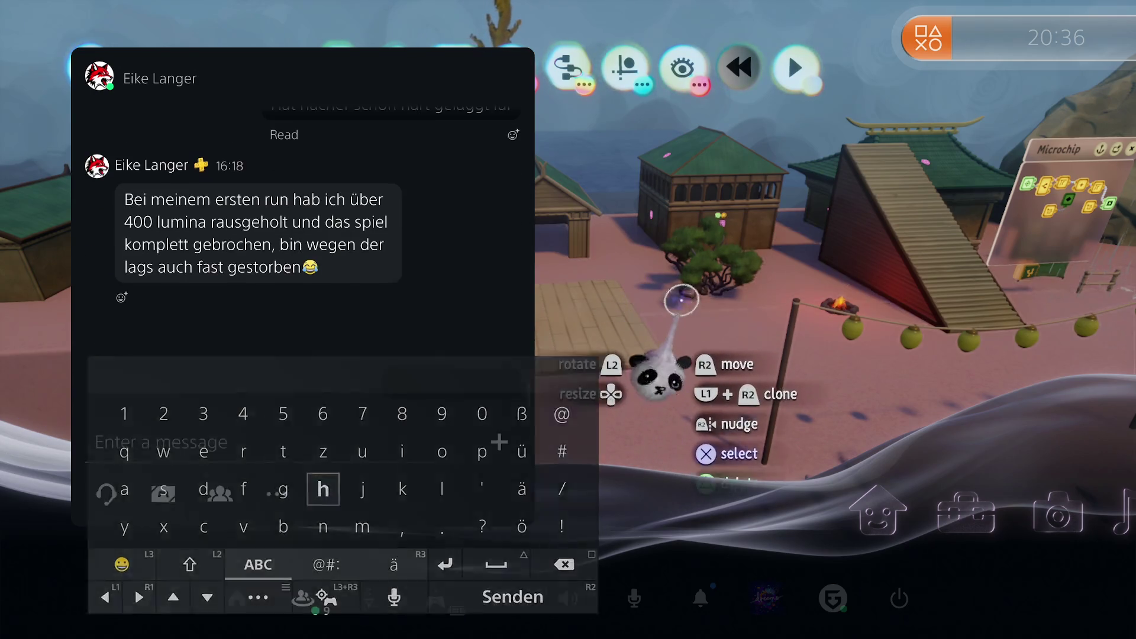
{"action": "key", "text": "Return"}
{"action": "key", "text": "Escape"}
{"action": "key", "text": "Escape"}
{"action": "key", "text": "Escape"}
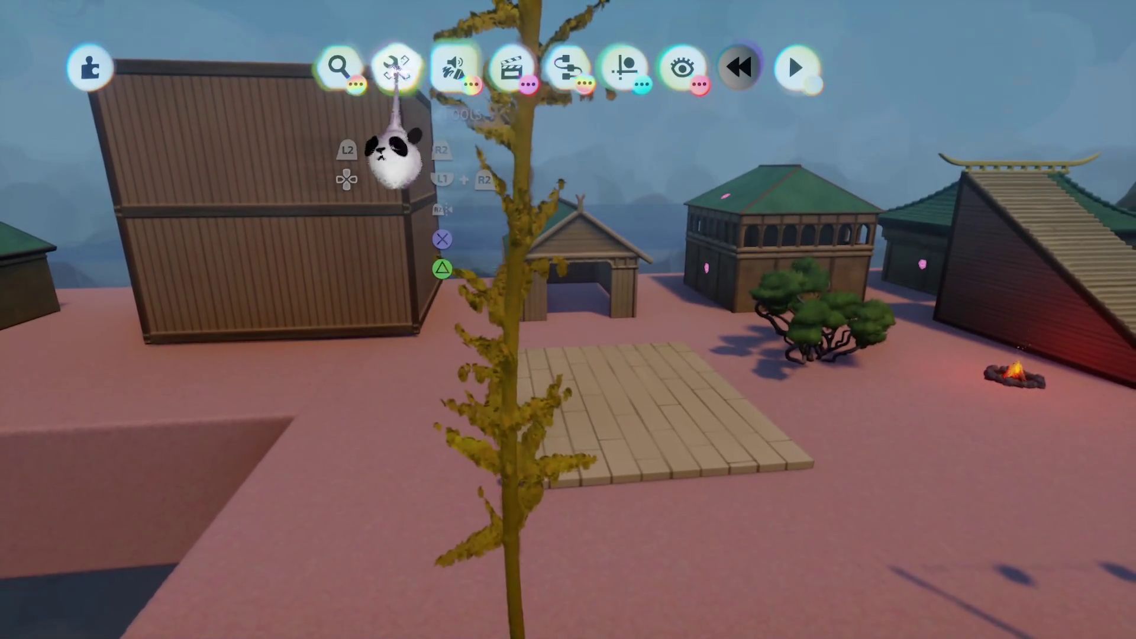
- Give the reed stalk a positional duplicate mode and widen the spread of its copies
{"action": "left_click", "coordinate": [396, 67]}
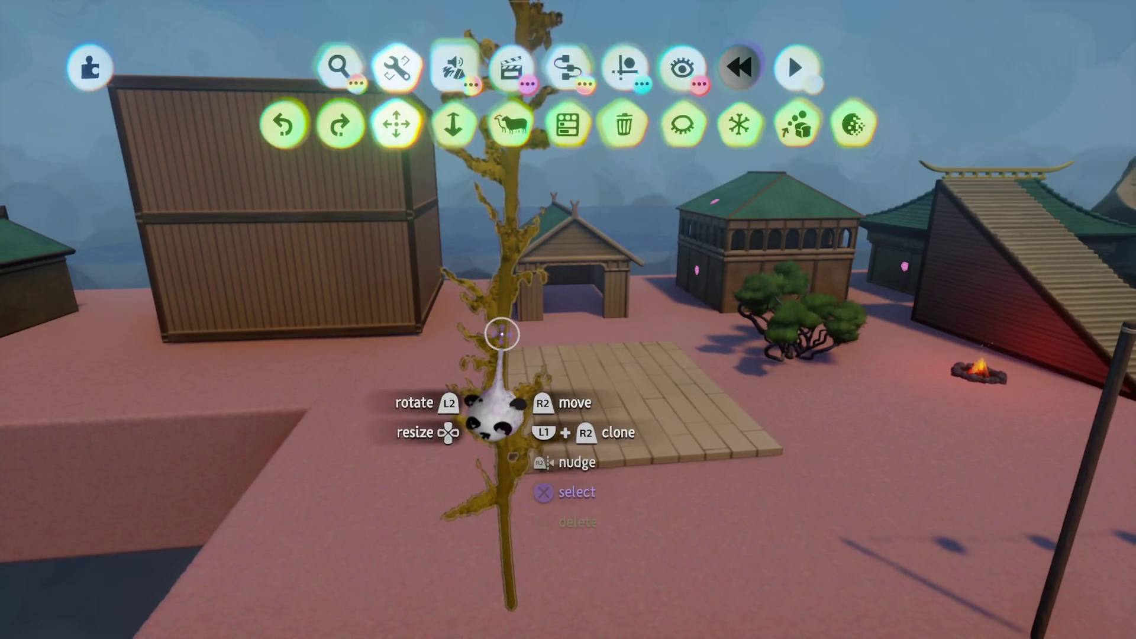
{"action": "left_click", "coordinate": [502, 355]}
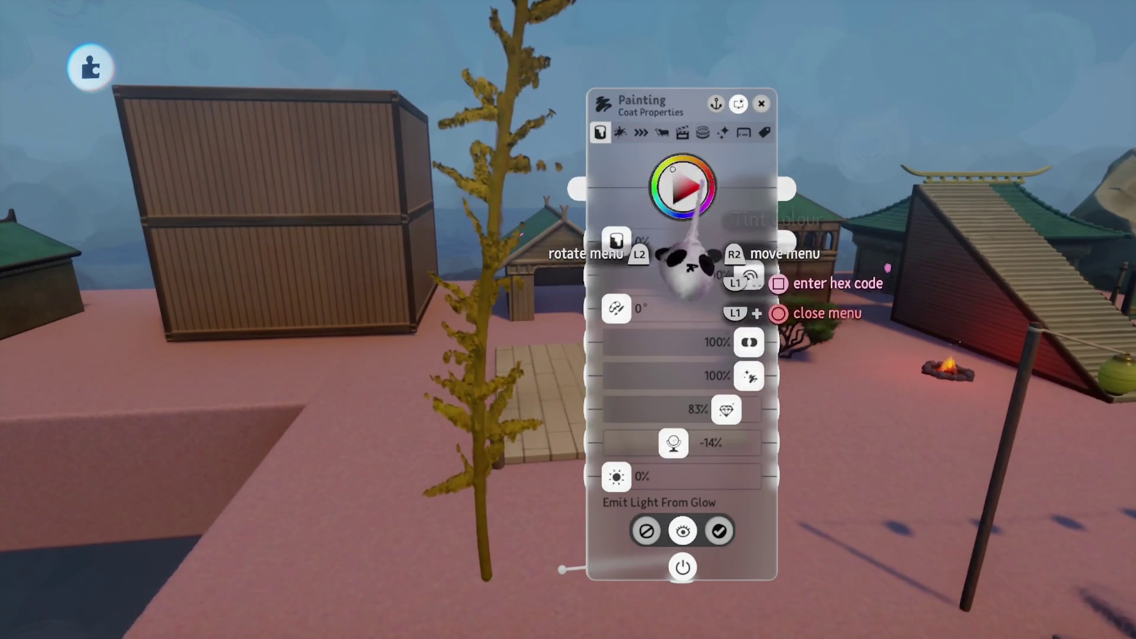
{"action": "left_click", "coordinate": [662, 132]}
{"action": "left_click", "coordinate": [751, 186]}
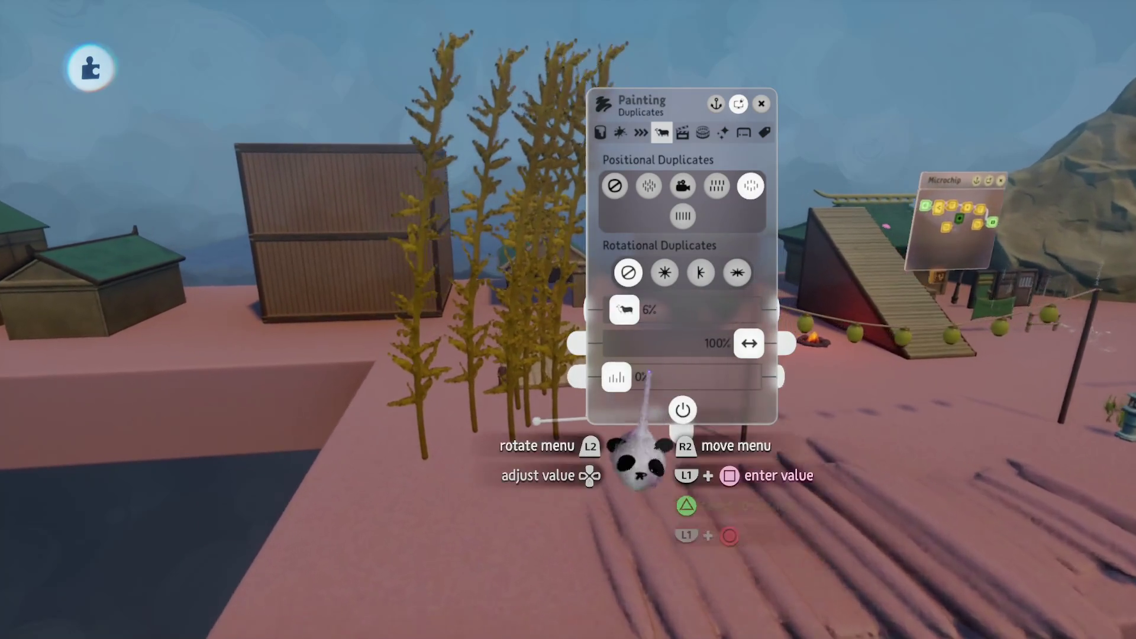
{"action": "left_click_drag", "start_coordinate": [673, 328], "coordinate": [610, 287]}
{"action": "key", "text": "Escape"}
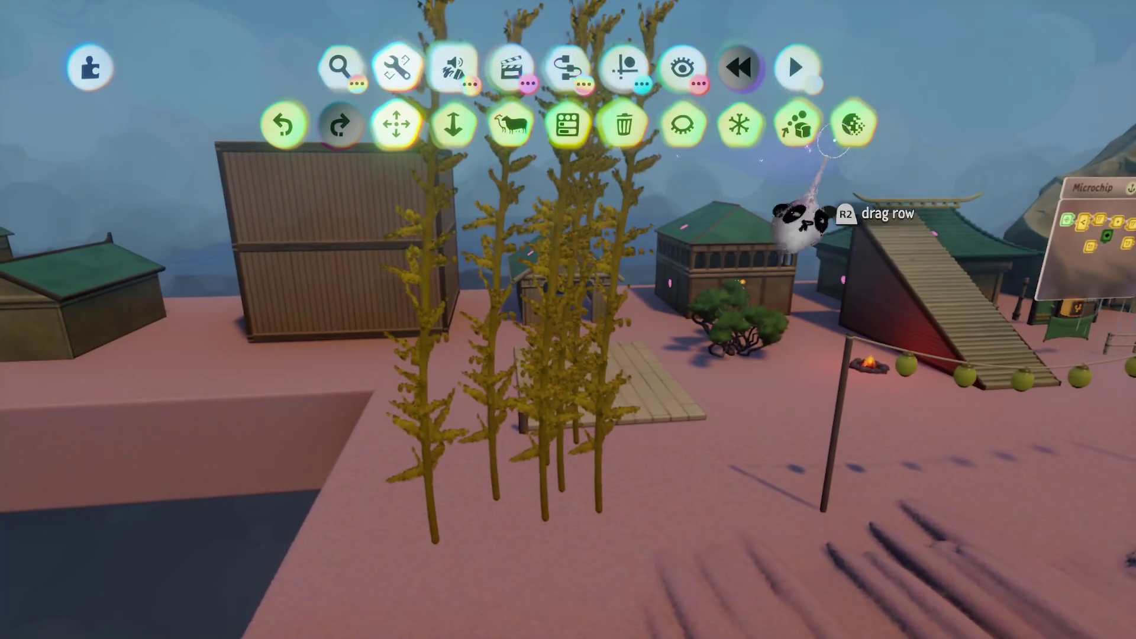
- Try the painting detail tool, switching from reduce to increase, then reopen the stalks' settings
{"action": "left_click", "coordinate": [855, 124]}
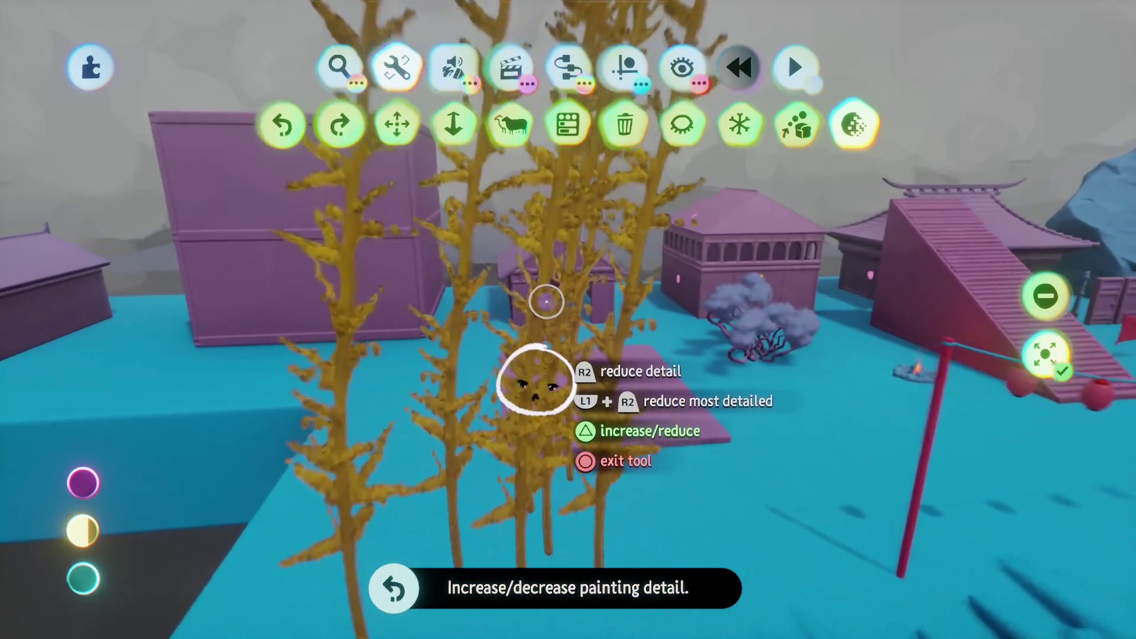
{"action": "key", "text": "y"}
{"action": "key", "text": "Escape"}
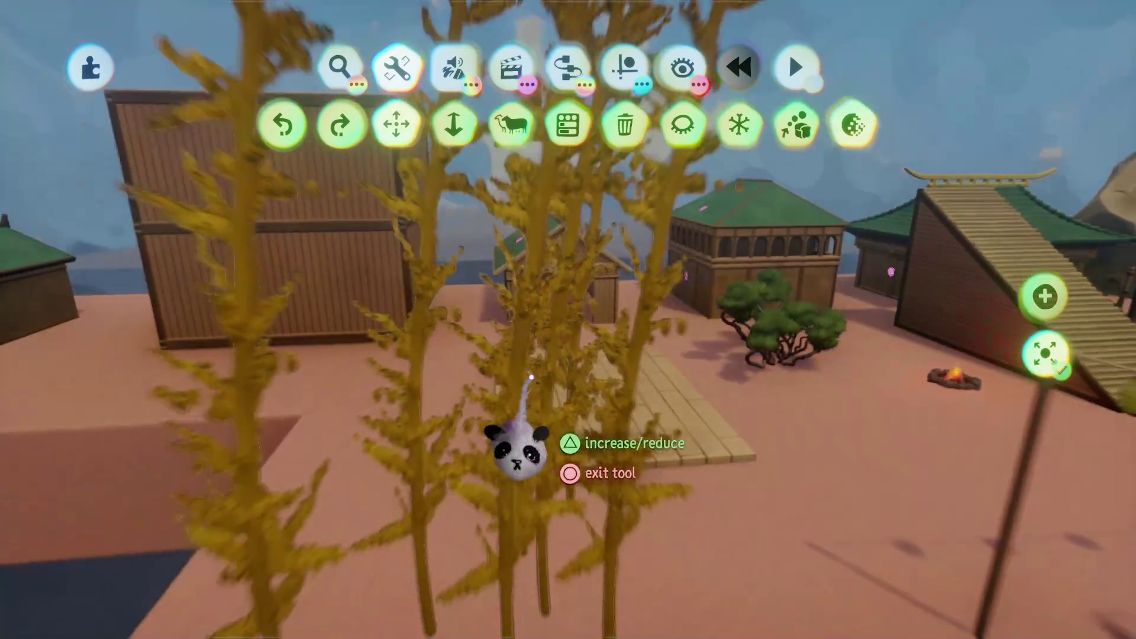
{"action": "key", "text": "Escape"}
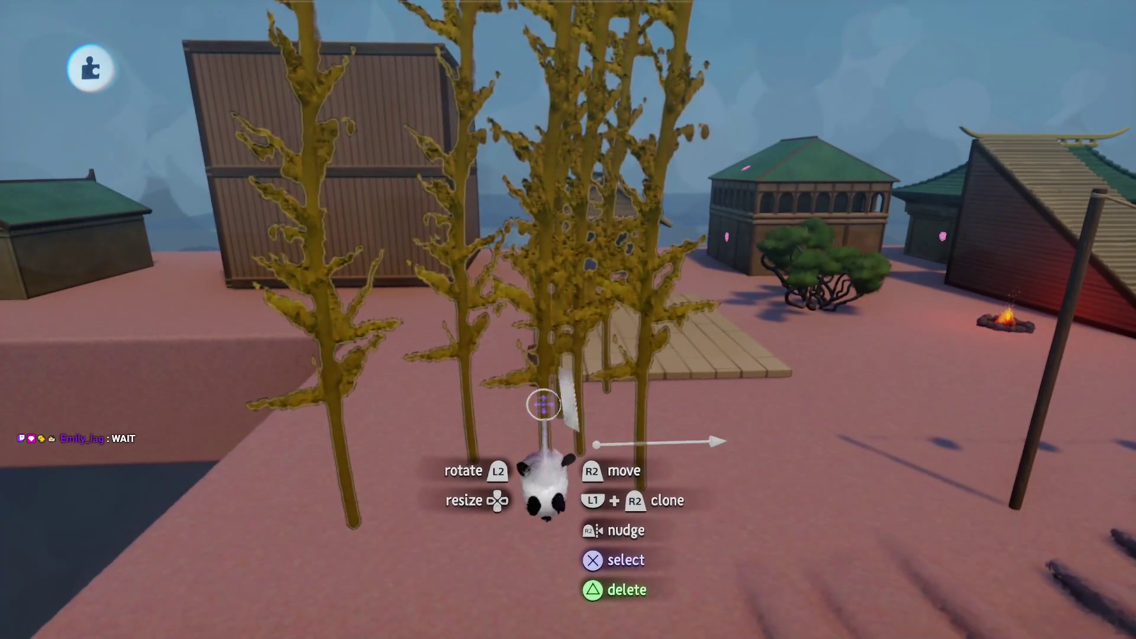
{"action": "left_click", "coordinate": [543, 405]}
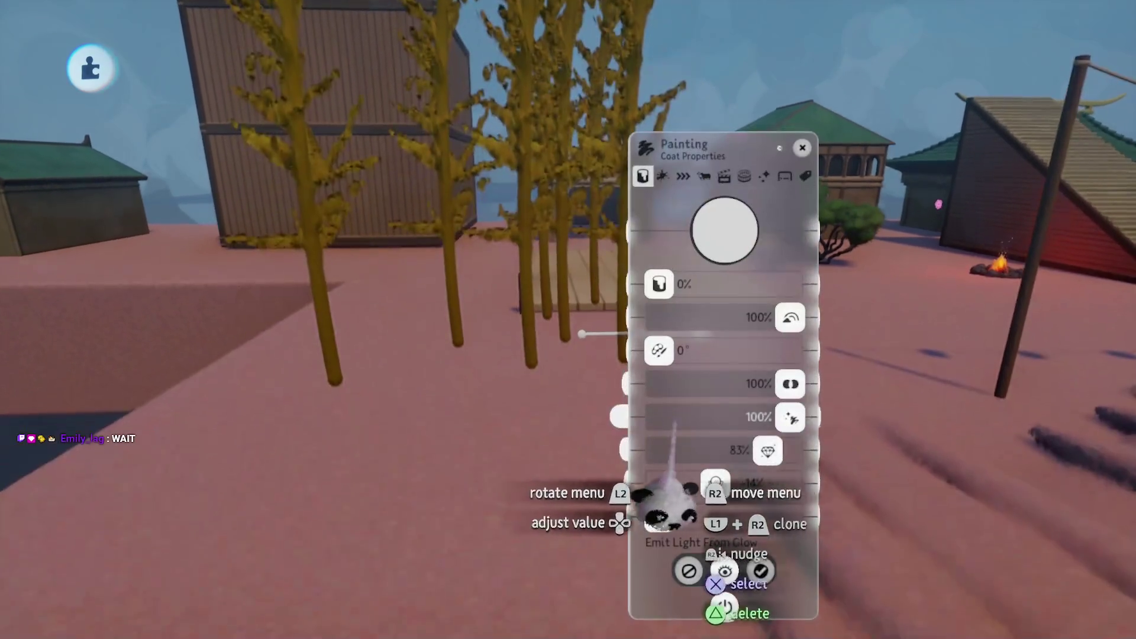
- Set the reed painting's Positional Duplicates to none and enter paint mode on the stalk
{"action": "key", "text": "Escape"}
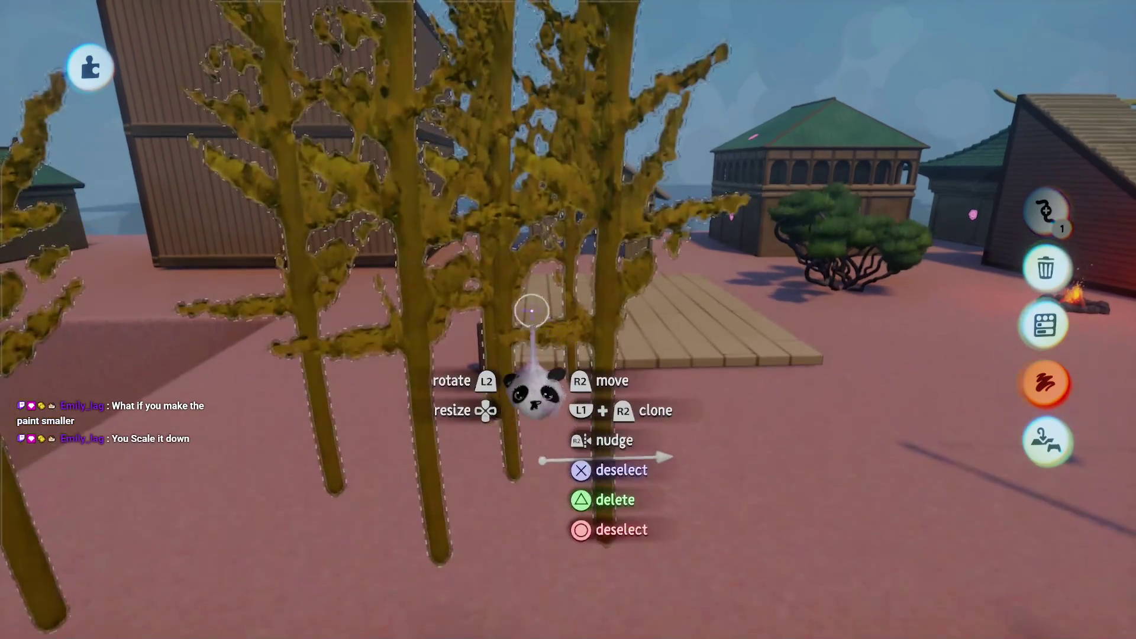
{"action": "left_click", "coordinate": [515, 308]}
{"action": "right_click", "coordinate": [444, 234]}
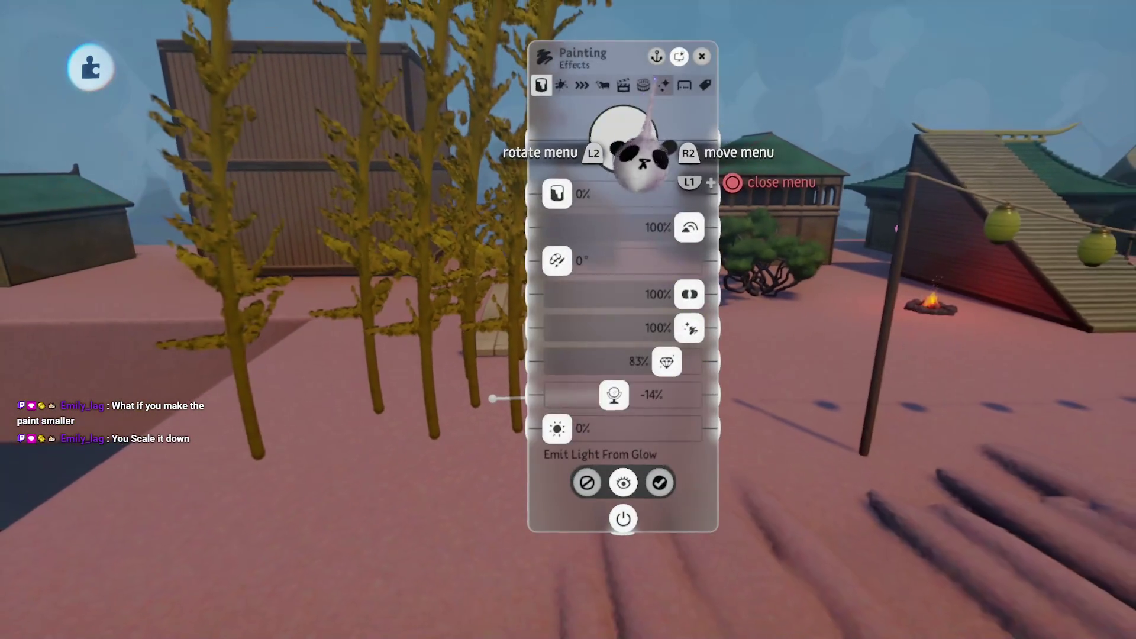
{"action": "left_click", "coordinate": [602, 82]}
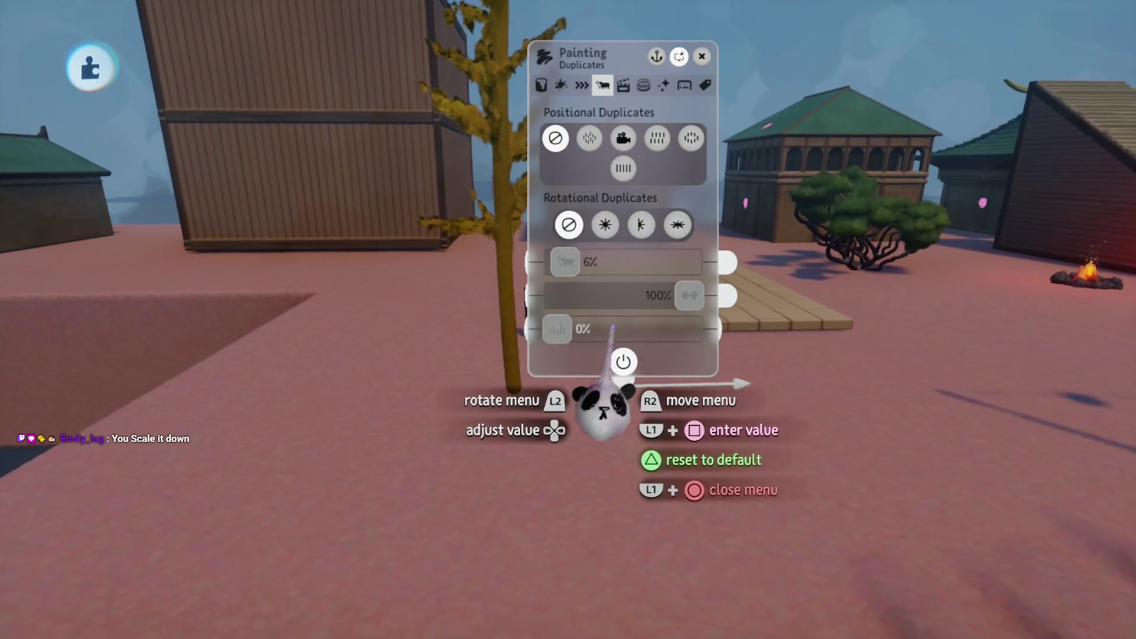
{"action": "key", "text": "Escape"}
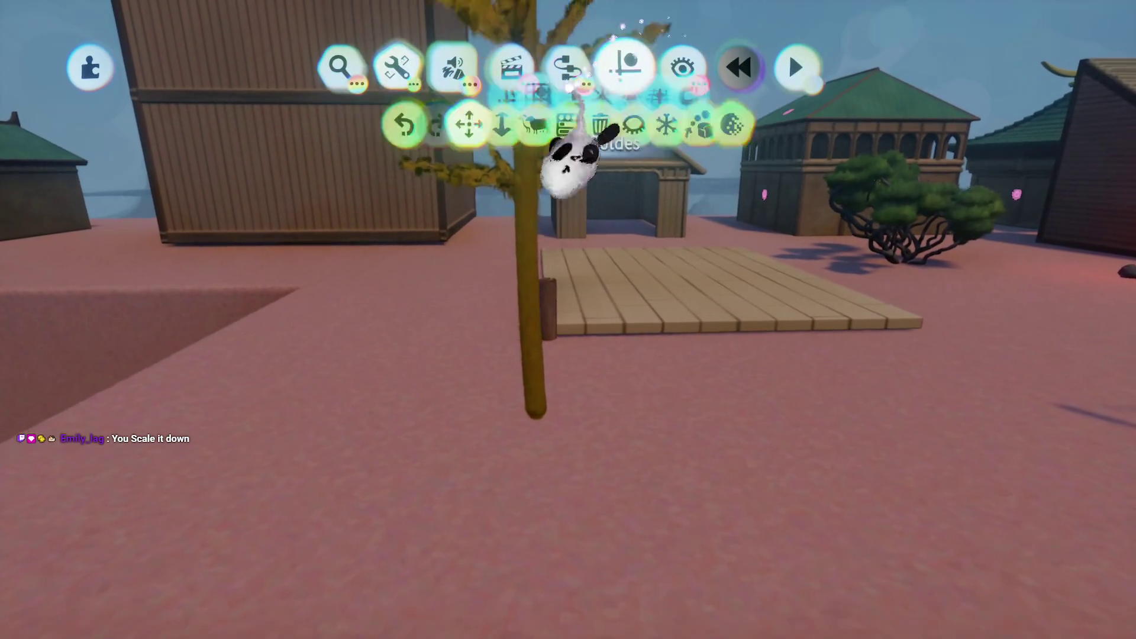
{"action": "left_click", "coordinate": [627, 68]}
{"action": "key", "text": "Tab"}
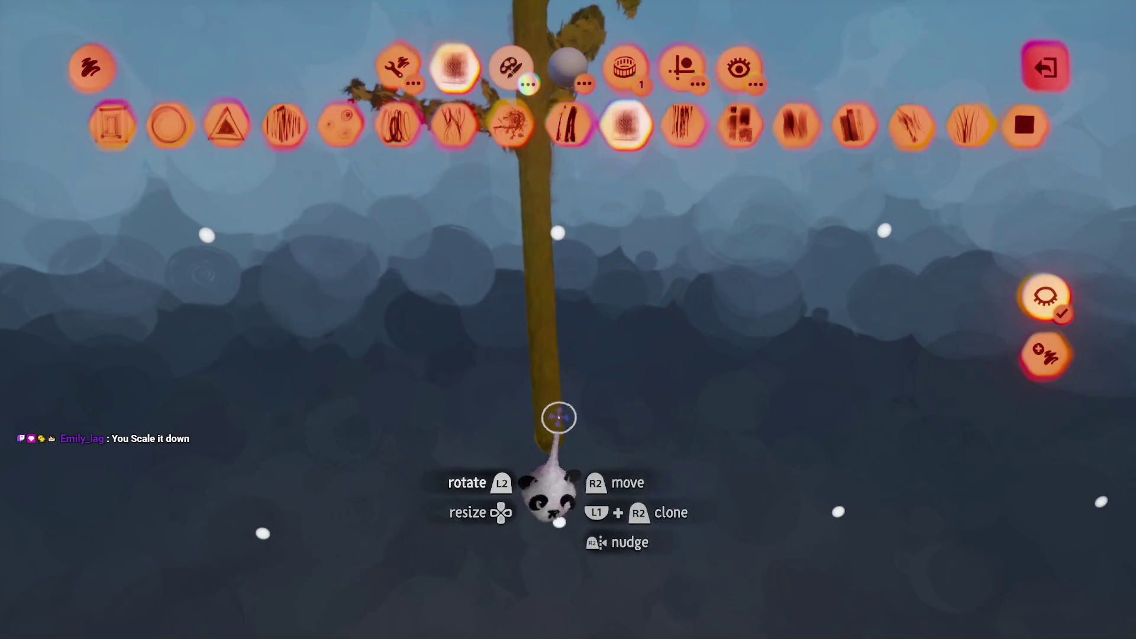
- Grab stalk pieces and carry the trunk piece into position
{"action": "mouse_move", "coordinate": [544, 349]}
{"action": "left_mouse_down"}
{"action": "mouse_move", "coordinate": [540, 395]}
{"action": "mouse_move", "coordinate": [559, 453]}
{"action": "left_mouse_up"}
{"action": "mouse_move", "coordinate": [559, 383]}
{"action": "left_mouse_down"}
{"action": "mouse_move", "coordinate": [538, 400]}
{"action": "mouse_move", "coordinate": [515, 355]}
{"action": "mouse_move", "coordinate": [565, 382]}
{"action": "mouse_move", "coordinate": [551, 375]}
{"action": "left_mouse_up"}
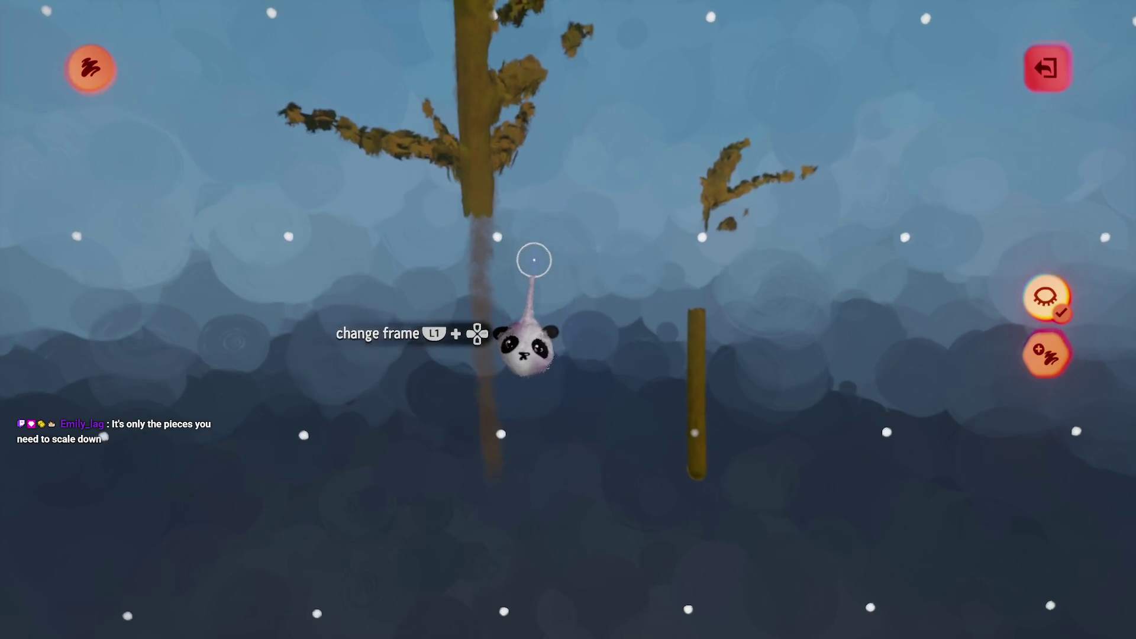
{"action": "left_click_drag", "start_coordinate": [474, 284], "coordinate": [481, 266]}
{"action": "left_click_drag", "start_coordinate": [592, 282], "coordinate": [579, 267]}
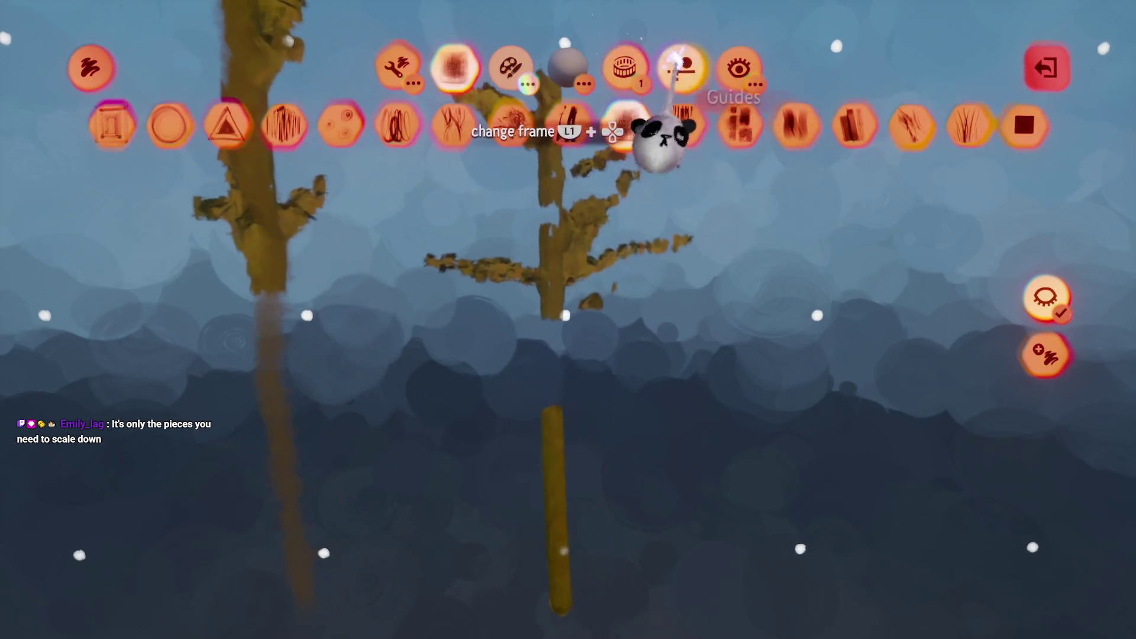
- Turn on Guides grid snapping at size 4 and move and turn a stalk piece
{"action": "left_click", "coordinate": [682, 67]}
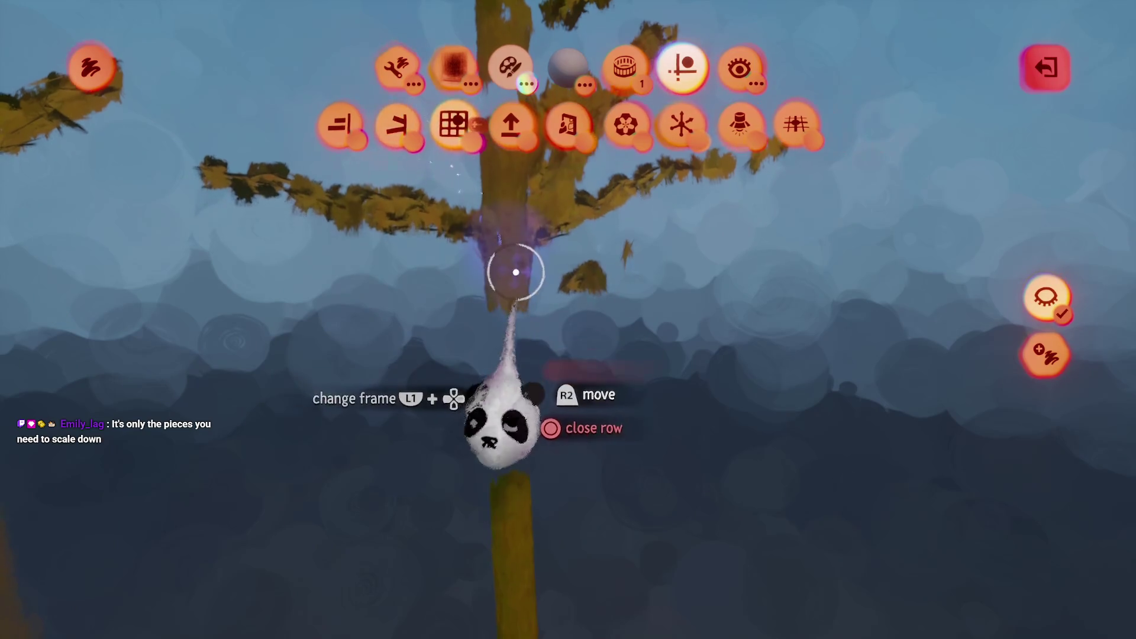
{"action": "mouse_move", "coordinate": [499, 482]}
{"action": "left_mouse_down"}
{"action": "mouse_move", "coordinate": [507, 609]}
{"action": "mouse_move", "coordinate": [468, 616]}
{"action": "left_mouse_up"}
{"action": "left_click_drag", "start_coordinate": [507, 470], "coordinate": [584, 194]}
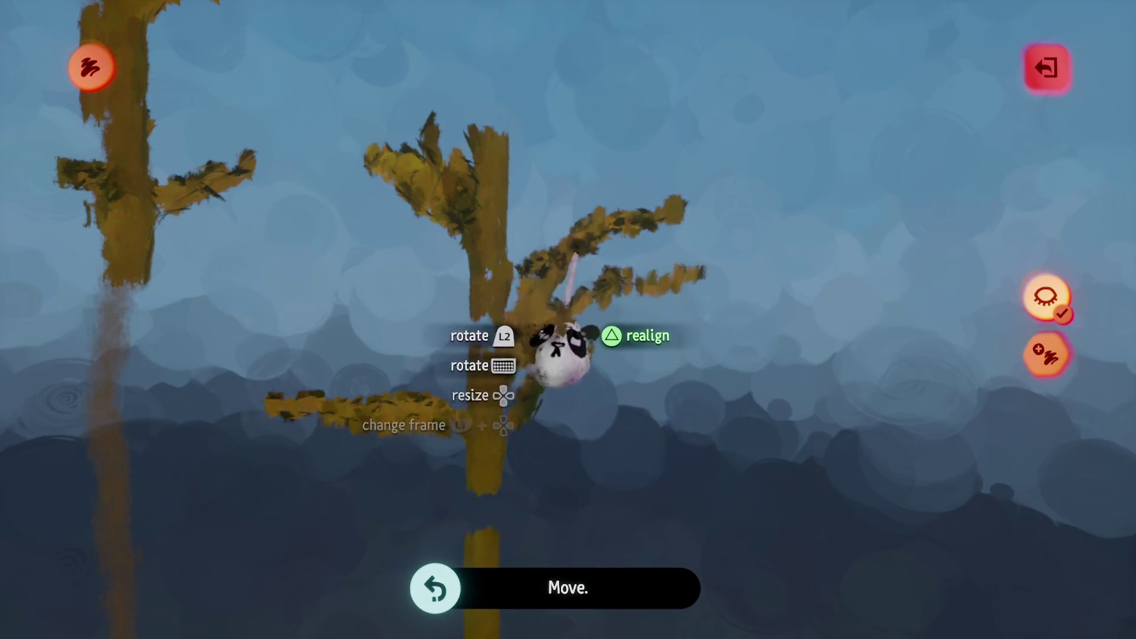
{"action": "mouse_move", "coordinate": [564, 421]}
{"action": "left_mouse_down"}
{"action": "mouse_move", "coordinate": [492, 317]}
{"action": "mouse_move", "coordinate": [456, 177]}
{"action": "left_mouse_up"}
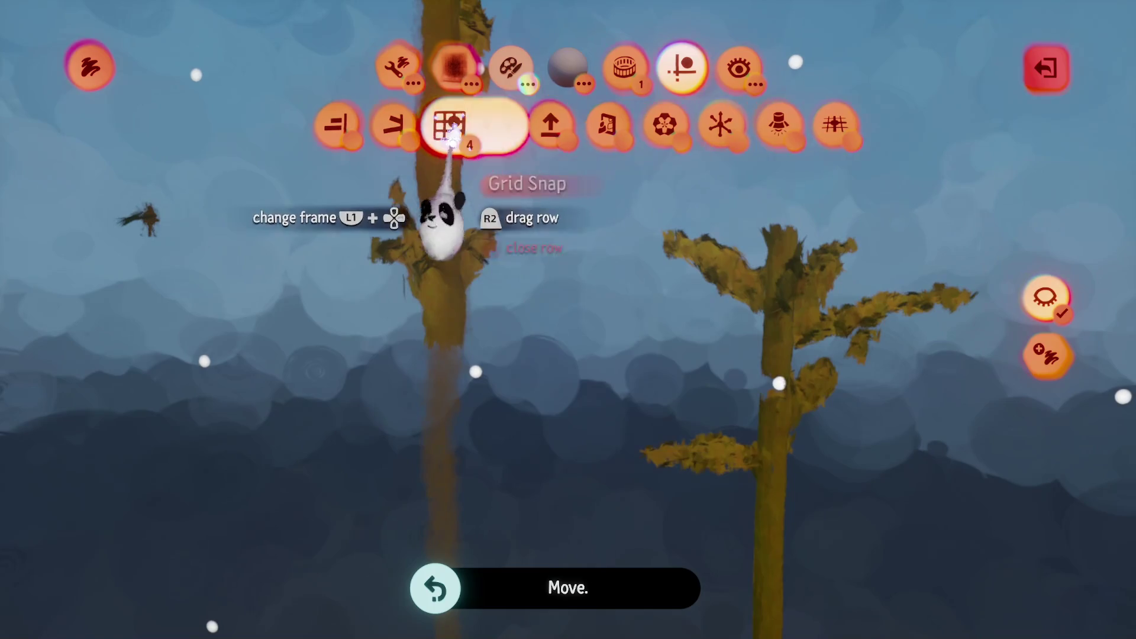
{"action": "mouse_move", "coordinate": [485, 291]}
{"action": "left_mouse_down"}
{"action": "mouse_move", "coordinate": [489, 373]}
{"action": "mouse_move", "coordinate": [469, 338]}
{"action": "mouse_move", "coordinate": [532, 343]}
{"action": "mouse_move", "coordinate": [520, 343]}
{"action": "mouse_move", "coordinate": [528, 349]}
{"action": "mouse_move", "coordinate": [527, 332]}
{"action": "mouse_move", "coordinate": [484, 364]}
{"action": "mouse_move", "coordinate": [520, 362]}
{"action": "mouse_move", "coordinate": [532, 228]}
{"action": "left_mouse_up"}
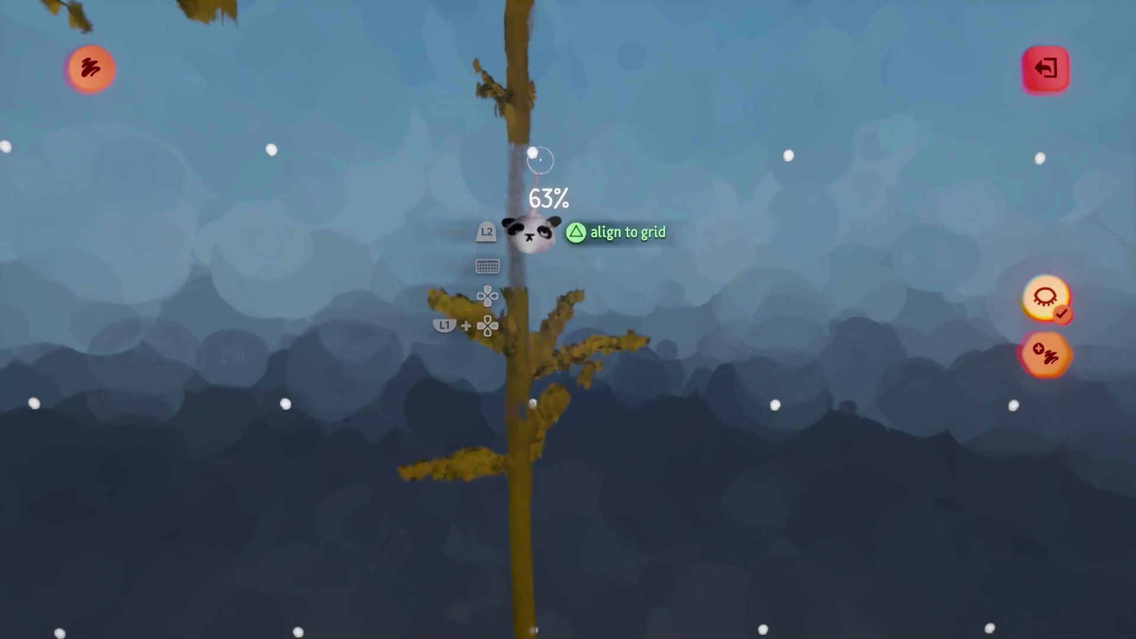
{"action": "key", "text": "Tab"}
{"action": "left_click", "coordinate": [447, 121]}
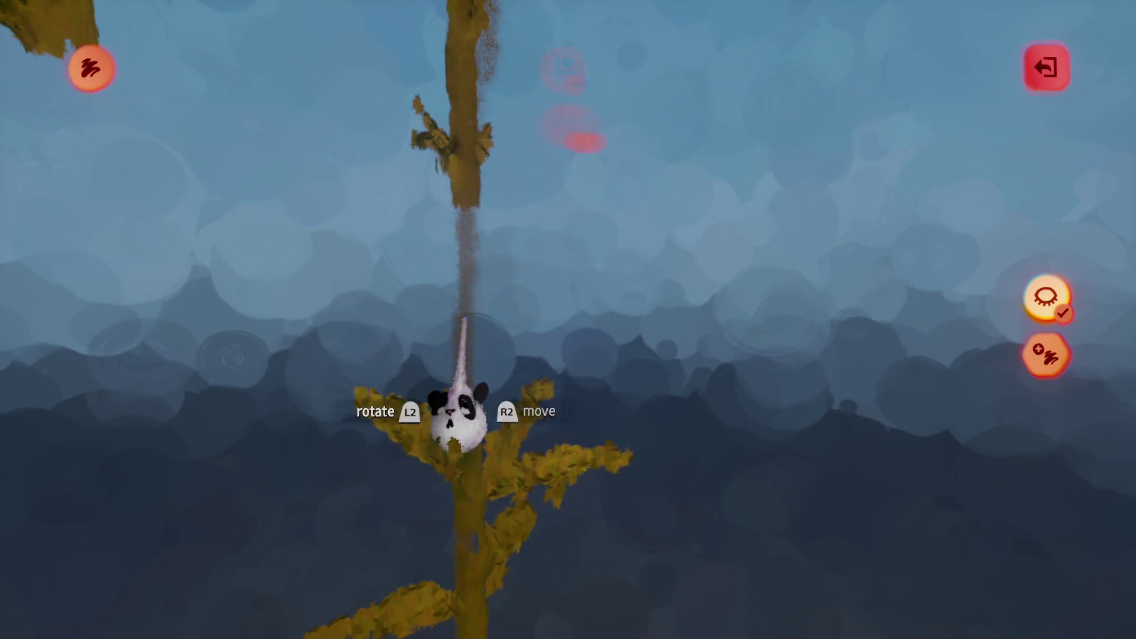
{"action": "left_click_drag", "start_coordinate": [425, 402], "coordinate": [438, 441]}
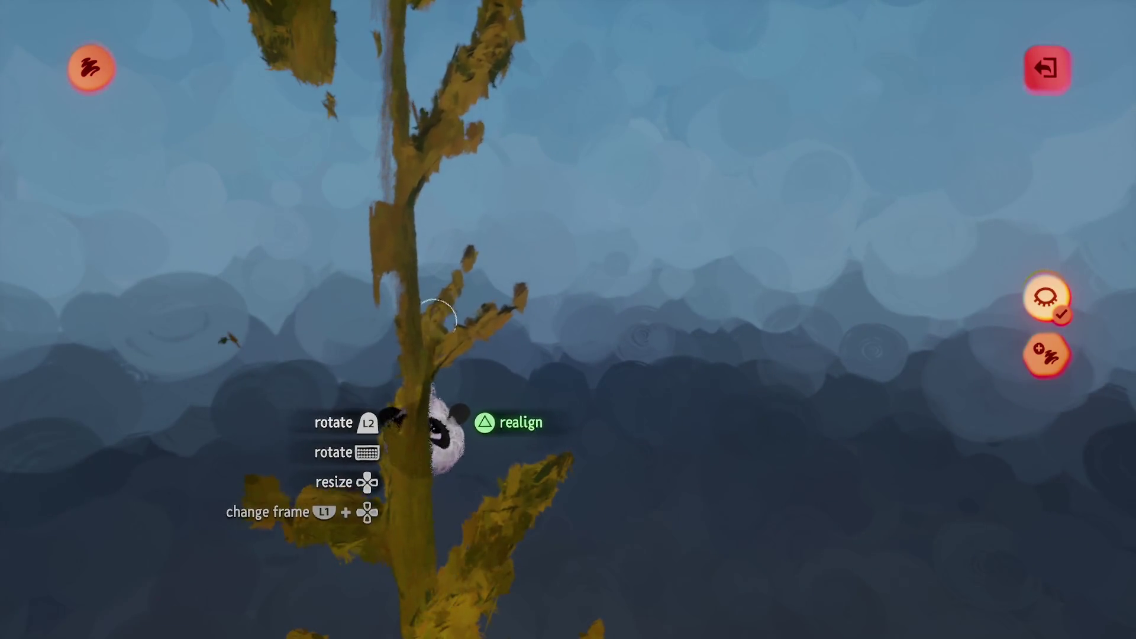
{"action": "left_click_drag", "start_coordinate": [438, 320], "coordinate": [487, 271]}
- Re-enable grid snapping and reposition a stalk piece on the snapping grid
{"action": "key", "text": "Tab"}
{"action": "left_click", "coordinate": [447, 124]}
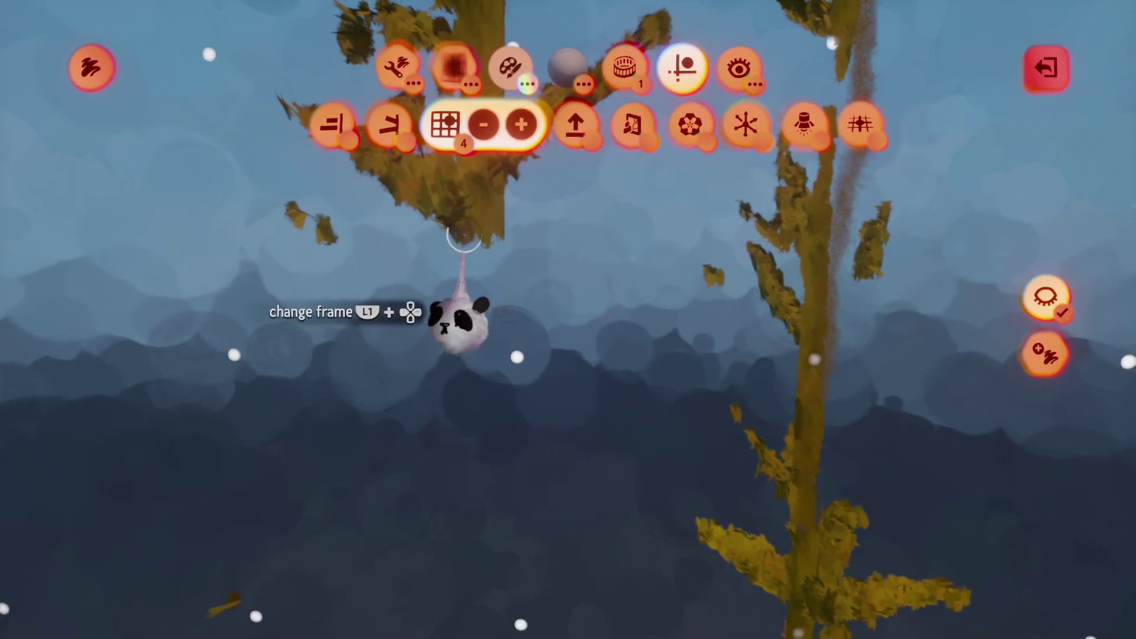
{"action": "key", "text": "Tab"}
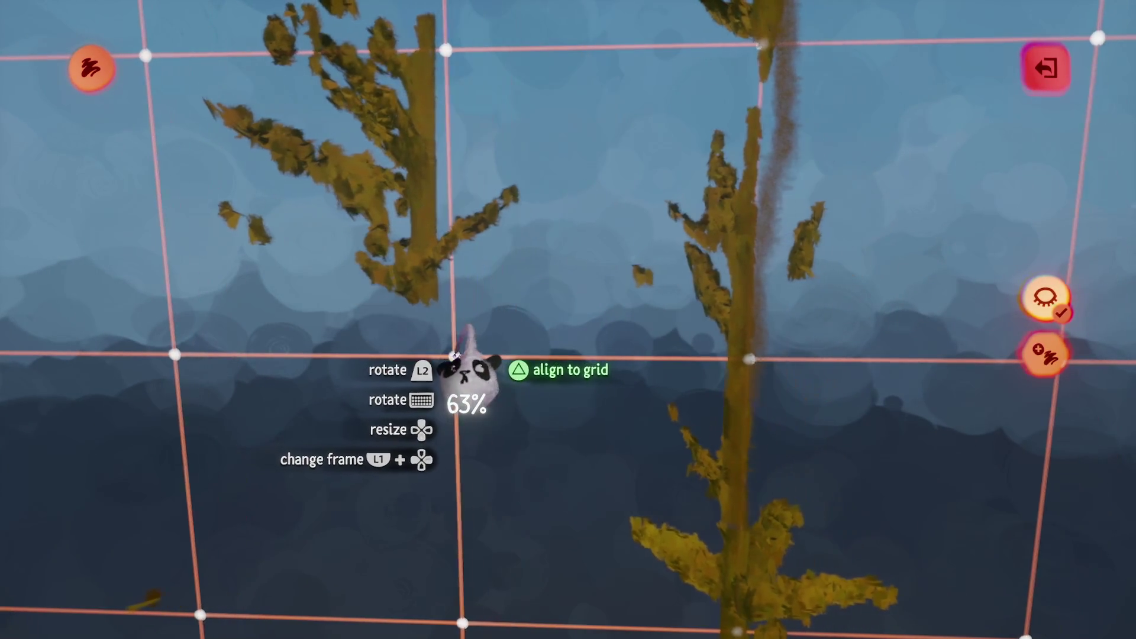
{"action": "key", "text": "Tab"}
{"action": "key", "text": "Tab"}
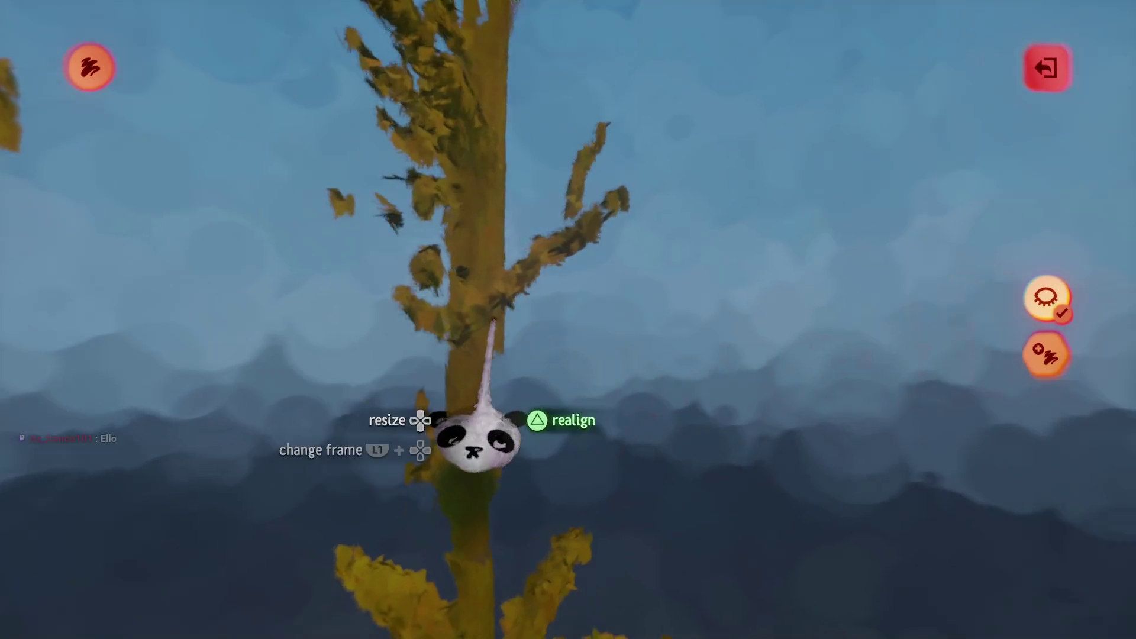
{"action": "key", "text": "Tab"}
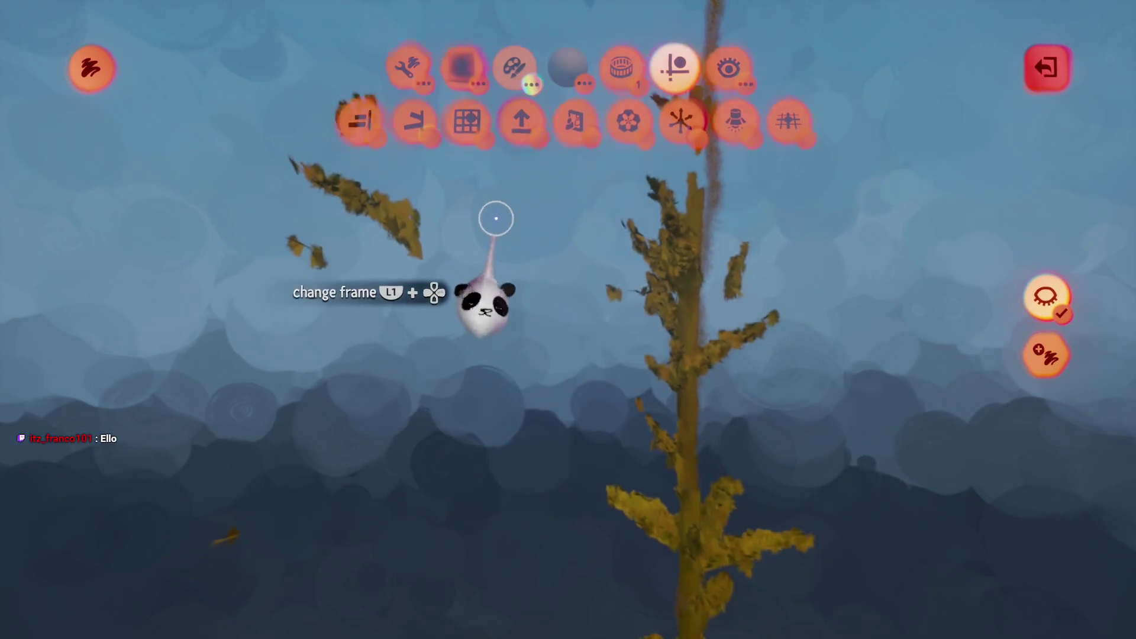
{"action": "key", "text": "Tab"}
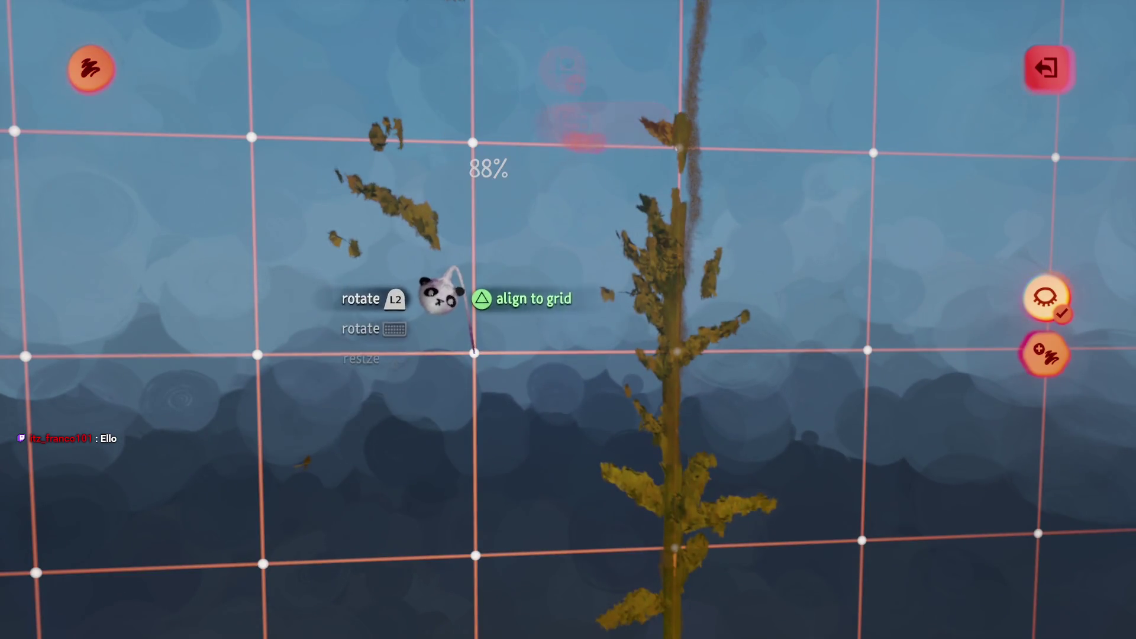
{"action": "key", "text": "Tab"}
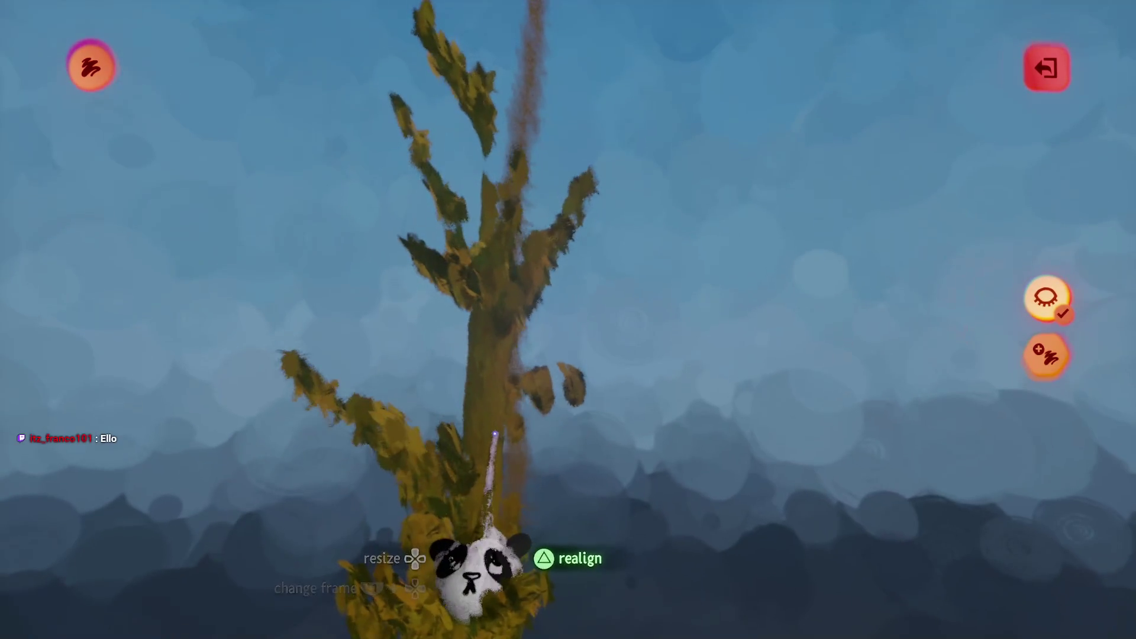
{"action": "key", "text": "Tab"}
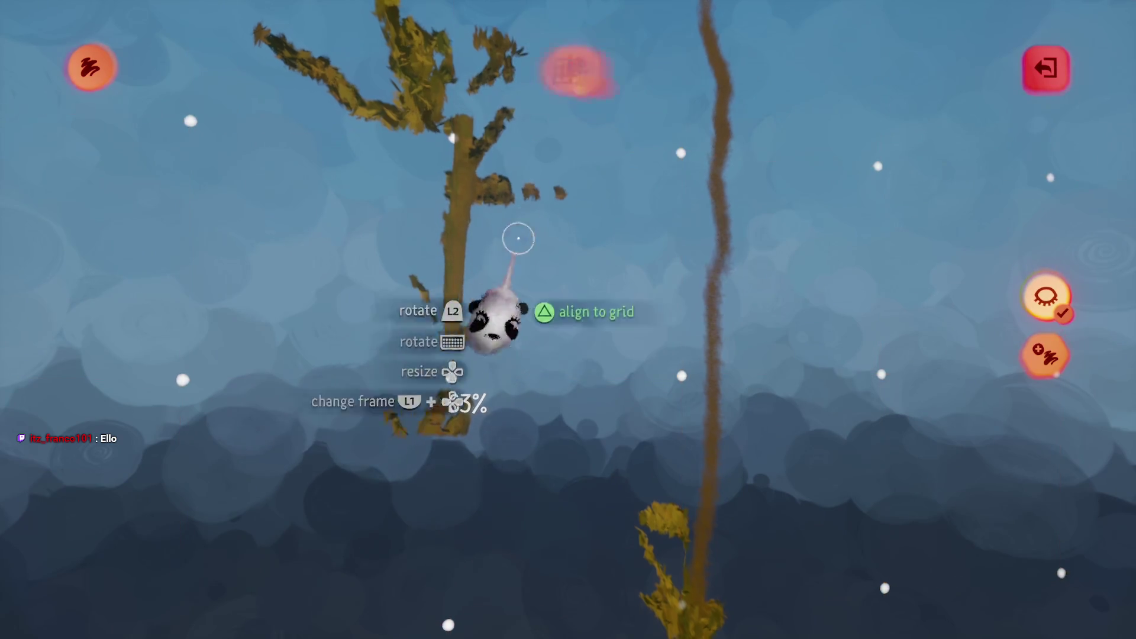
- Set Grid Snap to 2, shrink a branch piece to 75% and slide it onto the stalk
{"action": "key", "text": "Tab"}
{"action": "mouse_move", "coordinate": [443, 135]}
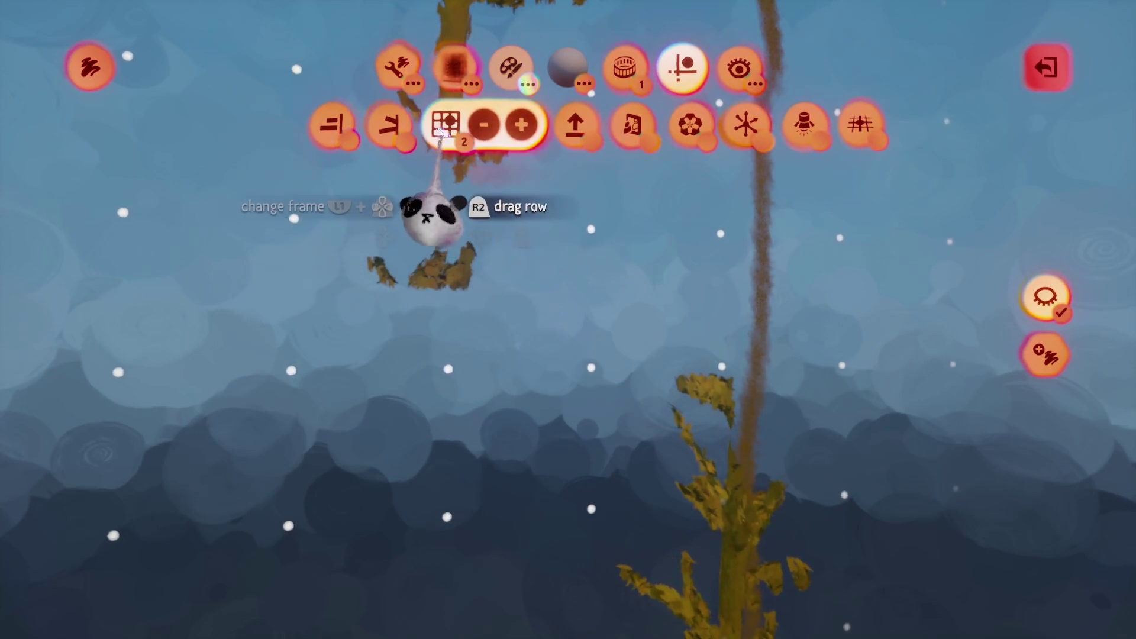
{"action": "mouse_move", "coordinate": [464, 189]}
{"action": "left_mouse_down"}
{"action": "mouse_move", "coordinate": [520, 317]}
{"action": "mouse_move", "coordinate": [507, 380]}
{"action": "mouse_move", "coordinate": [494, 329]}
{"action": "mouse_move", "coordinate": [477, 366]}
{"action": "mouse_move", "coordinate": [487, 348]}
{"action": "mouse_move", "coordinate": [410, 203]}
{"action": "mouse_move", "coordinate": [376, 183]}
{"action": "mouse_move", "coordinate": [364, 234]}
{"action": "left_mouse_up"}
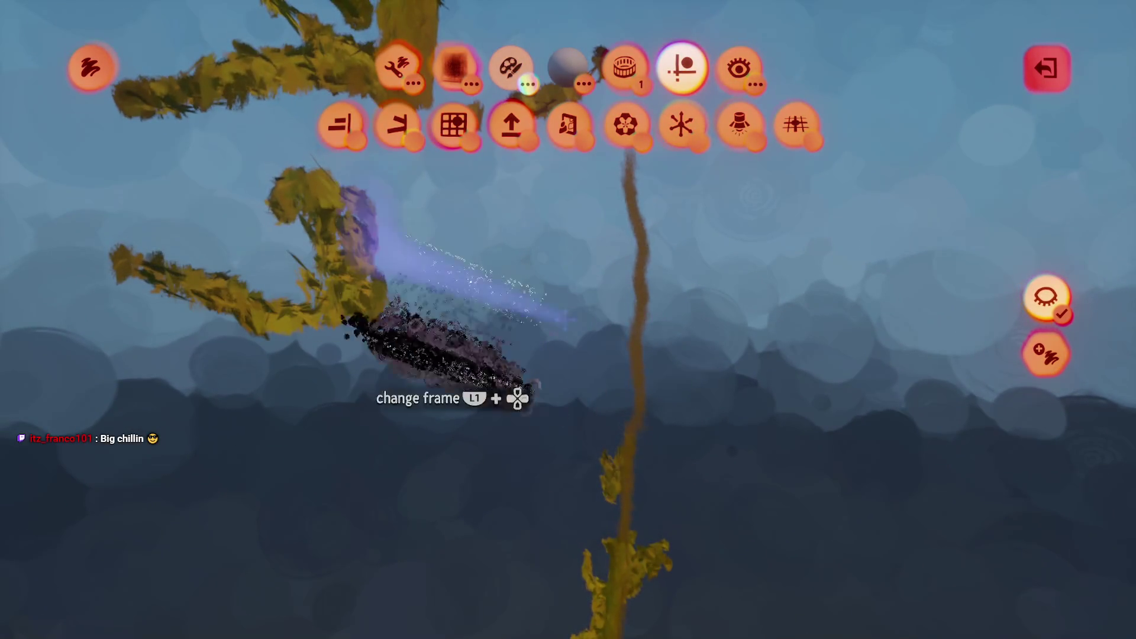
{"action": "left_click", "coordinate": [454, 124]}
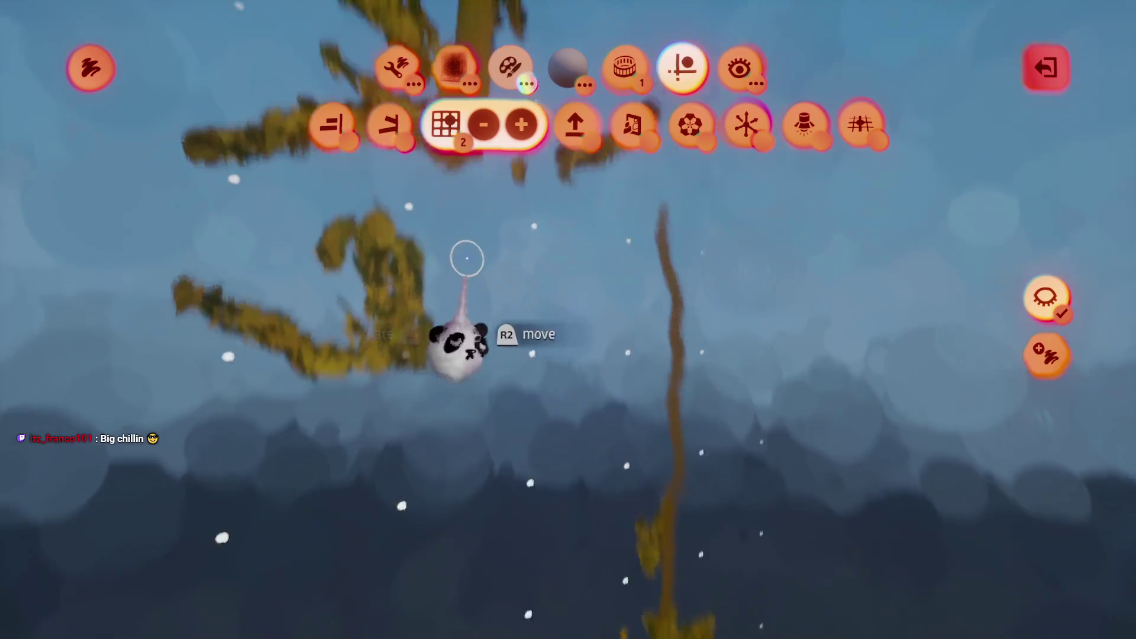
{"action": "key", "text": "Down"}
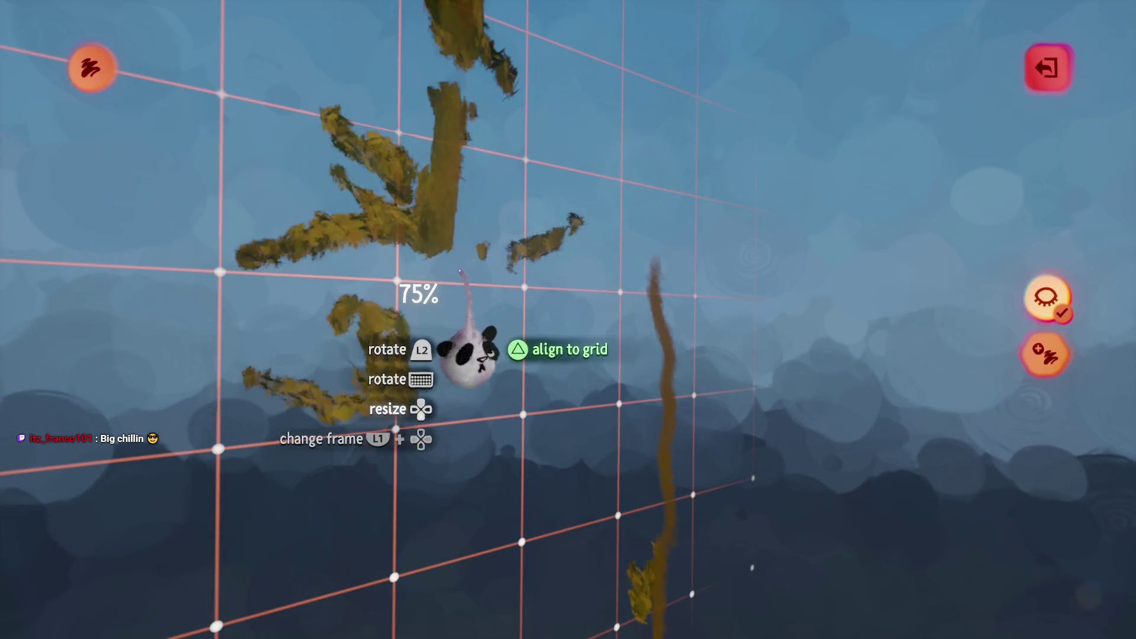
{"action": "mouse_move", "coordinate": [460, 258]}
{"action": "left_mouse_down"}
{"action": "mouse_move", "coordinate": [546, 278]}
{"action": "mouse_move", "coordinate": [596, 406]}
{"action": "mouse_move", "coordinate": [619, 421]}
{"action": "mouse_move", "coordinate": [497, 379]}
{"action": "mouse_move", "coordinate": [554, 305]}
{"action": "left_mouse_up"}
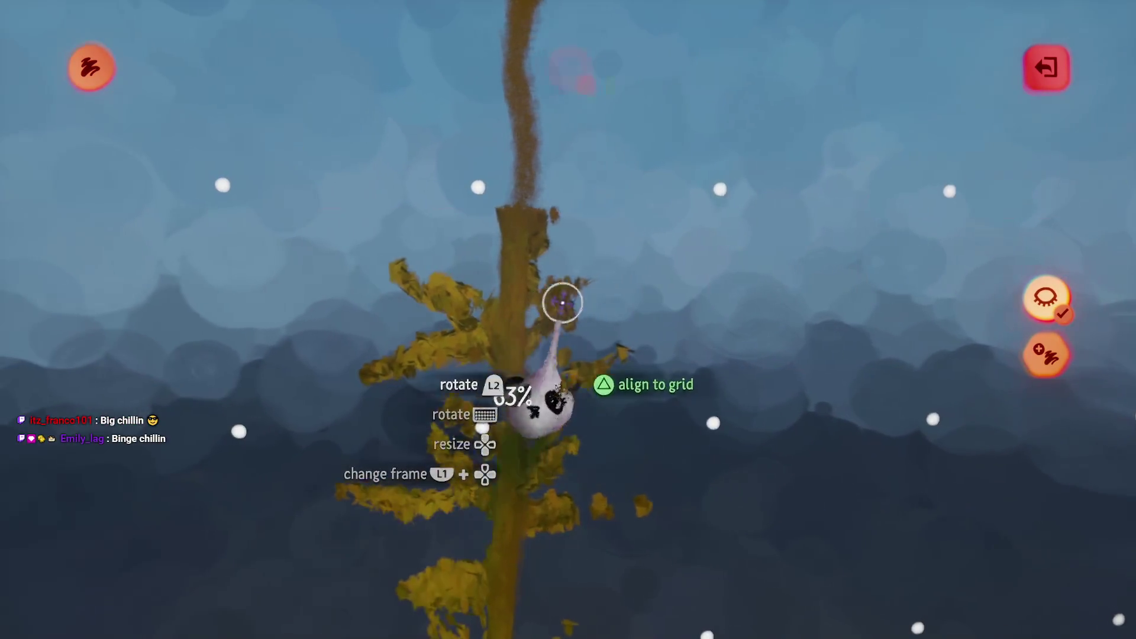
{"action": "left_click_drag", "start_coordinate": [499, 242], "coordinate": [477, 470]}
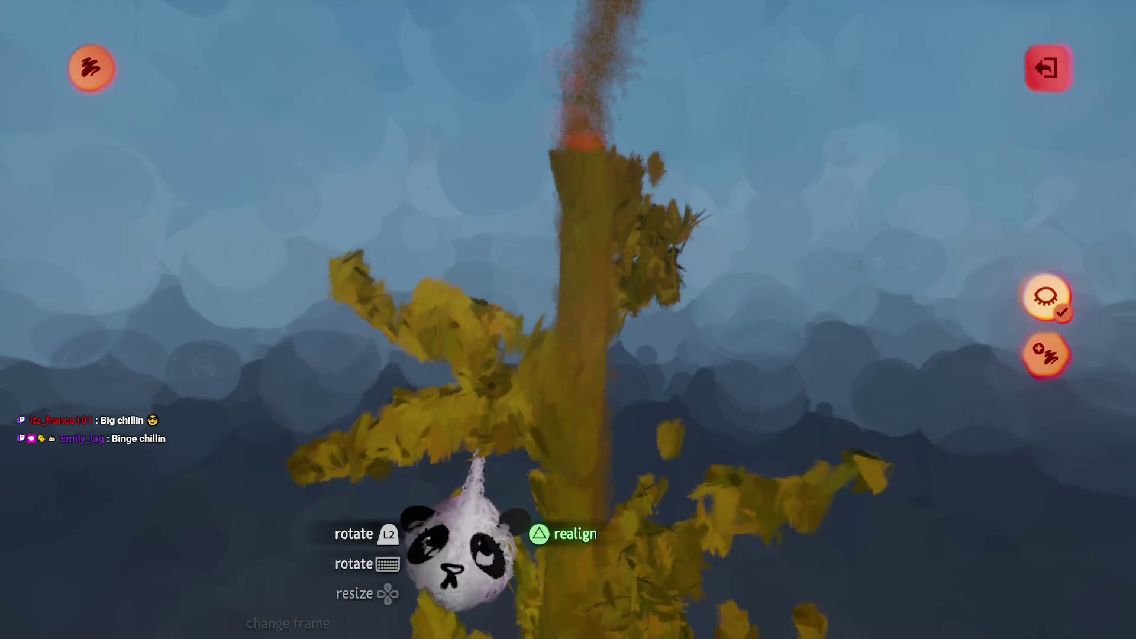
{"action": "mouse_move", "coordinate": [482, 468]}
{"action": "left_mouse_down"}
{"action": "mouse_move", "coordinate": [482, 415]}
{"action": "mouse_move", "coordinate": [482, 453]}
{"action": "mouse_move", "coordinate": [531, 237]}
{"action": "mouse_move", "coordinate": [451, 161]}
{"action": "left_mouse_up"}
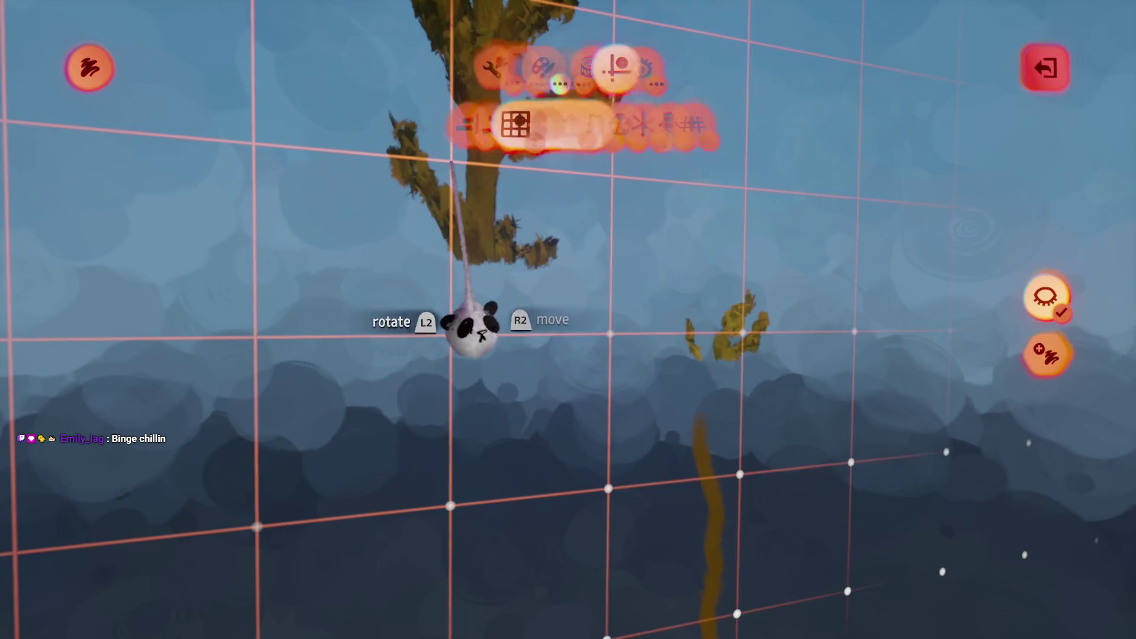
{"action": "mouse_move", "coordinate": [452, 274]}
{"action": "left_mouse_down"}
{"action": "mouse_move", "coordinate": [472, 178]}
{"action": "mouse_move", "coordinate": [609, 246]}
{"action": "mouse_move", "coordinate": [558, 165]}
{"action": "mouse_move", "coordinate": [551, 281]}
{"action": "left_mouse_up"}
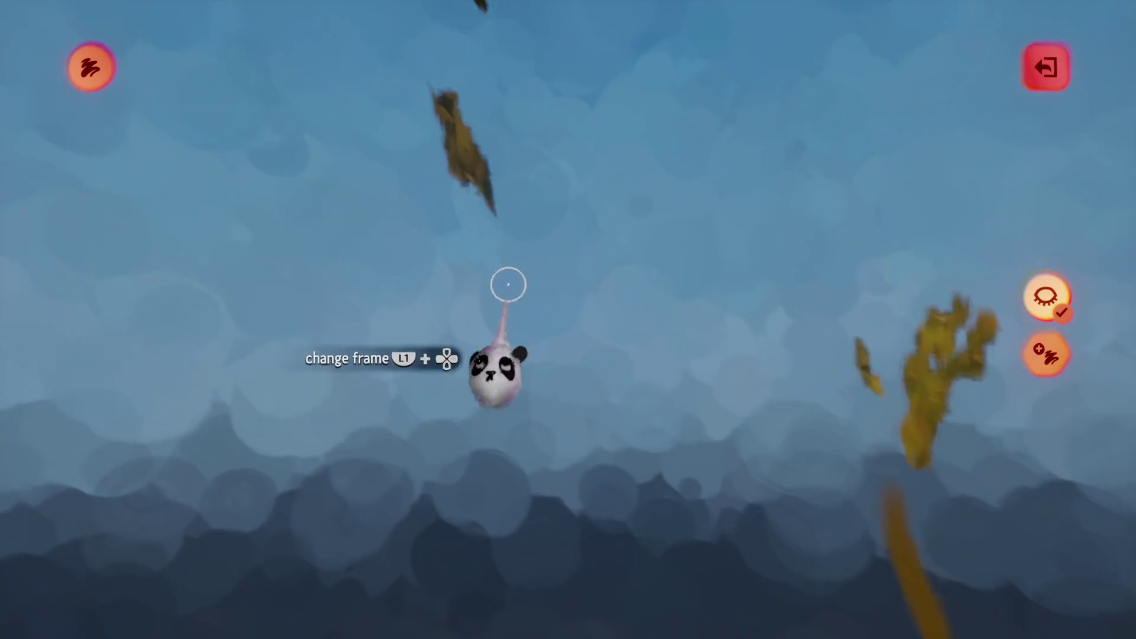
- Place more stalk pieces on the grid, then exit the painting to the scene
{"action": "mouse_move", "coordinate": [444, 173]}
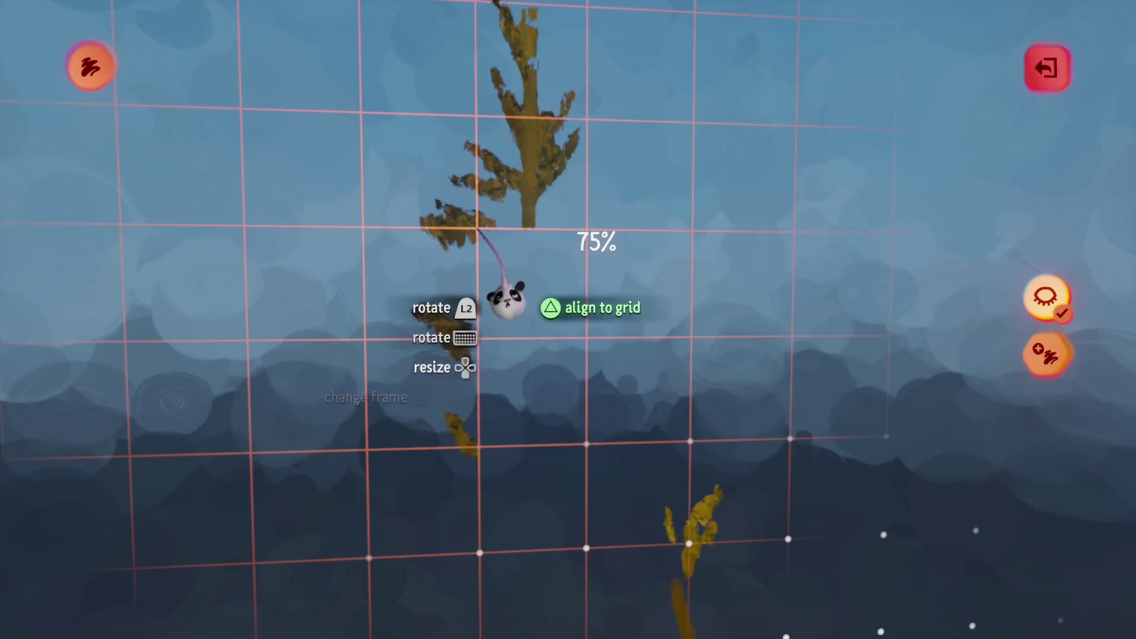
{"action": "mouse_move", "coordinate": [516, 293]}
{"action": "left_mouse_down"}
{"action": "mouse_move", "coordinate": [505, 337]}
{"action": "mouse_move", "coordinate": [545, 330]}
{"action": "mouse_move", "coordinate": [497, 521]}
{"action": "left_mouse_up"}
{"action": "mouse_move", "coordinate": [494, 468]}
{"action": "left_mouse_down"}
{"action": "mouse_move", "coordinate": [572, 278]}
{"action": "mouse_move", "coordinate": [480, 154]}
{"action": "left_mouse_up"}
{"action": "mouse_move", "coordinate": [480, 154]}
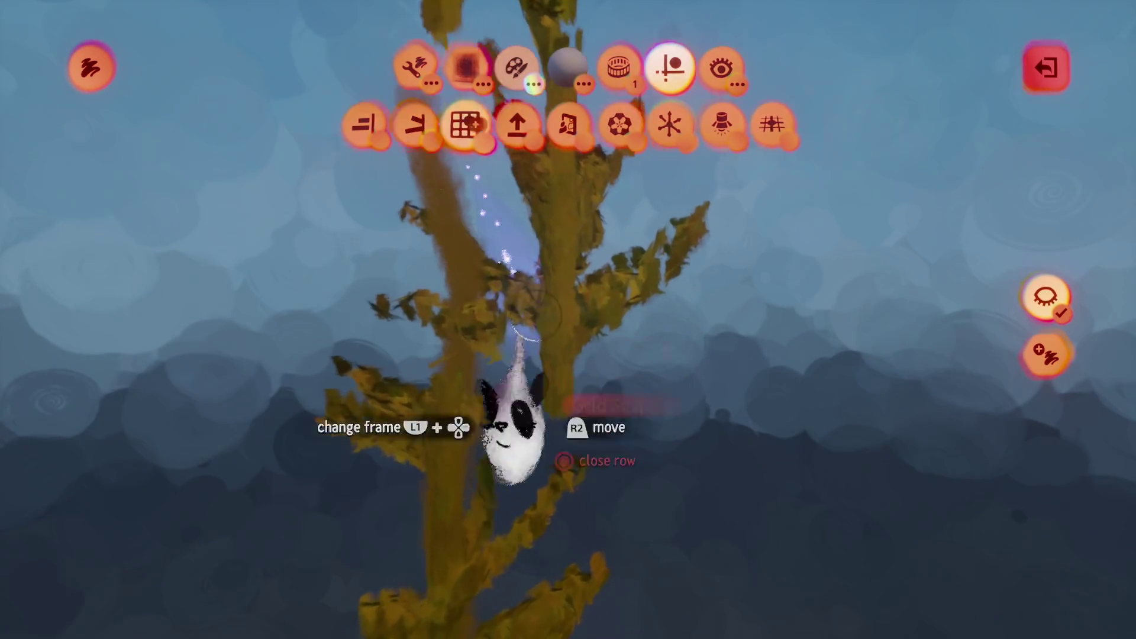
{"action": "mouse_move", "coordinate": [486, 377]}
{"action": "left_mouse_down"}
{"action": "mouse_move", "coordinate": [464, 370]}
{"action": "mouse_move", "coordinate": [473, 359]}
{"action": "left_mouse_up"}
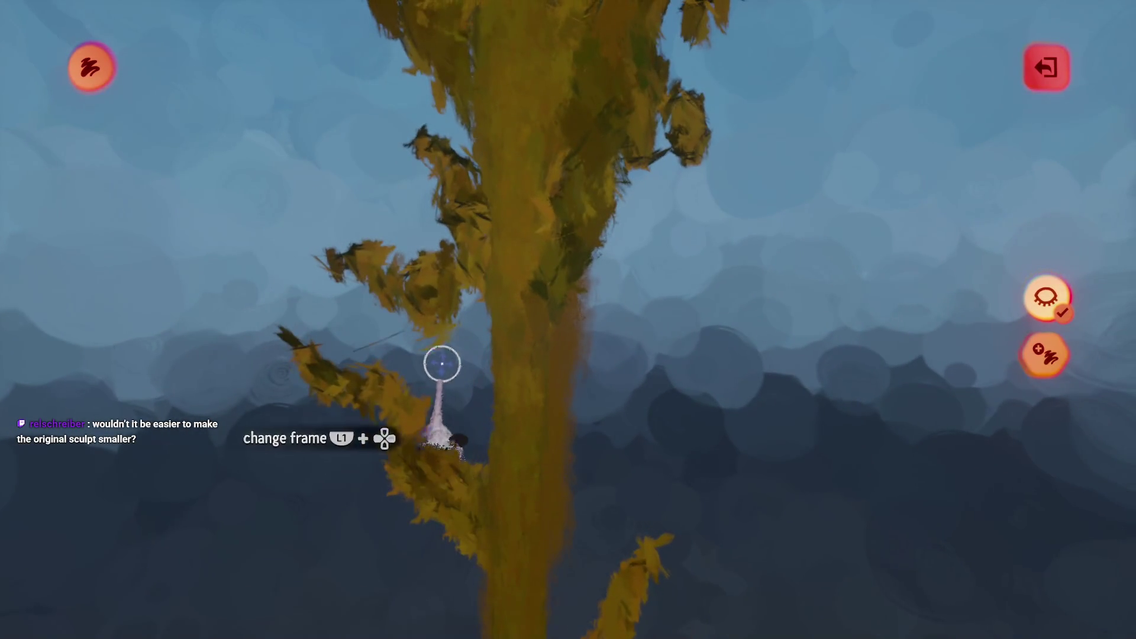
{"action": "mouse_move", "coordinate": [81, 256]}
{"action": "left_mouse_down"}
{"action": "mouse_move", "coordinate": [134, 241]}
{"action": "mouse_move", "coordinate": [421, 315]}
{"action": "mouse_move", "coordinate": [476, 307]}
{"action": "left_mouse_up"}
{"action": "mouse_move", "coordinate": [459, 157]}
{"action": "left_mouse_down"}
{"action": "mouse_move", "coordinate": [447, 124]}
{"action": "mouse_move", "coordinate": [465, 363]}
{"action": "mouse_move", "coordinate": [500, 338]}
{"action": "mouse_move", "coordinate": [430, 320]}
{"action": "left_mouse_up"}
{"action": "mouse_move", "coordinate": [432, 387]}
{"action": "left_mouse_down"}
{"action": "mouse_move", "coordinate": [515, 380]}
{"action": "mouse_move", "coordinate": [482, 385]}
{"action": "mouse_move", "coordinate": [468, 408]}
{"action": "mouse_move", "coordinate": [459, 398]}
{"action": "mouse_move", "coordinate": [457, 443]}
{"action": "mouse_move", "coordinate": [509, 379]}
{"action": "left_mouse_up"}
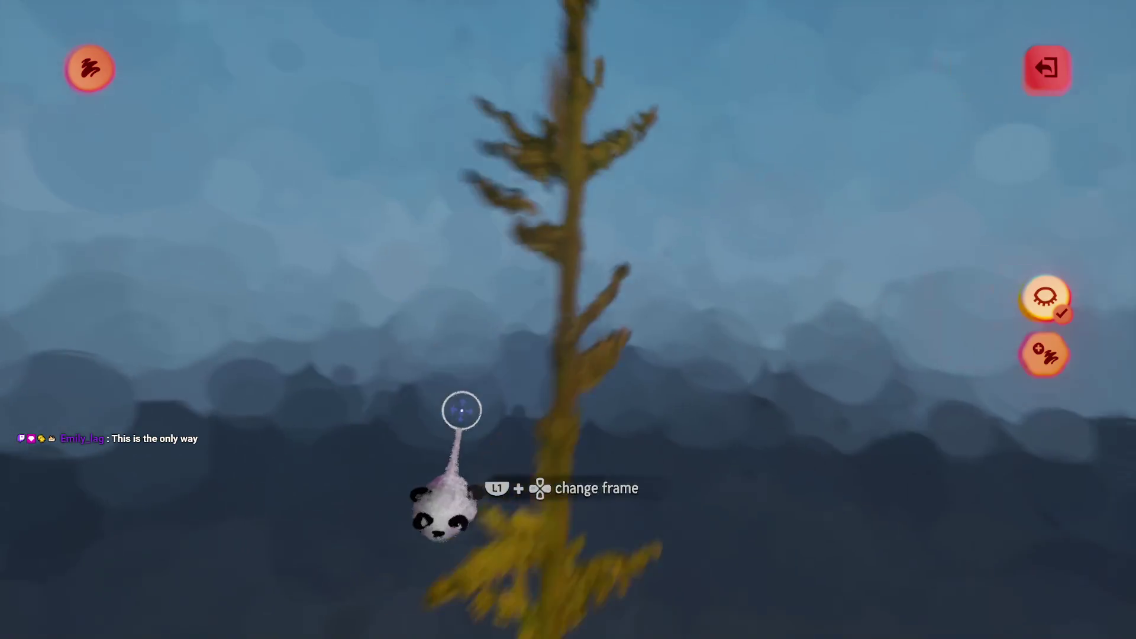
{"action": "key", "text": "Escape"}
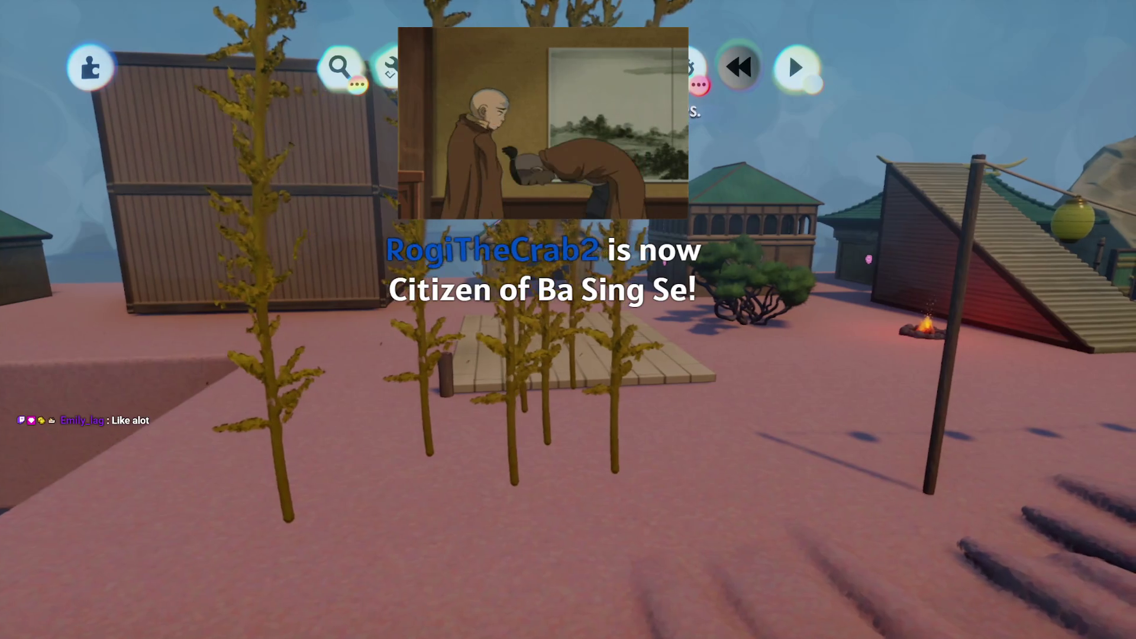
- Open the reed painting's settings, then close them to return to the town scene
{"action": "mouse_move", "coordinate": [788, 51]}
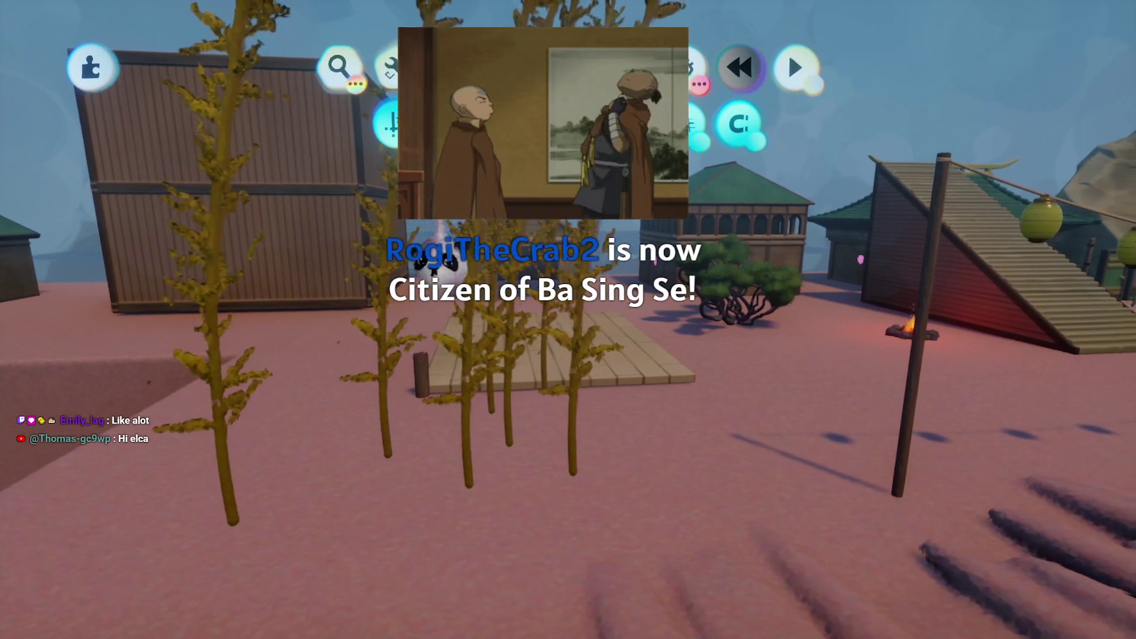
{"action": "left_click", "coordinate": [508, 292]}
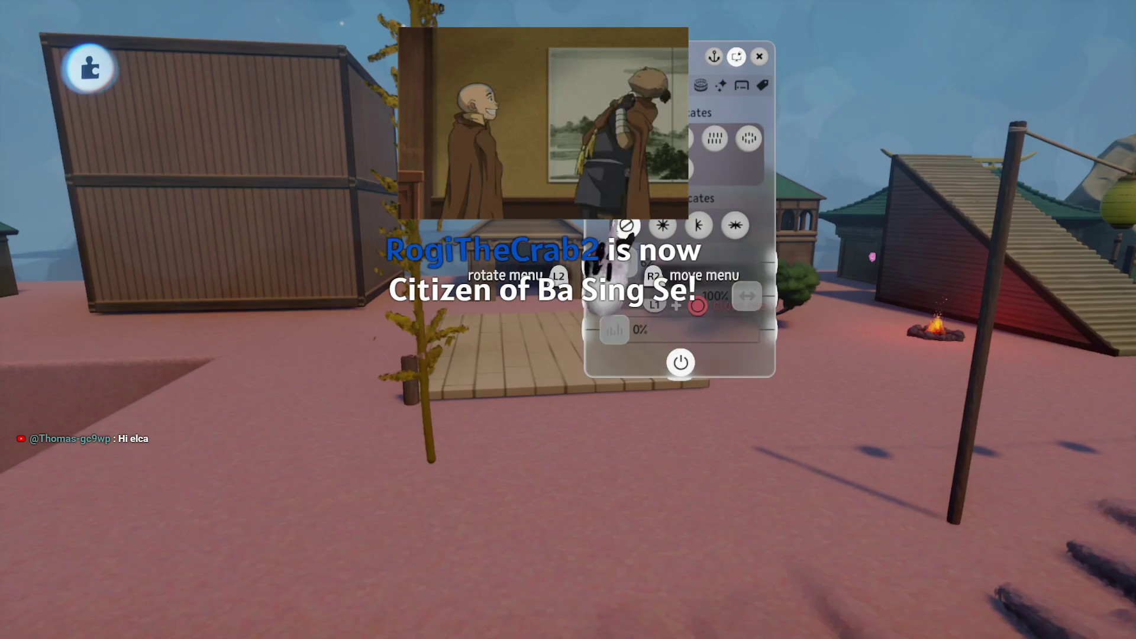
{"action": "key", "text": "Escape"}
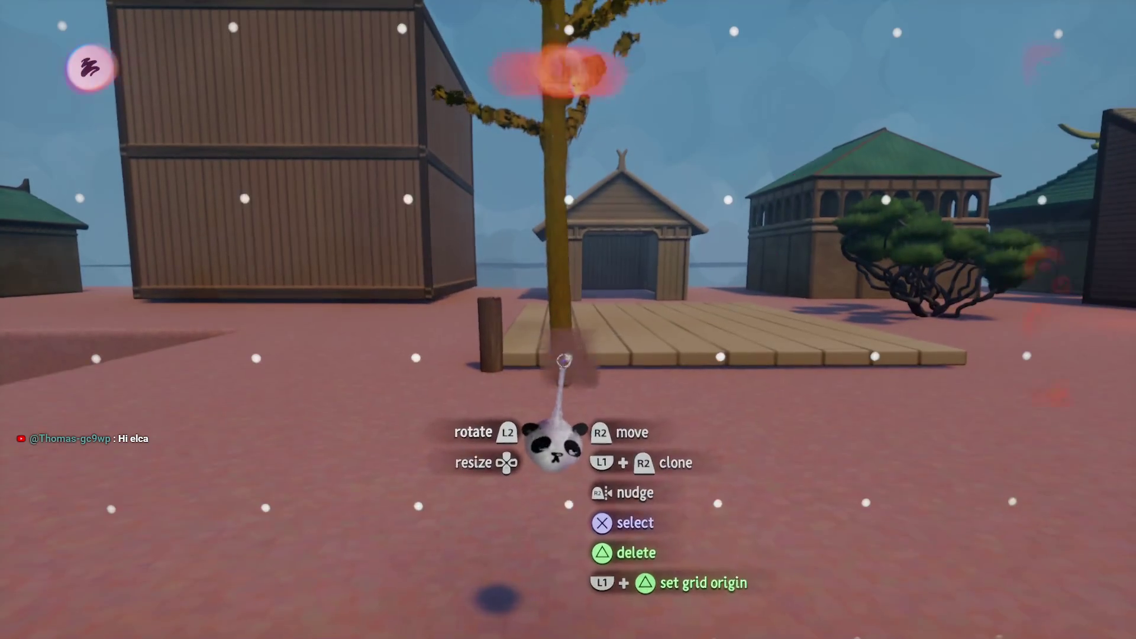
- Shrink the tree's painted stroke down to 31% inside its painting
{"action": "left_click", "coordinate": [563, 359]}
{"action": "mouse_move", "coordinate": [495, 343]}
{"action": "left_mouse_down"}
{"action": "mouse_move", "coordinate": [460, 261]}
{"action": "mouse_move", "coordinate": [477, 274]}
{"action": "mouse_move", "coordinate": [460, 274]}
{"action": "left_mouse_up"}
{"action": "key", "text": "Down"}
{"action": "key", "text": "Down"}
{"action": "key", "text": "Down"}
{"action": "key", "text": "Down"}
{"action": "key", "text": "Down"}
{"action": "key", "text": "Down"}
{"action": "key", "text": "Down"}
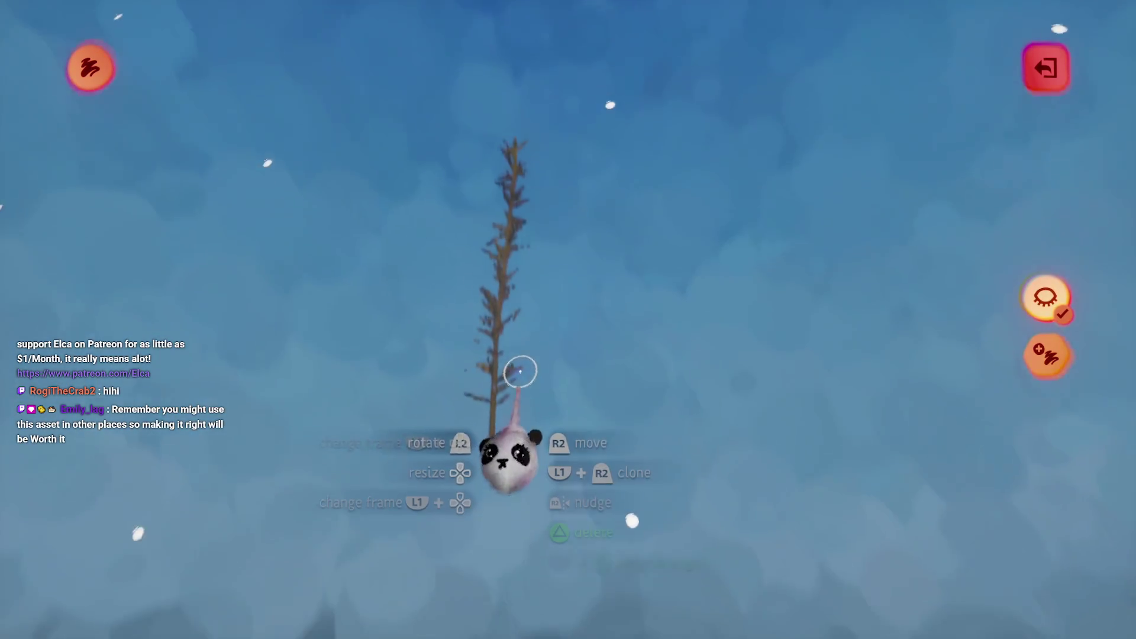
{"action": "key", "text": "Escape"}
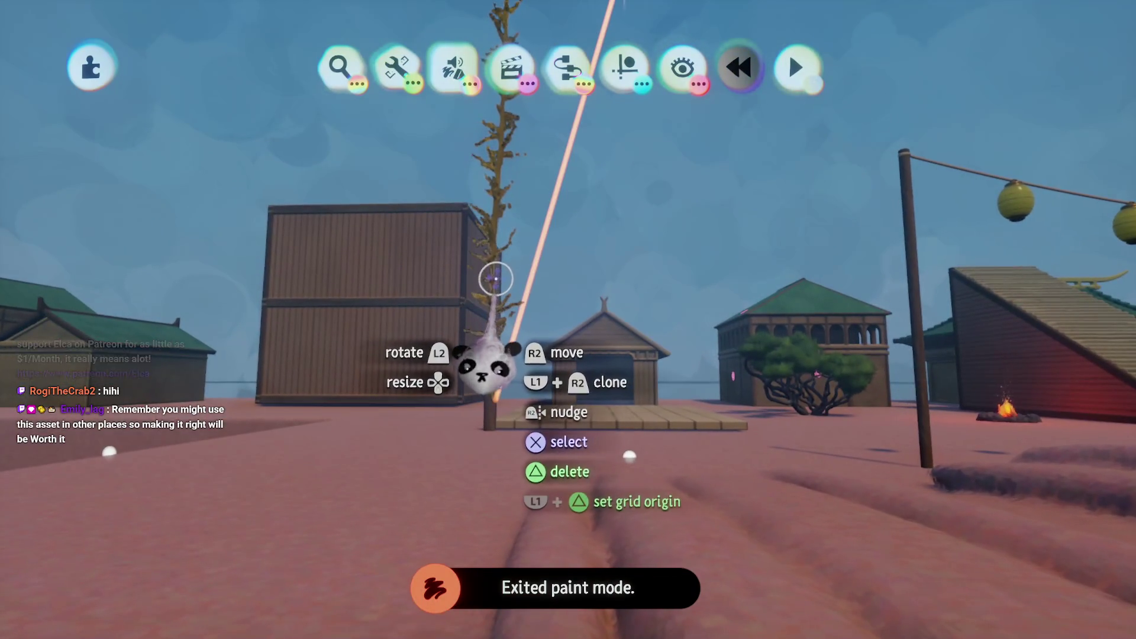
- Shrink the reed stalk's stroke to 88% and move the stalk up onto the house roof
{"action": "mouse_move", "coordinate": [496, 278]}
{"action": "left_mouse_down"}
{"action": "mouse_move", "coordinate": [589, 348]}
{"action": "mouse_move", "coordinate": [609, 267]}
{"action": "mouse_move", "coordinate": [659, 175]}
{"action": "mouse_move", "coordinate": [622, 201]}
{"action": "left_mouse_up"}
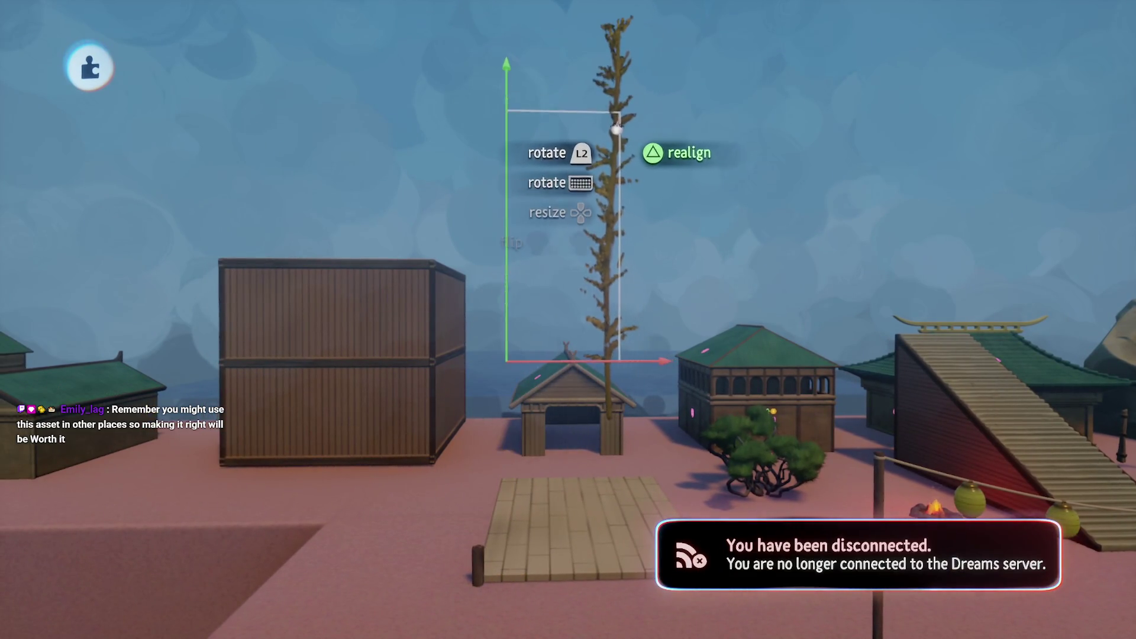
{"action": "left_click_drag", "start_coordinate": [617, 129], "coordinate": [502, 253]}
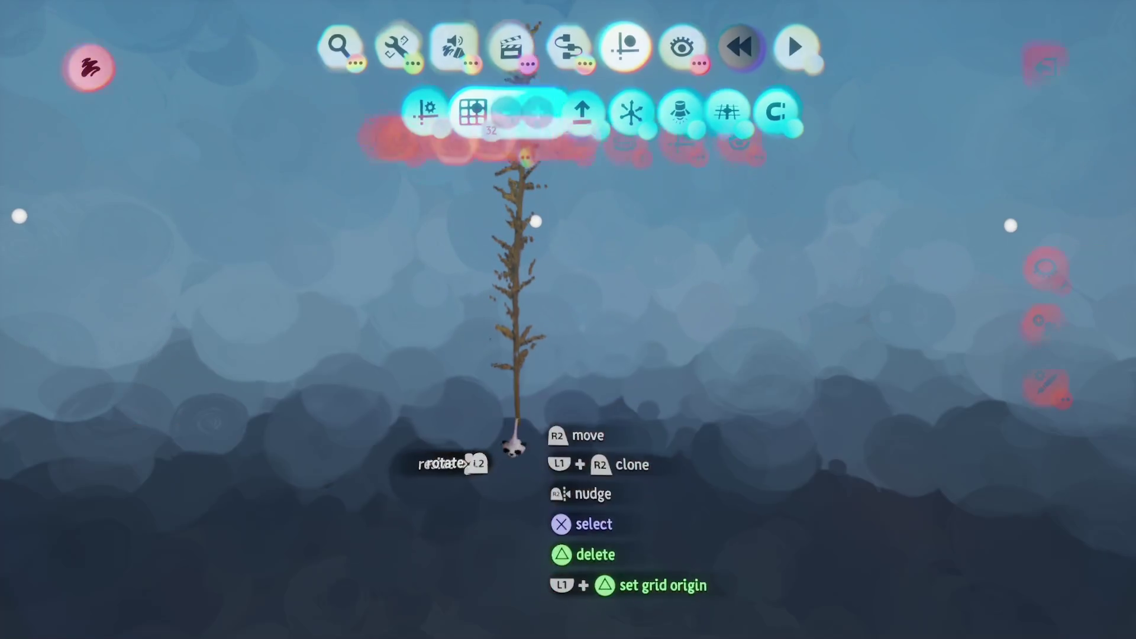
{"action": "left_click", "coordinate": [516, 423]}
{"action": "mouse_move", "coordinate": [516, 420]}
{"action": "left_mouse_down"}
{"action": "mouse_move", "coordinate": [541, 401]}
{"action": "mouse_move", "coordinate": [538, 380]}
{"action": "left_mouse_up"}
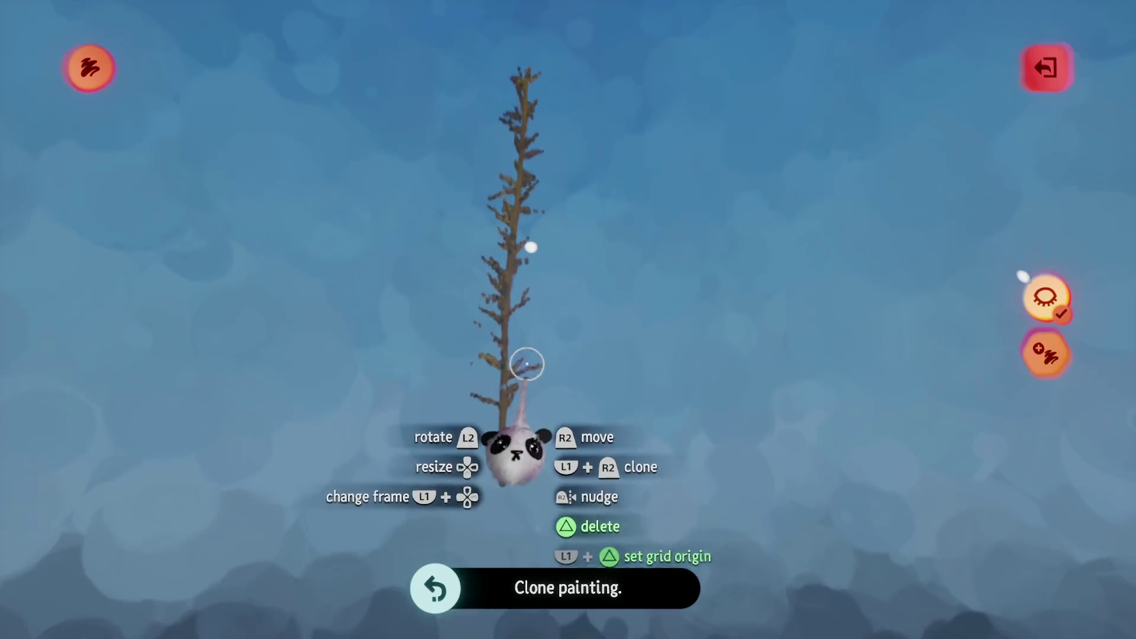
{"action": "key", "text": "Escape"}
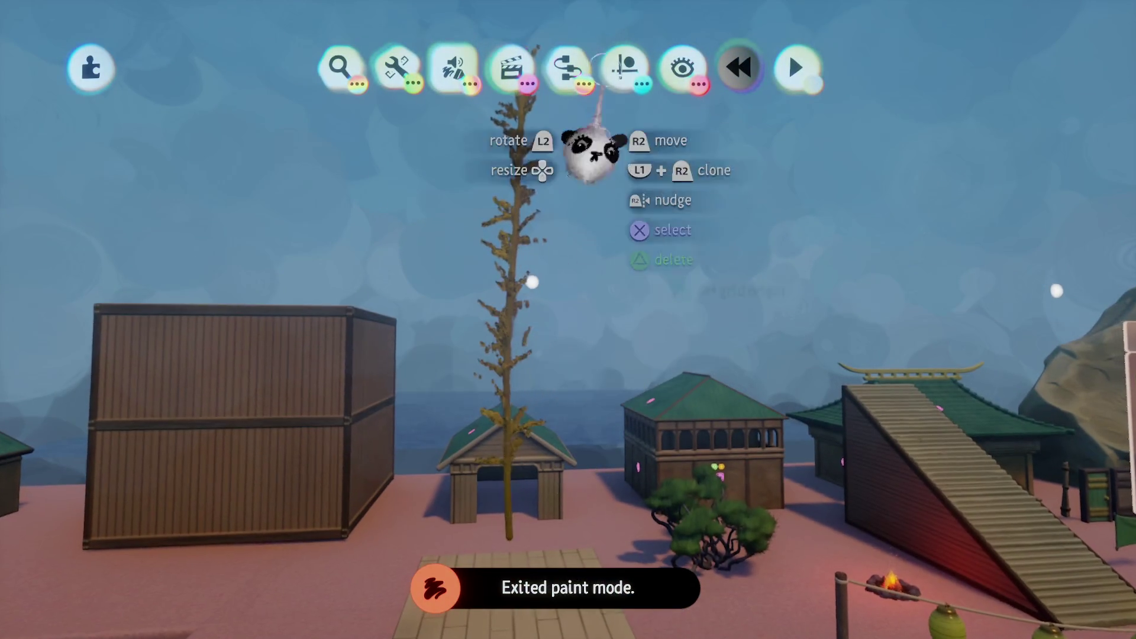
{"action": "left_click", "coordinate": [625, 67]}
{"action": "mouse_move", "coordinate": [495, 381]}
{"action": "left_mouse_down"}
{"action": "mouse_move", "coordinate": [520, 304]}
{"action": "mouse_move", "coordinate": [536, 308]}
{"action": "left_mouse_up"}
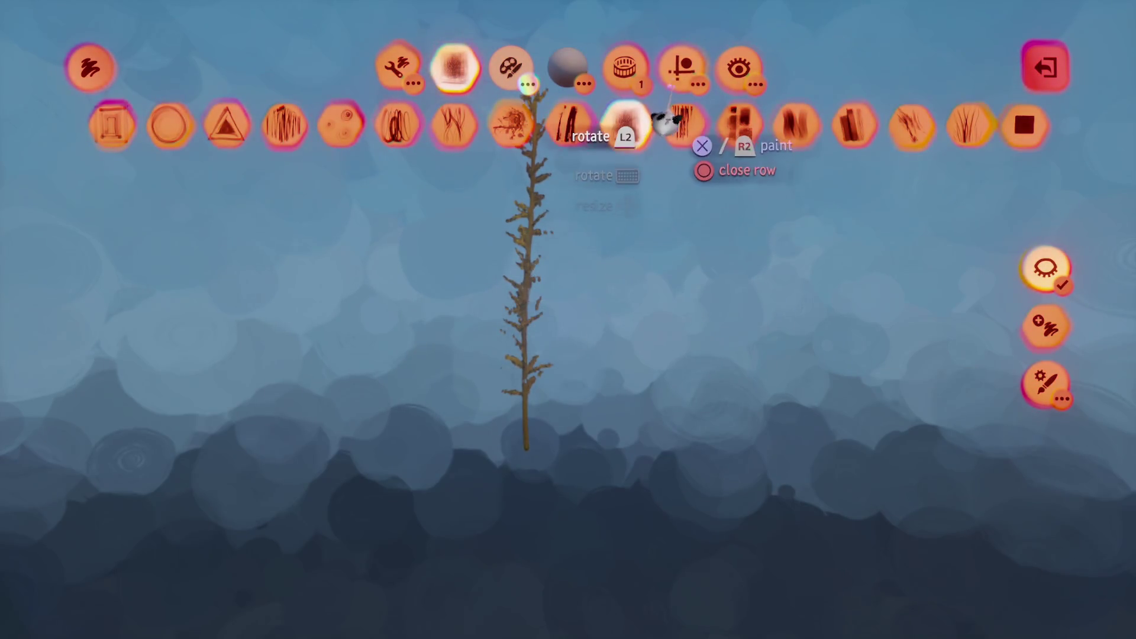
- Turn on grid snapping and snap the stalk stroke onto a grid line
{"action": "left_click", "coordinate": [683, 67]}
{"action": "left_click", "coordinate": [450, 125]}
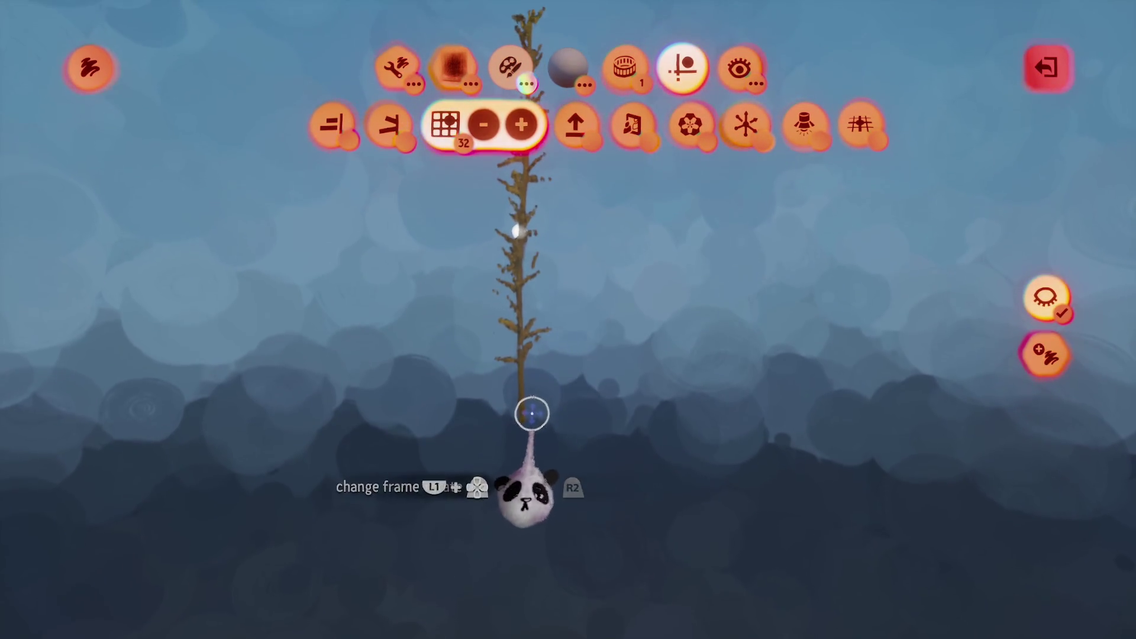
{"action": "mouse_move", "coordinate": [522, 413]}
{"action": "left_mouse_down"}
{"action": "mouse_move", "coordinate": [500, 419]}
{"action": "mouse_move", "coordinate": [490, 393]}
{"action": "mouse_move", "coordinate": [423, 379]}
{"action": "mouse_move", "coordinate": [297, 375]}
{"action": "mouse_move", "coordinate": [415, 405]}
{"action": "left_mouse_up"}
{"action": "scroll", "coordinate": [429, 367], "scroll_direction": "up", "scroll_amount": 5}
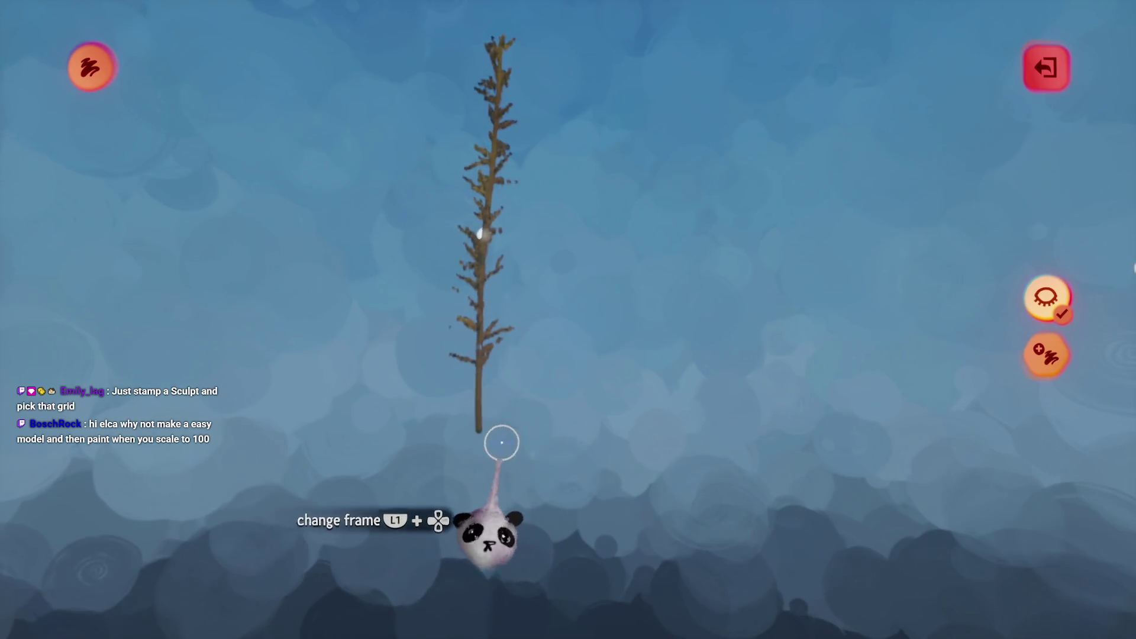
{"action": "left_click_drag", "start_coordinate": [502, 443], "coordinate": [528, 451]}
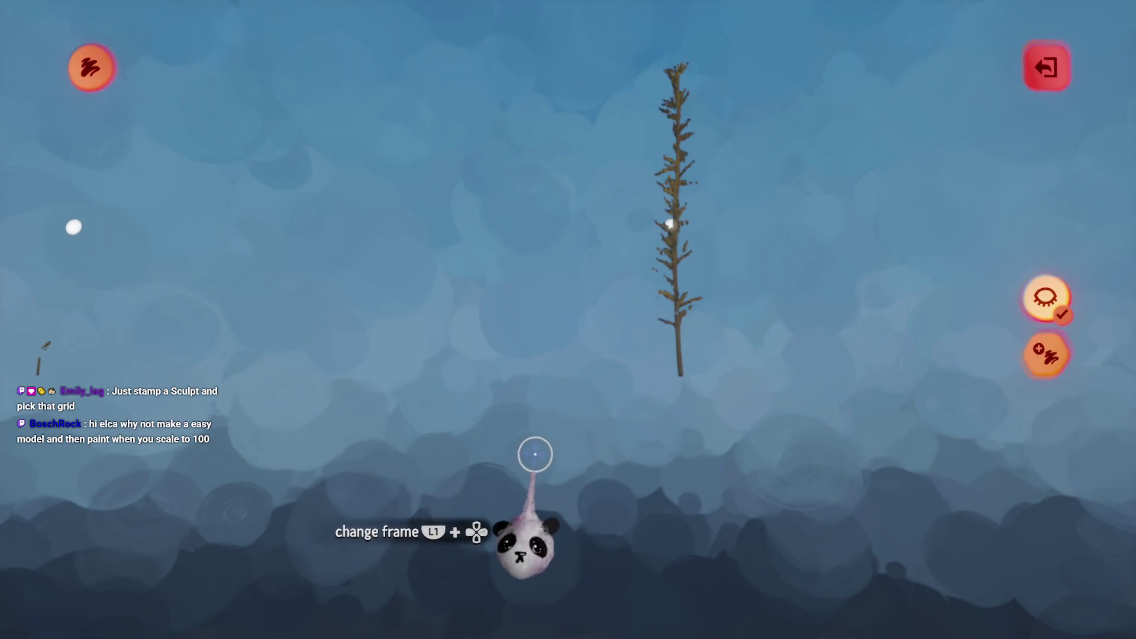
- Clone the stalk stroke, move the copy left and resize it between 60% and 70%
{"action": "key", "text": "ctrl+d"}
{"action": "mouse_move", "coordinate": [613, 383]}
{"action": "left_mouse_down"}
{"action": "mouse_move", "coordinate": [477, 353]}
{"action": "mouse_move", "coordinate": [390, 358]}
{"action": "mouse_move", "coordinate": [551, 416]}
{"action": "mouse_move", "coordinate": [419, 332]}
{"action": "mouse_move", "coordinate": [427, 336]}
{"action": "left_mouse_up"}
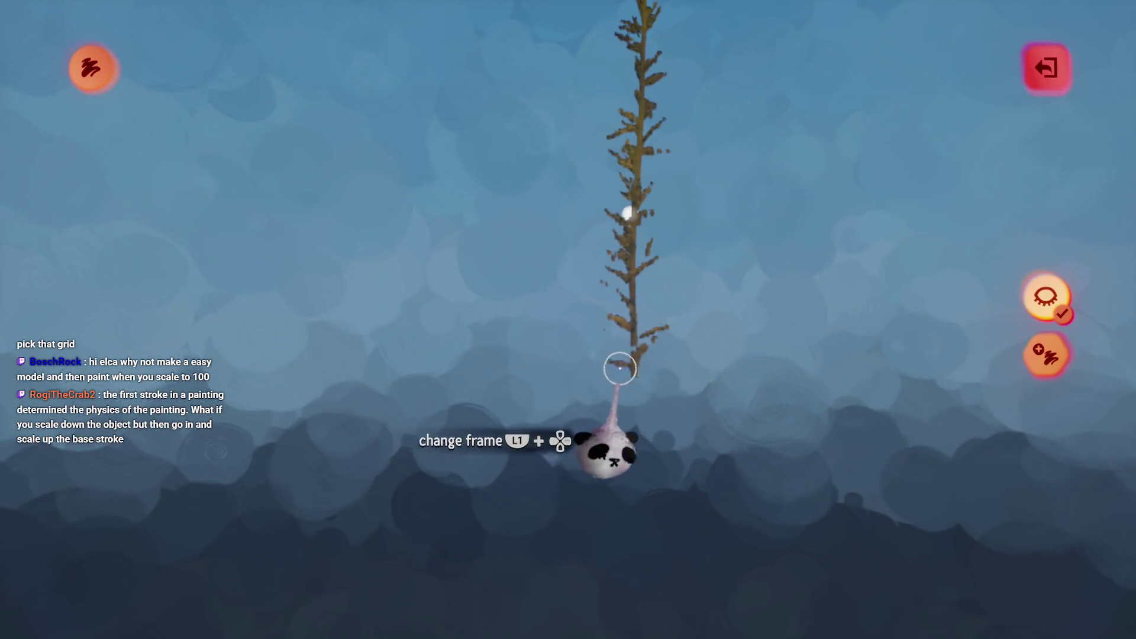
{"action": "mouse_move", "coordinate": [568, 387]}
{"action": "left_mouse_down"}
{"action": "mouse_move", "coordinate": [443, 353]}
{"action": "mouse_move", "coordinate": [535, 443]}
{"action": "left_mouse_up"}
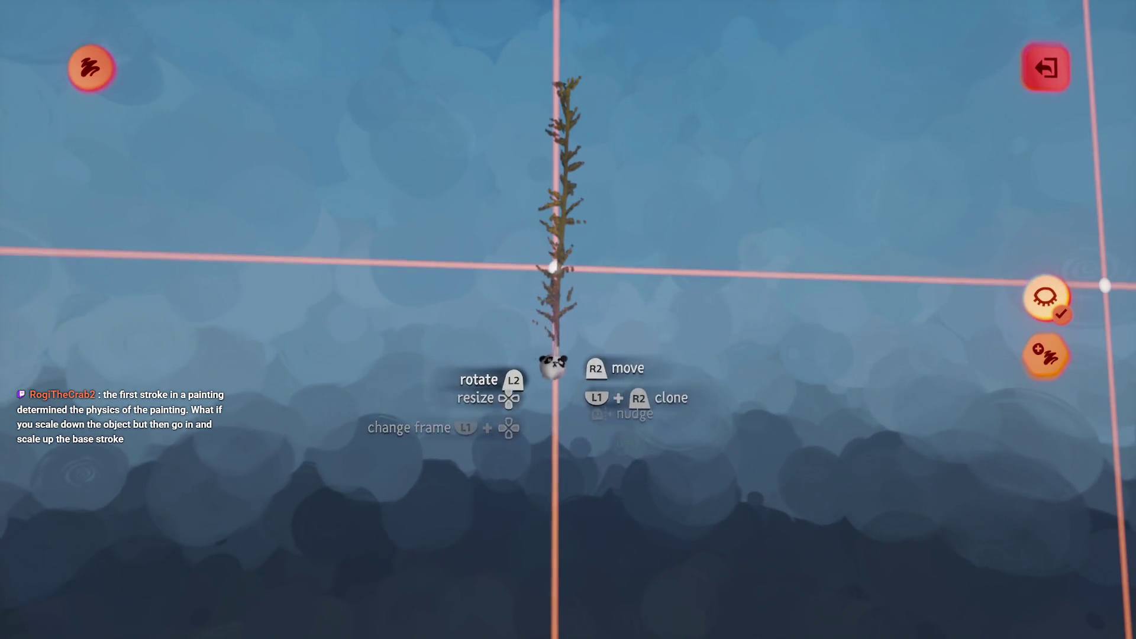
{"action": "mouse_move", "coordinate": [554, 366]}
{"action": "left_mouse_down"}
{"action": "mouse_move", "coordinate": [508, 338]}
{"action": "mouse_move", "coordinate": [442, 323]}
{"action": "mouse_move", "coordinate": [527, 453]}
{"action": "left_mouse_up"}
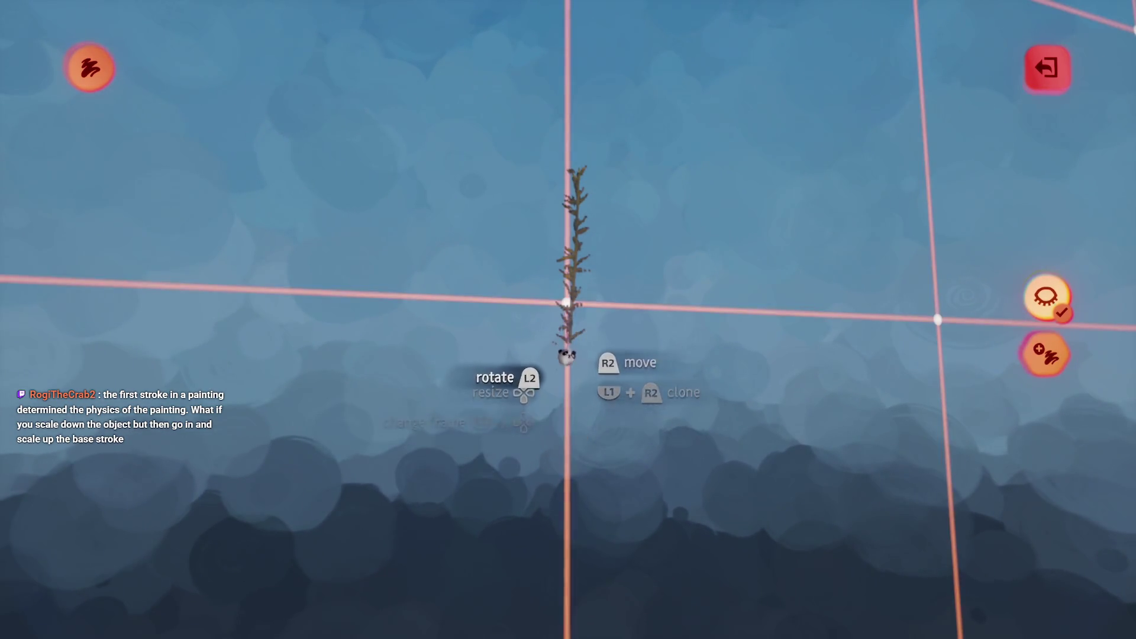
{"action": "mouse_move", "coordinate": [566, 355]}
{"action": "left_mouse_down"}
{"action": "mouse_move", "coordinate": [455, 319]}
{"action": "mouse_move", "coordinate": [495, 393]}
{"action": "left_mouse_up"}
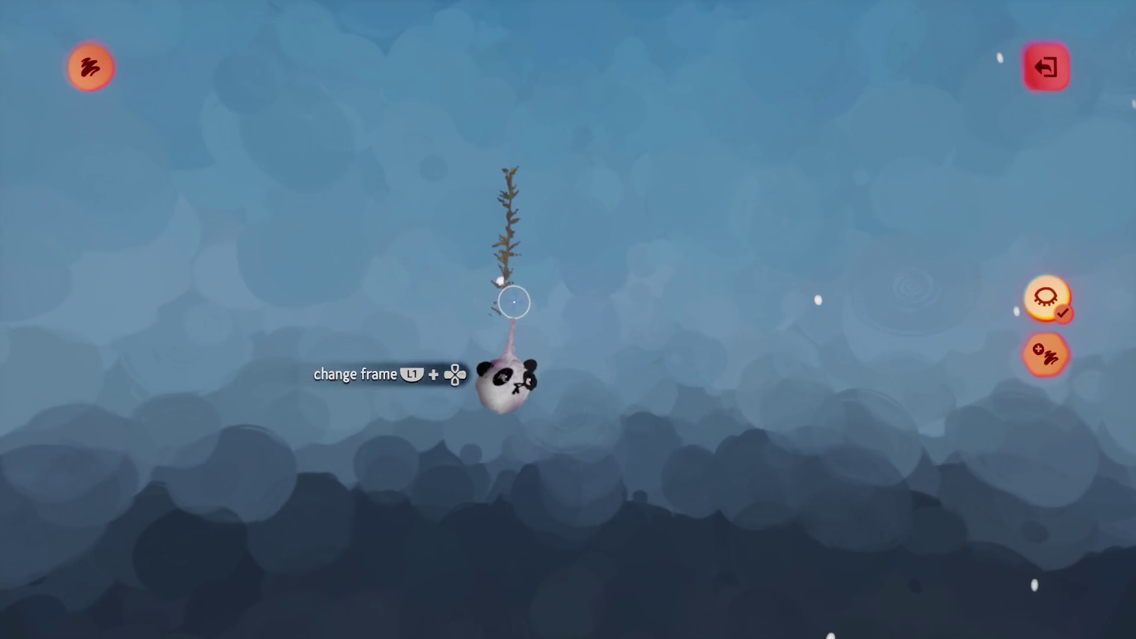
{"action": "mouse_move", "coordinate": [494, 321]}
{"action": "left_mouse_down"}
{"action": "mouse_move", "coordinate": [459, 319]}
{"action": "mouse_move", "coordinate": [497, 395]}
{"action": "left_mouse_up"}
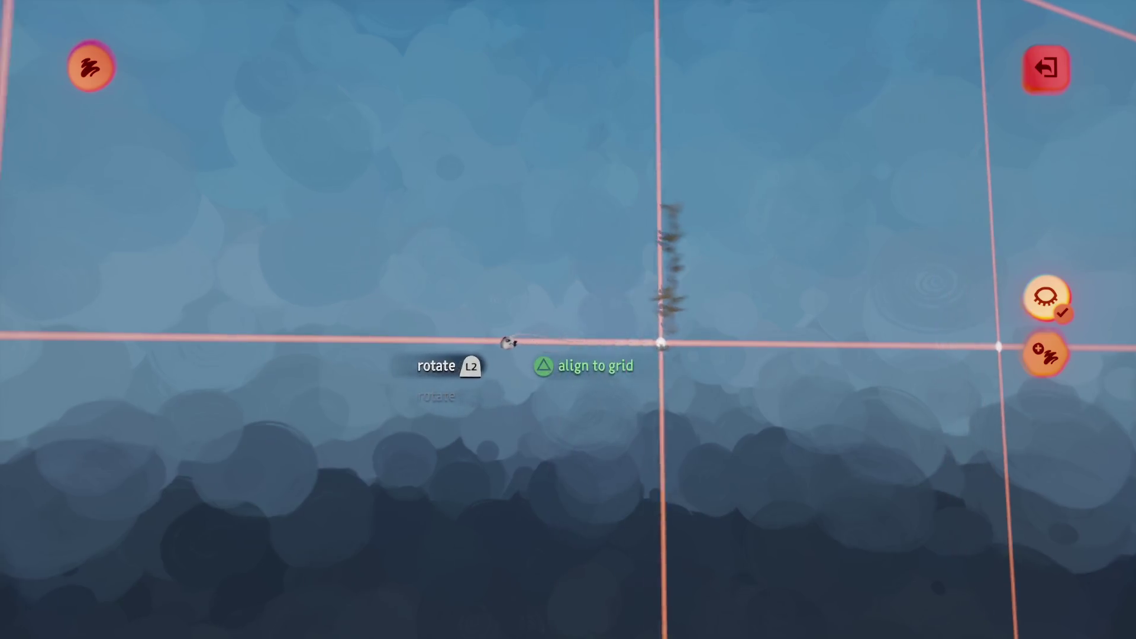
{"action": "mouse_move", "coordinate": [508, 343]}
{"action": "left_mouse_down"}
{"action": "mouse_move", "coordinate": [480, 342]}
{"action": "mouse_move", "coordinate": [481, 320]}
{"action": "mouse_move", "coordinate": [497, 331]}
{"action": "left_mouse_up"}
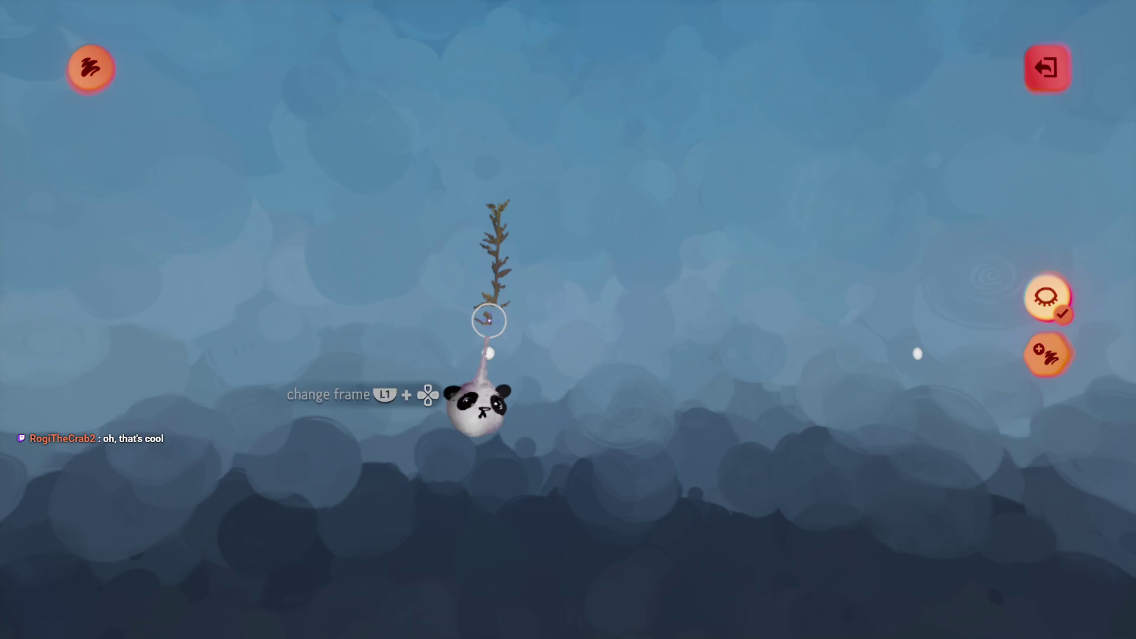
{"action": "mouse_move", "coordinate": [466, 338]}
{"action": "left_mouse_down"}
{"action": "mouse_move", "coordinate": [467, 348]}
{"action": "mouse_move", "coordinate": [459, 322]}
{"action": "mouse_move", "coordinate": [454, 349]}
{"action": "mouse_move", "coordinate": [444, 317]}
{"action": "mouse_move", "coordinate": [452, 348]}
{"action": "left_mouse_up"}
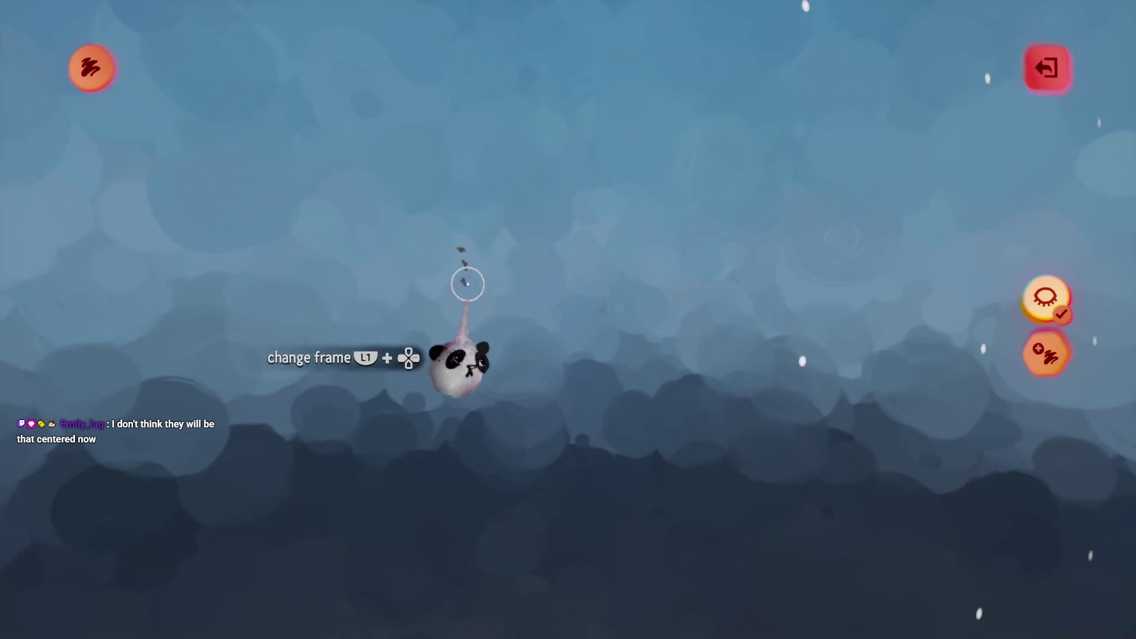
{"action": "left_click_drag", "start_coordinate": [464, 282], "coordinate": [436, 325]}
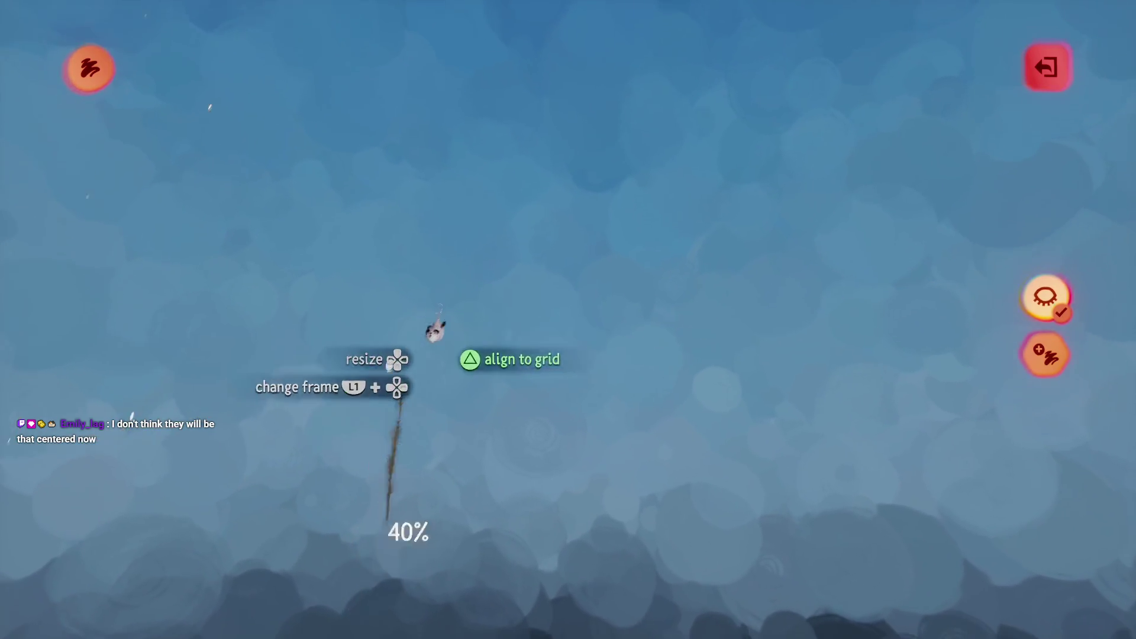
- Rotate, resize and reposition the stroke along the stalk, then leave painting edit
{"action": "scroll", "coordinate": [462, 332], "scroll_direction": "up", "scroll_amount": 3}
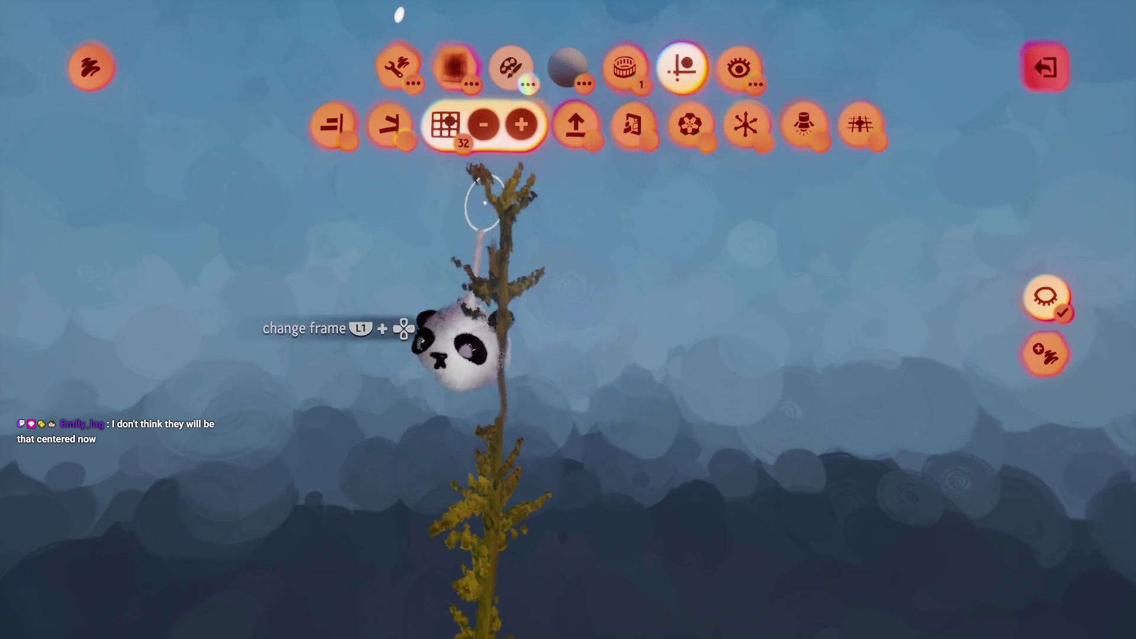
{"action": "left_click_drag", "start_coordinate": [467, 303], "coordinate": [455, 394]}
{"action": "mouse_move", "coordinate": [459, 440]}
{"action": "left_mouse_down"}
{"action": "mouse_move", "coordinate": [456, 401]}
{"action": "mouse_move", "coordinate": [450, 411]}
{"action": "mouse_move", "coordinate": [514, 287]}
{"action": "left_mouse_up"}
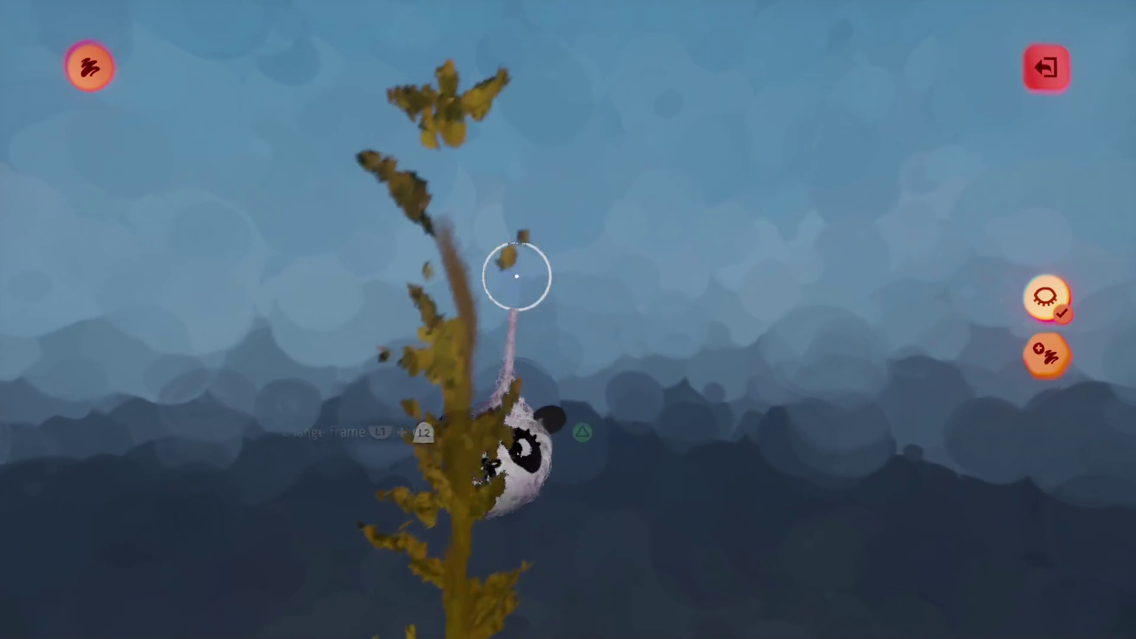
{"action": "mouse_move", "coordinate": [414, 404]}
{"action": "left_mouse_down"}
{"action": "mouse_move", "coordinate": [433, 512]}
{"action": "mouse_move", "coordinate": [432, 496]}
{"action": "left_mouse_up"}
{"action": "mouse_move", "coordinate": [444, 341]}
{"action": "left_mouse_down"}
{"action": "mouse_move", "coordinate": [429, 162]}
{"action": "mouse_move", "coordinate": [385, 208]}
{"action": "mouse_move", "coordinate": [429, 308]}
{"action": "mouse_move", "coordinate": [439, 305]}
{"action": "left_mouse_up"}
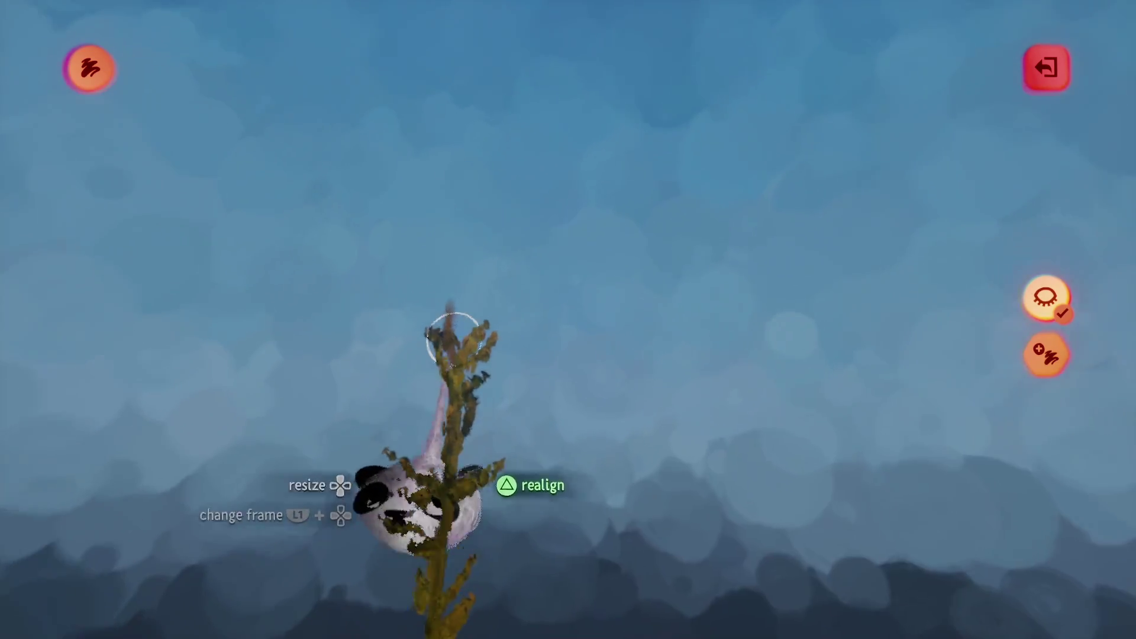
{"action": "key", "text": "Escape"}
- Grab the reed stalk and enlarge it to 290%
{"action": "left_click", "coordinate": [524, 163]}
{"action": "left_click", "coordinate": [552, 406]}
{"action": "mouse_move", "coordinate": [443, 361]}
{"action": "left_mouse_down"}
{"action": "mouse_move", "coordinate": [578, 421]}
{"action": "mouse_move", "coordinate": [519, 395]}
{"action": "left_mouse_up"}
{"action": "mouse_move", "coordinate": [519, 444]}
{"action": "left_mouse_down"}
{"action": "mouse_move", "coordinate": [515, 459]}
{"action": "mouse_move", "coordinate": [516, 423]}
{"action": "left_mouse_up"}
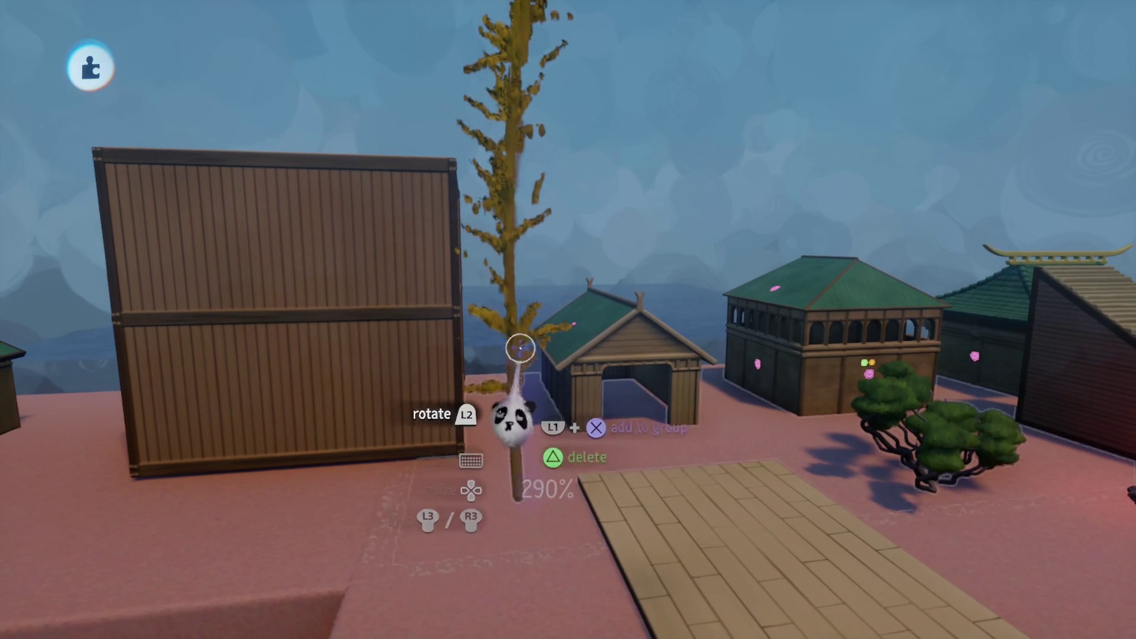
{"action": "left_click", "coordinate": [520, 440]}
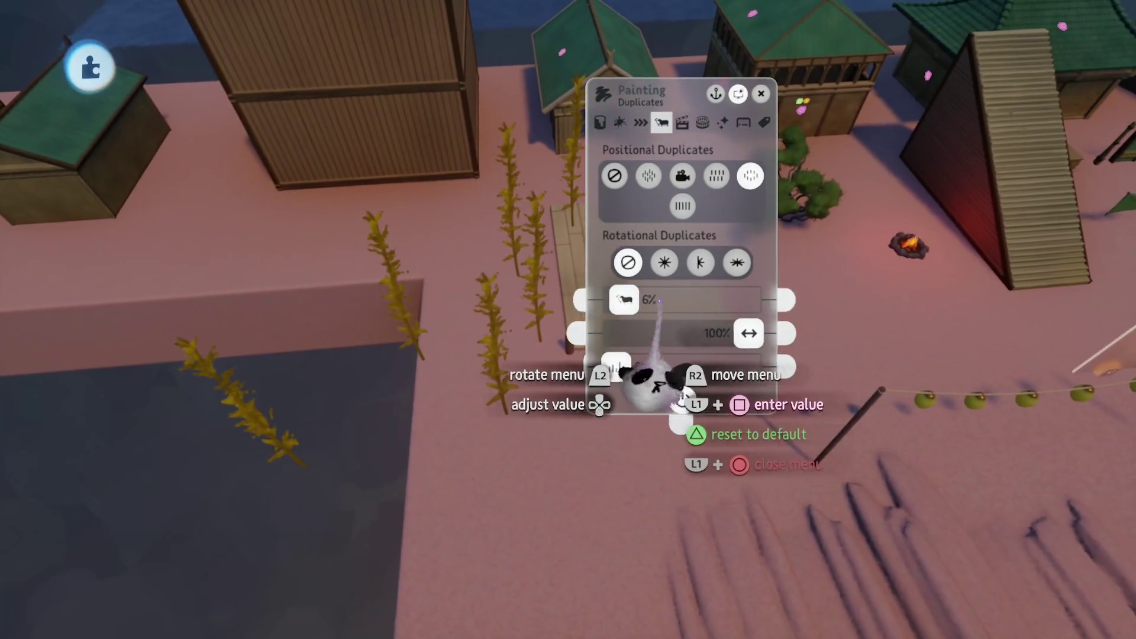
- Raise the reed's Duplicates from 6% to 34%, then adjust Wind Flap Frequency under Physical Properties
{"action": "left_click_drag", "start_coordinate": [665, 398], "coordinate": [675, 385]}
{"action": "key", "text": "Escape"}
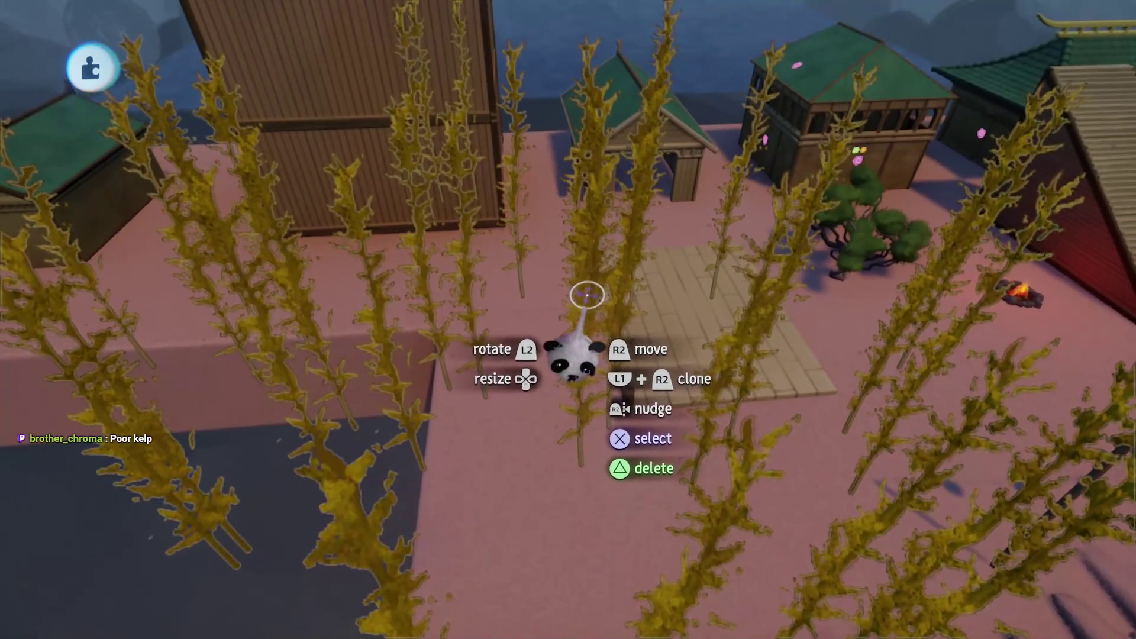
{"action": "left_click", "coordinate": [587, 300]}
{"action": "key", "text": "Left"}
{"action": "key", "text": "Left"}
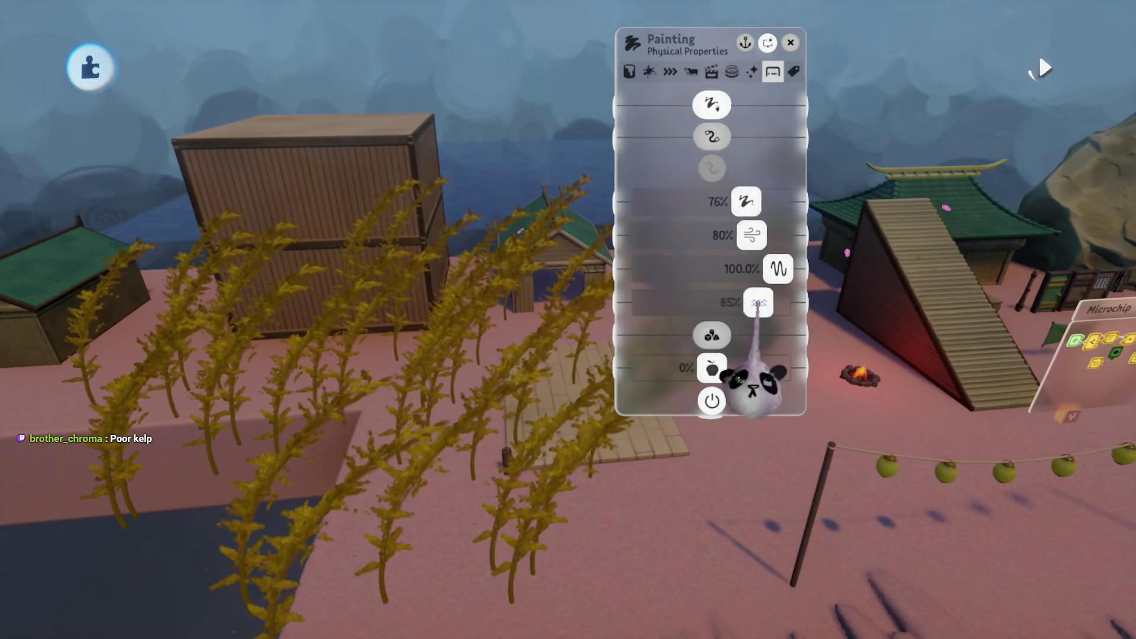
{"action": "left_click_drag", "start_coordinate": [769, 314], "coordinate": [759, 352]}
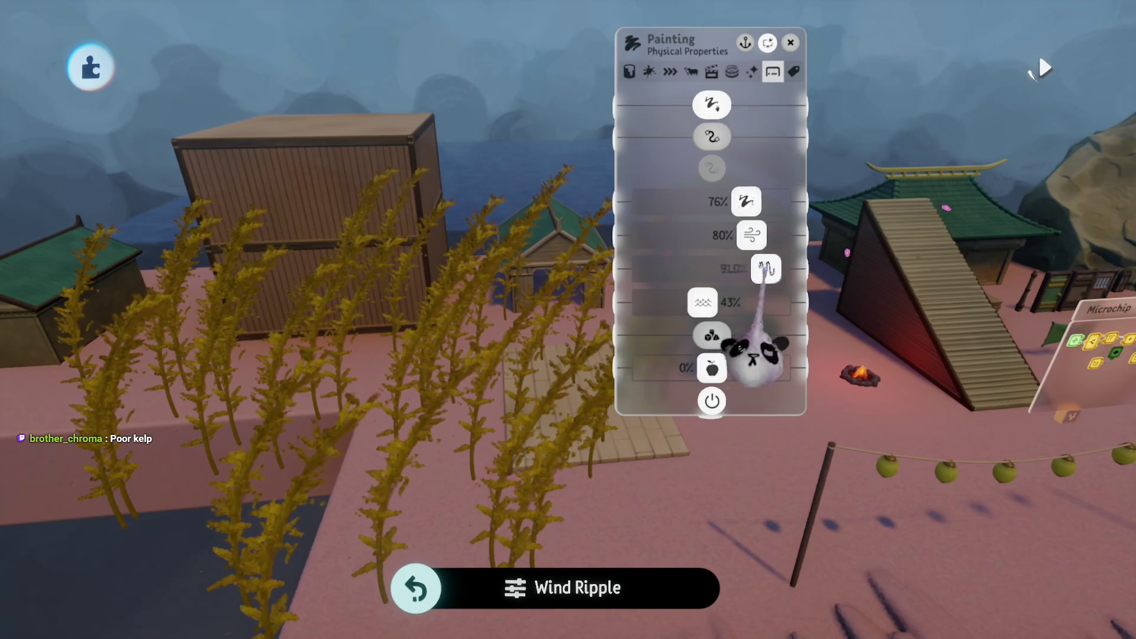
- Set Wind Flap Frequency back to 100% and close the settings to view the reeds
{"action": "left_click_drag", "start_coordinate": [765, 271], "coordinate": [770, 269]}
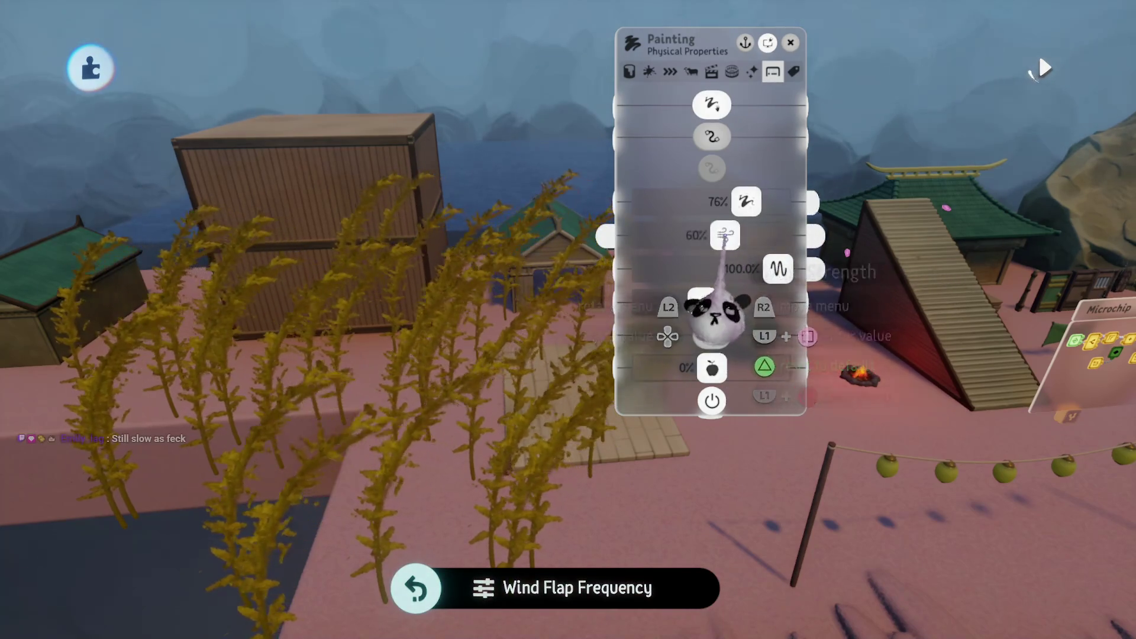
{"action": "mouse_move", "coordinate": [717, 367]}
{"action": "left_mouse_down"}
{"action": "mouse_move", "coordinate": [710, 381]}
{"action": "mouse_move", "coordinate": [704, 342]}
{"action": "left_mouse_up"}
{"action": "key", "text": "Escape"}
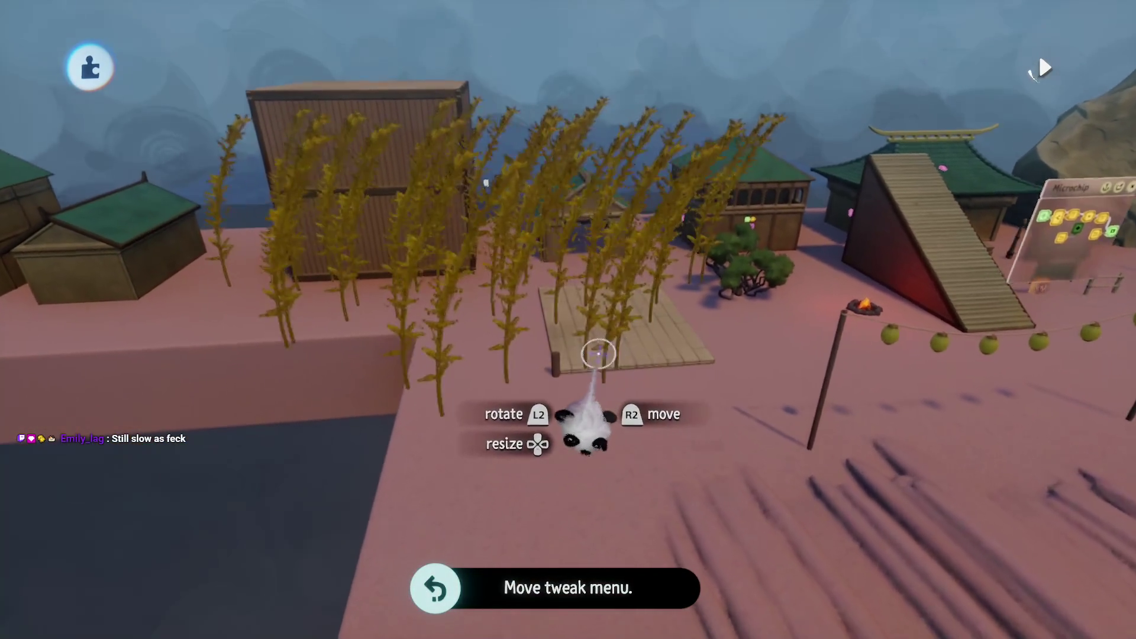
- Lower Duplicates from 23% to 13% and the top physical property from 76% to 64%
{"action": "left_click", "coordinate": [567, 244]}
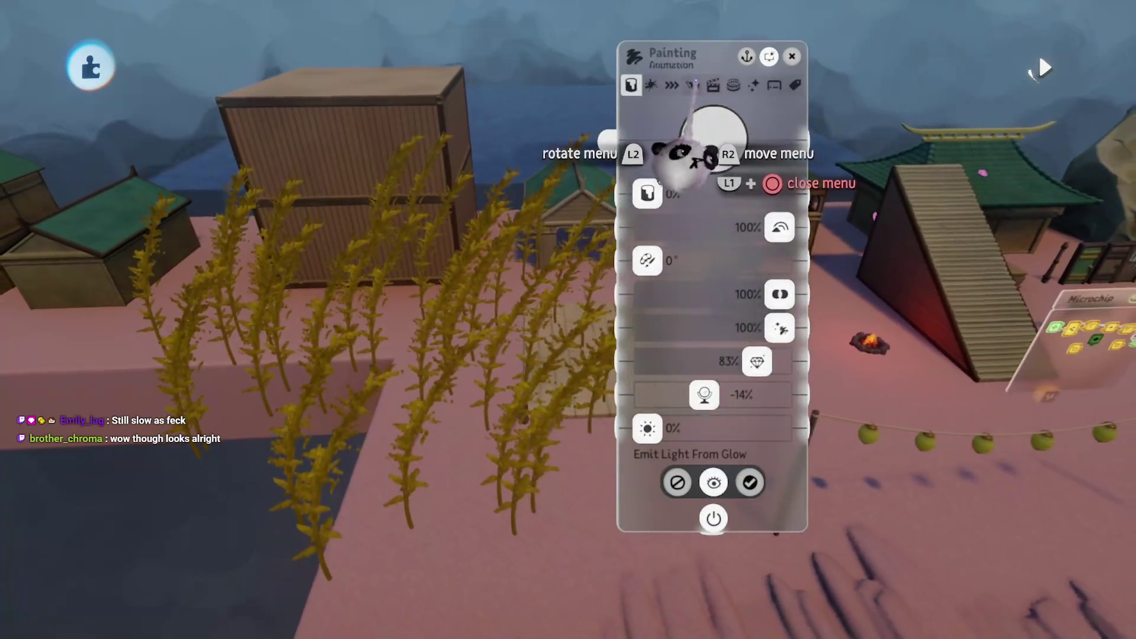
{"action": "left_click_drag", "start_coordinate": [680, 260], "coordinate": [665, 261]}
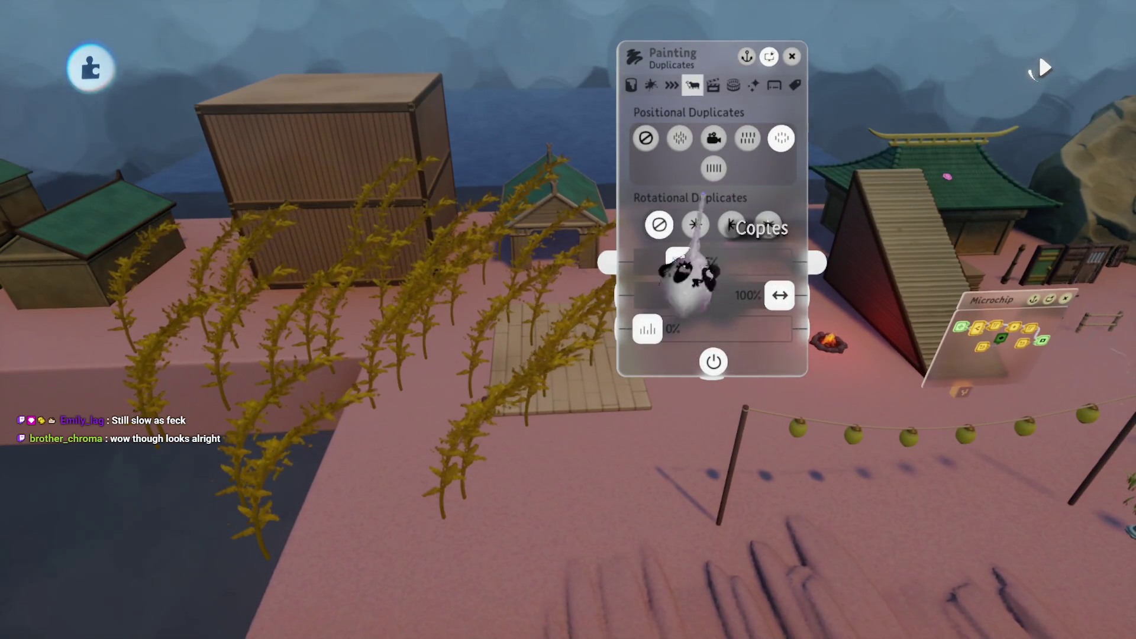
{"action": "left_click", "coordinate": [753, 84]}
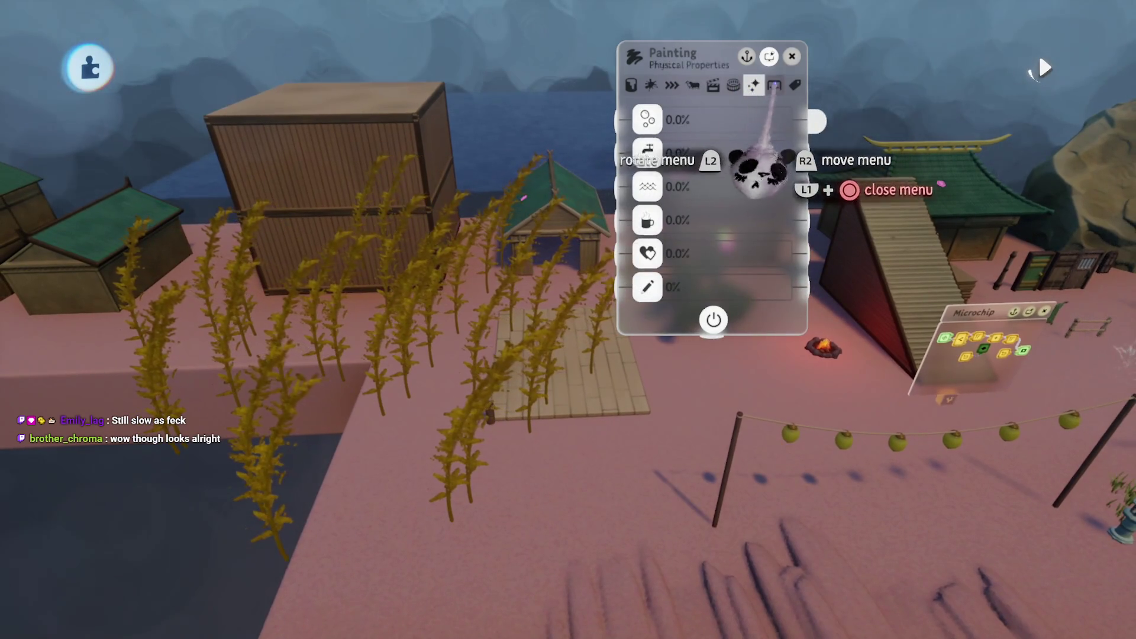
{"action": "key", "text": "Tab"}
{"action": "left_click_drag", "start_coordinate": [737, 299], "coordinate": [705, 299]}
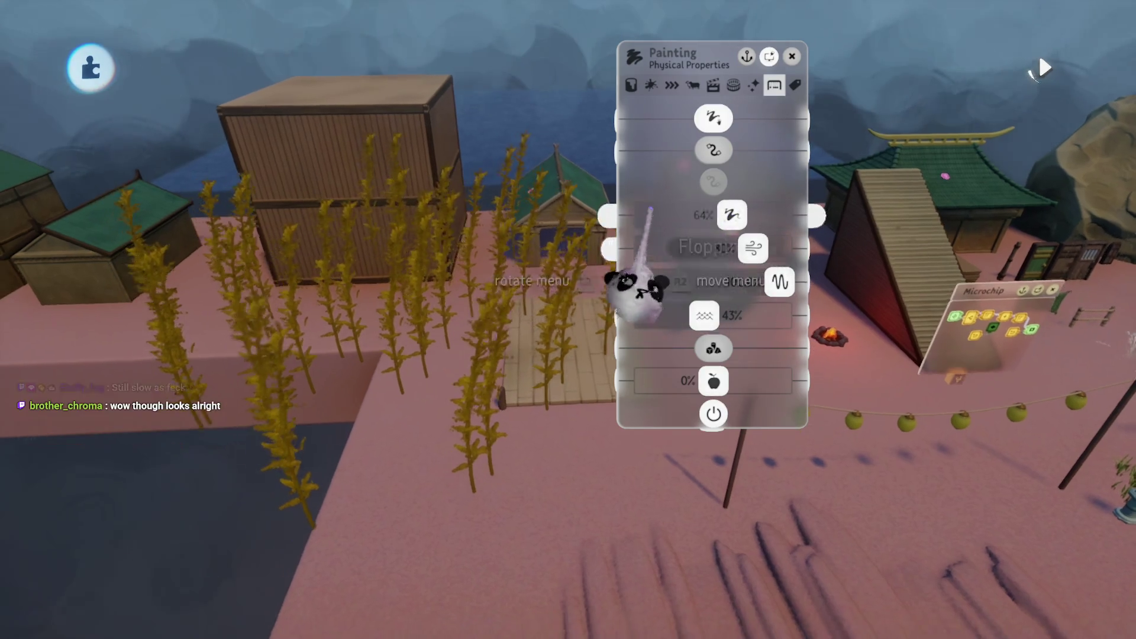
{"action": "scroll", "coordinate": [561, 403], "scroll_direction": "up", "scroll_amount": 3}
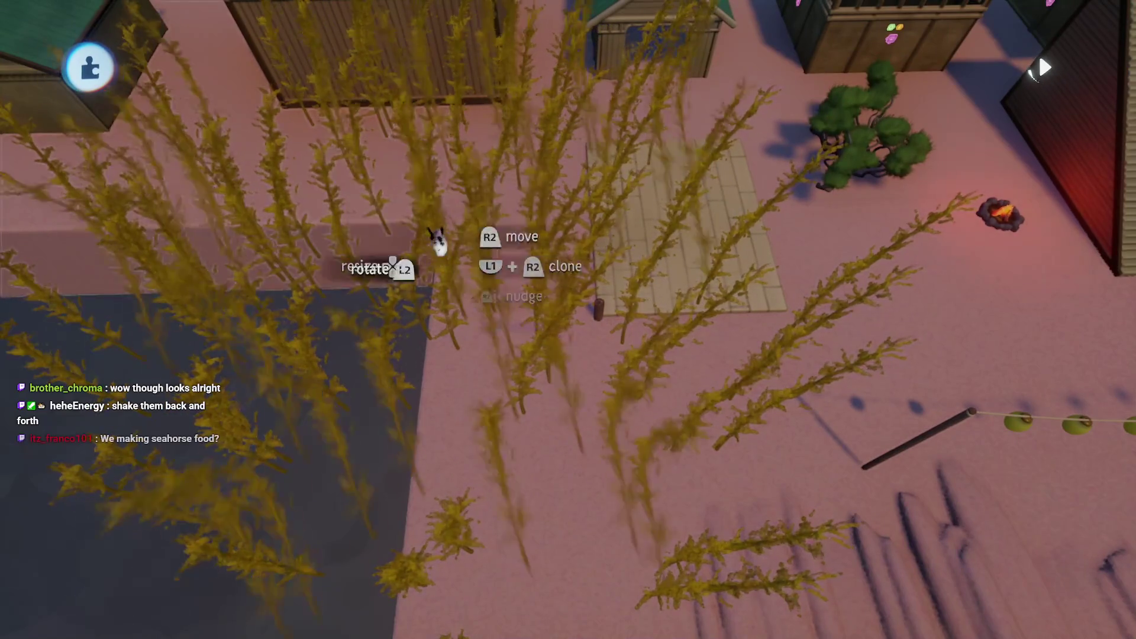
- Inspect the swaying reeds, undo the last Floppiness tweak, and close the physical properties
{"action": "scroll", "coordinate": [521, 318], "scroll_direction": "up", "scroll_amount": 3}
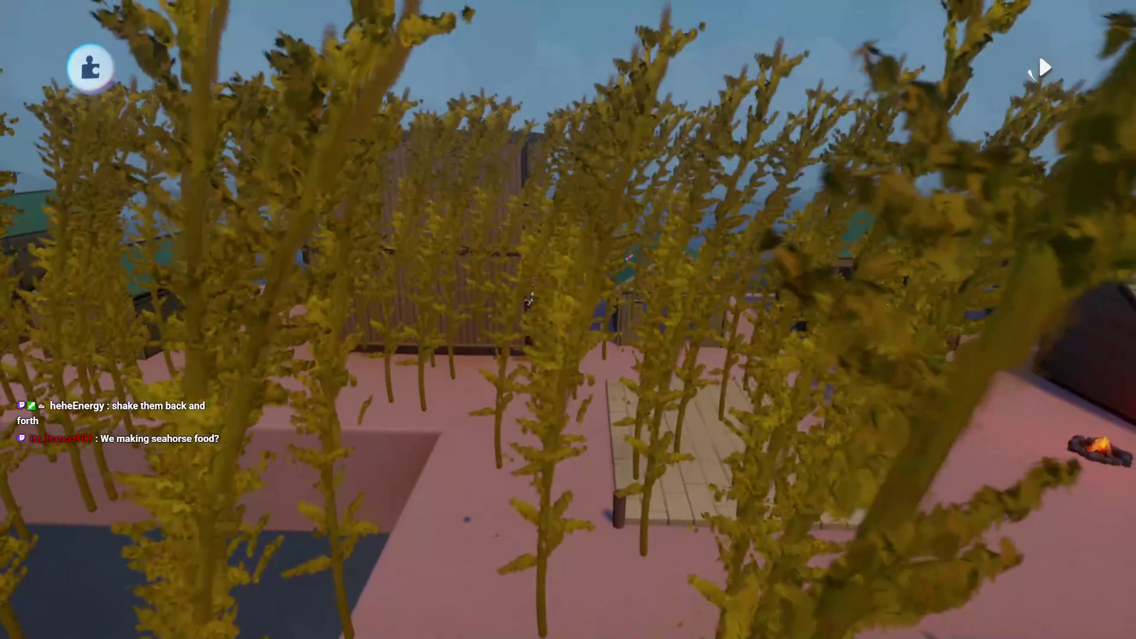
{"action": "scroll", "coordinate": [531, 299], "scroll_direction": "down", "scroll_amount": 3}
{"action": "scroll", "coordinate": [530, 295], "scroll_direction": "down", "scroll_amount": 5}
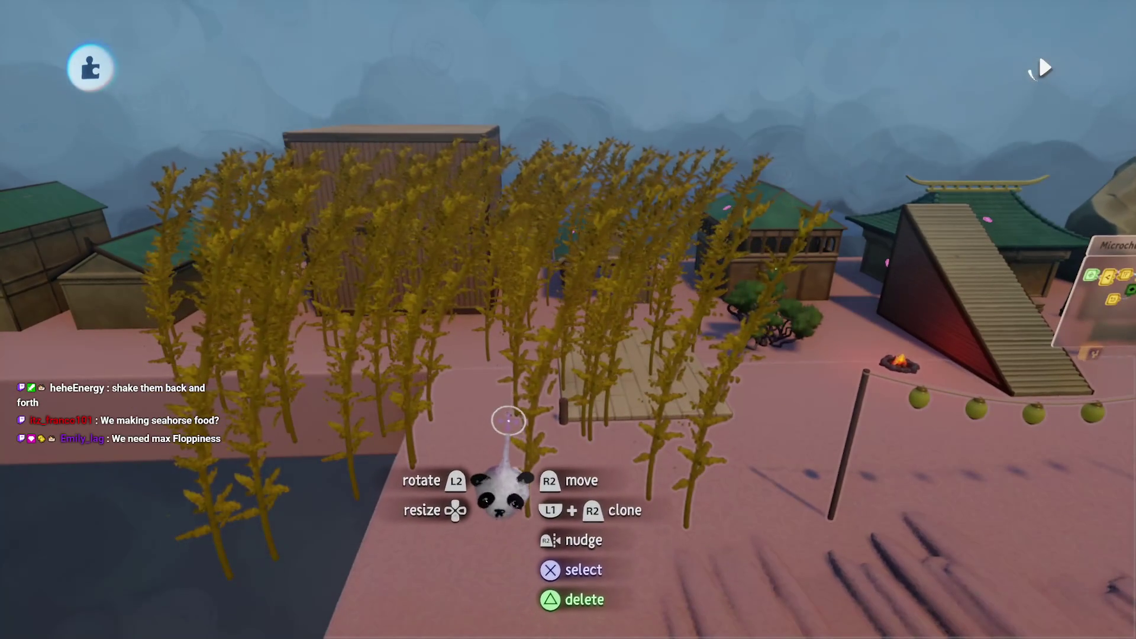
{"action": "scroll", "coordinate": [507, 417], "scroll_direction": "up", "scroll_amount": 8}
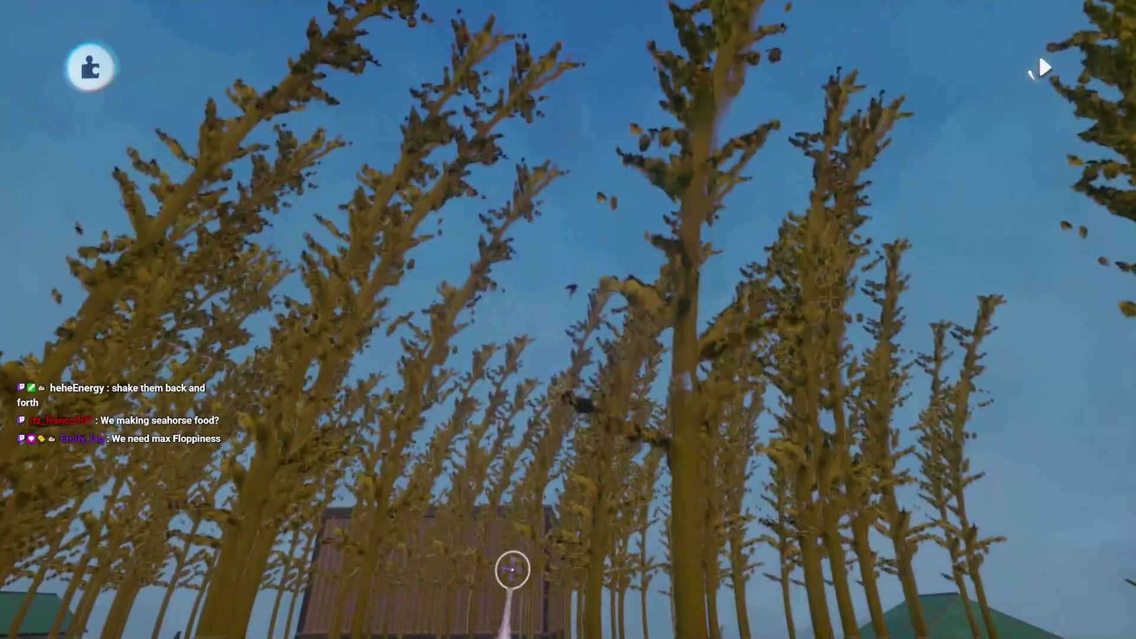
{"action": "scroll", "coordinate": [515, 569], "scroll_direction": "down", "scroll_amount": 8}
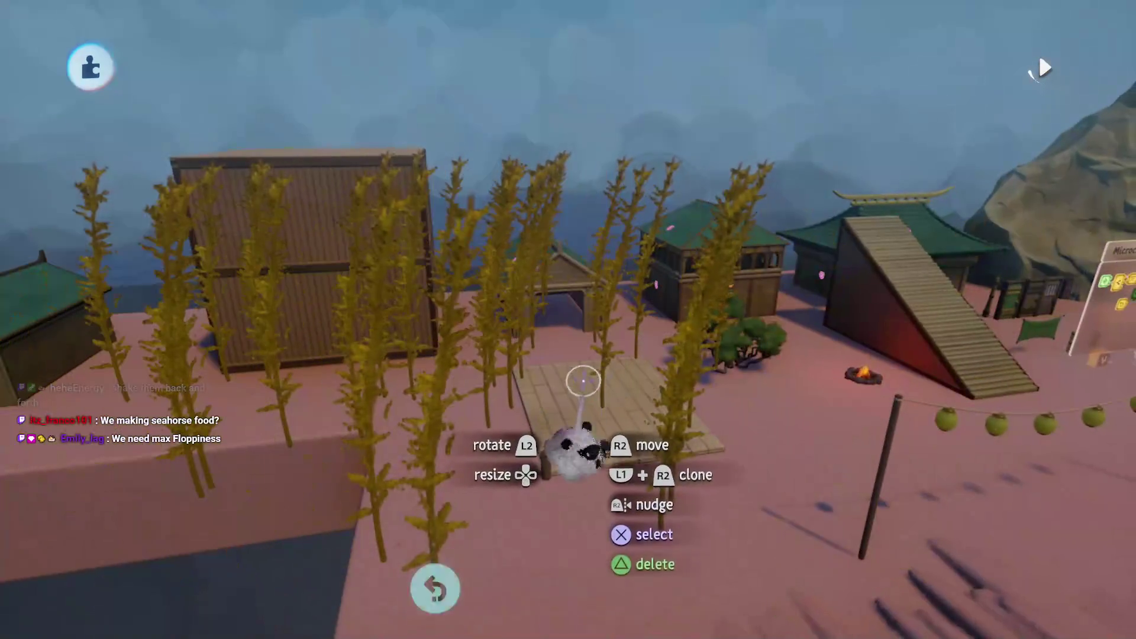
{"action": "key", "text": "ctrl+z"}
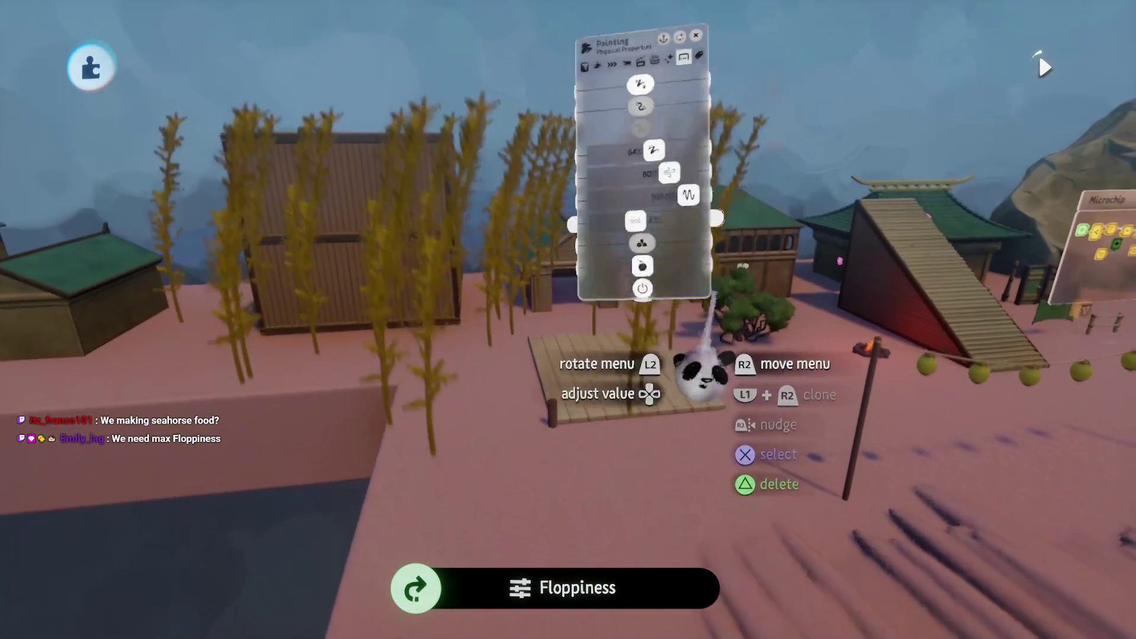
{"action": "key", "text": "Escape"}
- Reposition the reed stalks, leave sculpt mode, and bring up the creation menu
{"action": "mouse_move", "coordinate": [501, 310]}
{"action": "left_mouse_down"}
{"action": "mouse_move", "coordinate": [553, 388]}
{"action": "mouse_move", "coordinate": [565, 320]}
{"action": "mouse_move", "coordinate": [555, 307]}
{"action": "mouse_move", "coordinate": [571, 301]}
{"action": "mouse_move", "coordinate": [568, 333]}
{"action": "mouse_move", "coordinate": [561, 314]}
{"action": "mouse_move", "coordinate": [533, 344]}
{"action": "mouse_move", "coordinate": [589, 361]}
{"action": "mouse_move", "coordinate": [521, 403]}
{"action": "left_mouse_up"}
{"action": "double_click", "coordinate": [429, 385]}
{"action": "key", "text": "Escape"}
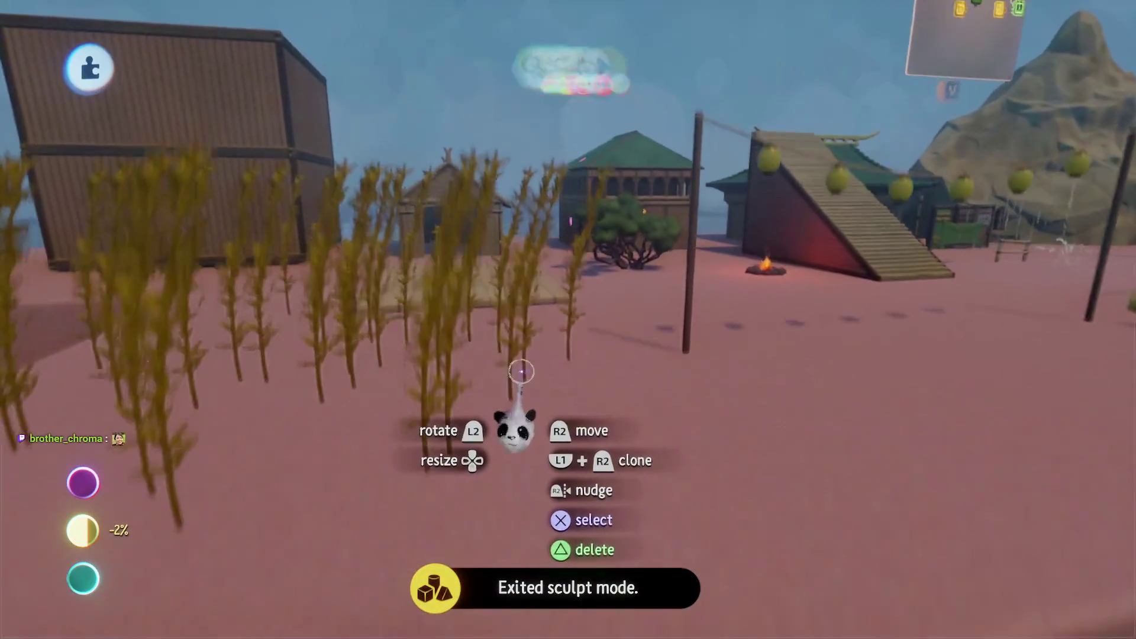
{"action": "key", "text": "Escape"}
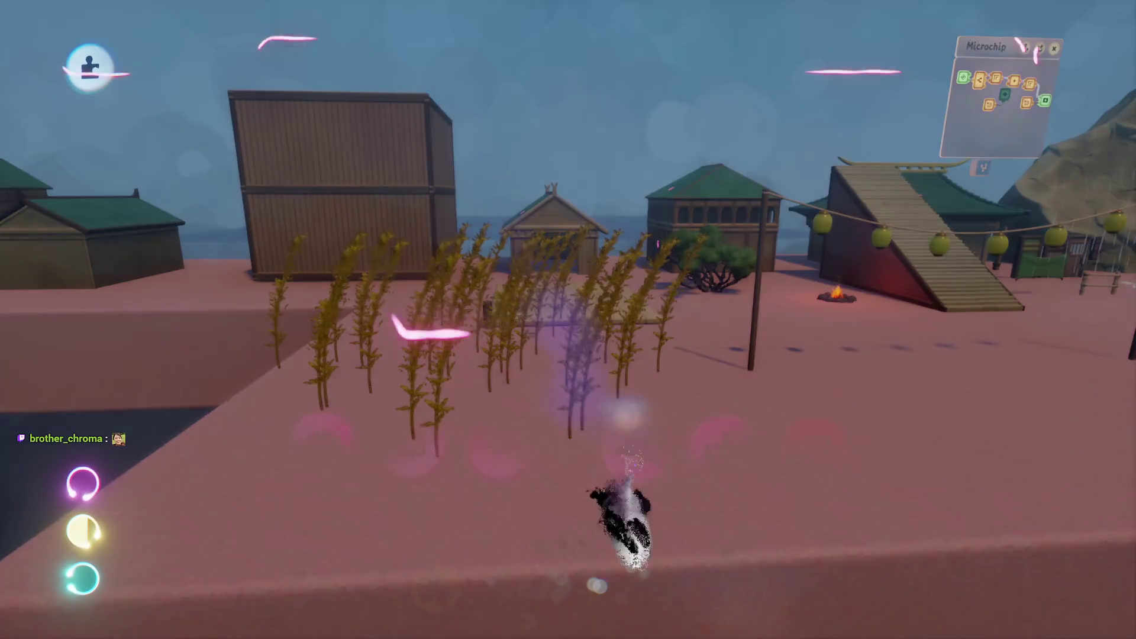
{"action": "key", "text": "Escape"}
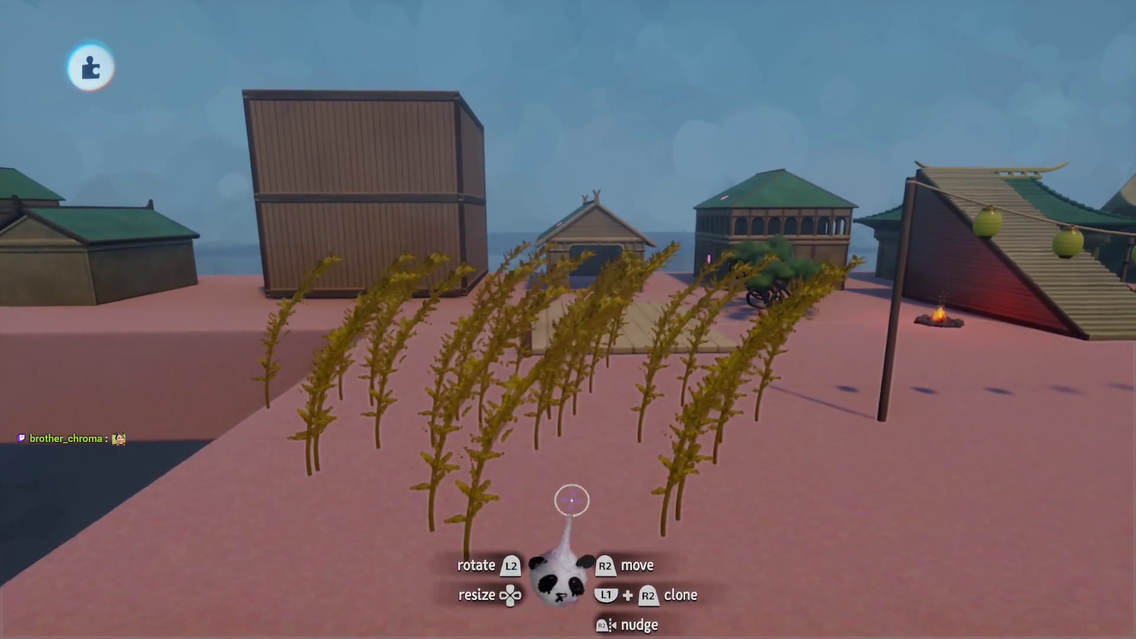
{"action": "key", "text": "Escape"}
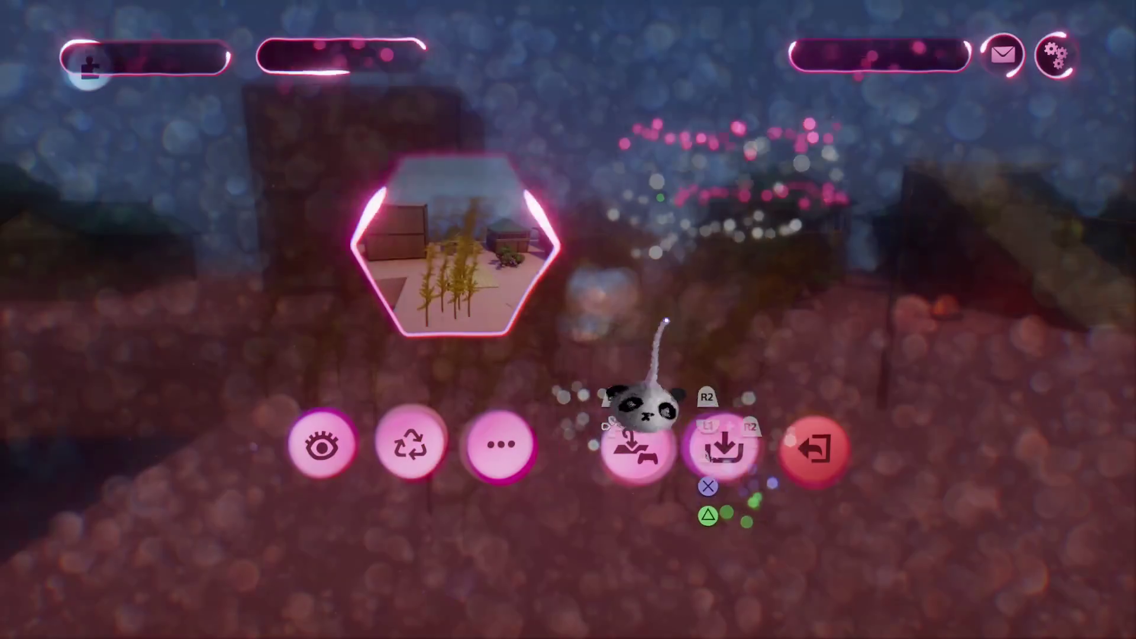
- Save a new version of the reed assets online as private
{"action": "left_click", "coordinate": [714, 438]}
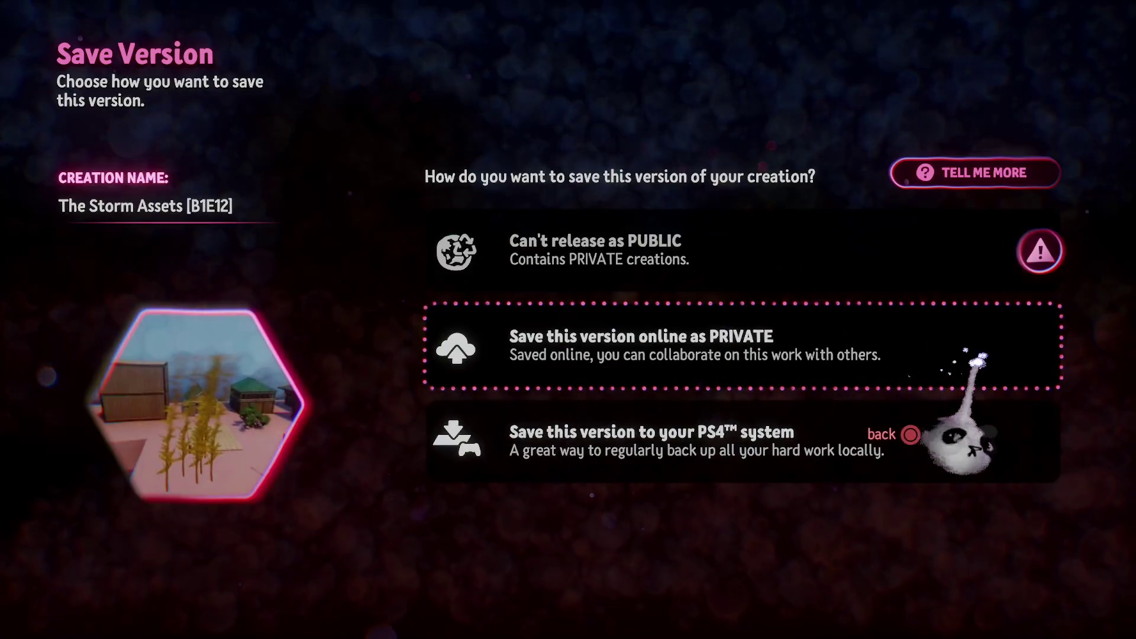
{"action": "left_click", "coordinate": [870, 373]}
{"action": "left_click", "coordinate": [1050, 64]}
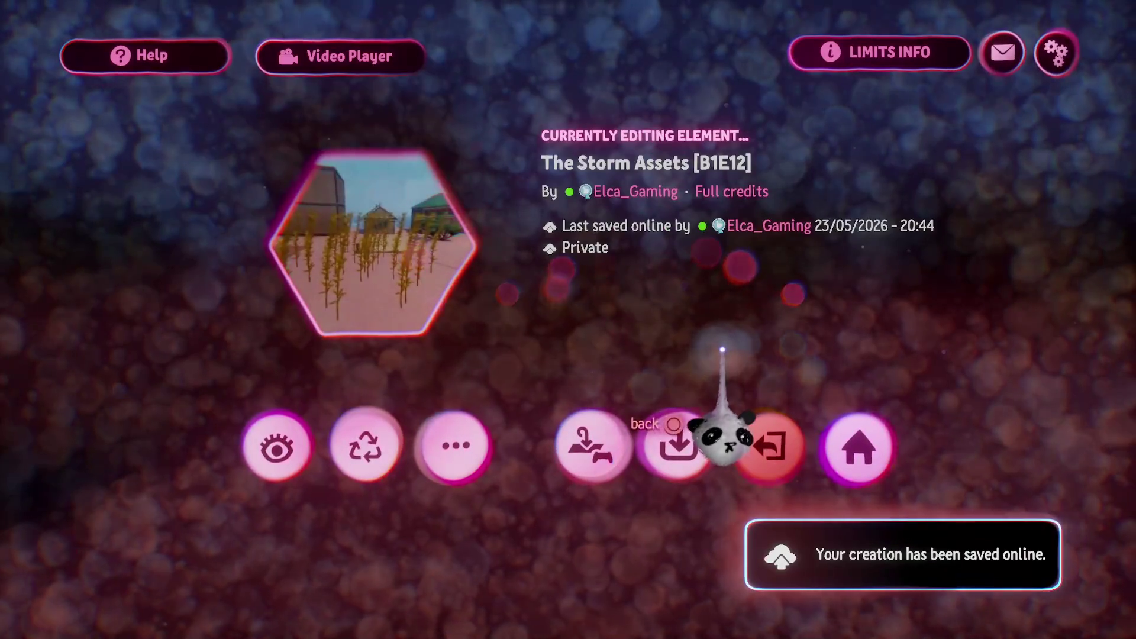
{"action": "left_click", "coordinate": [724, 441]}
- Exit the reed assets creation and move on to editing The Storm
{"action": "key", "text": "Escape"}
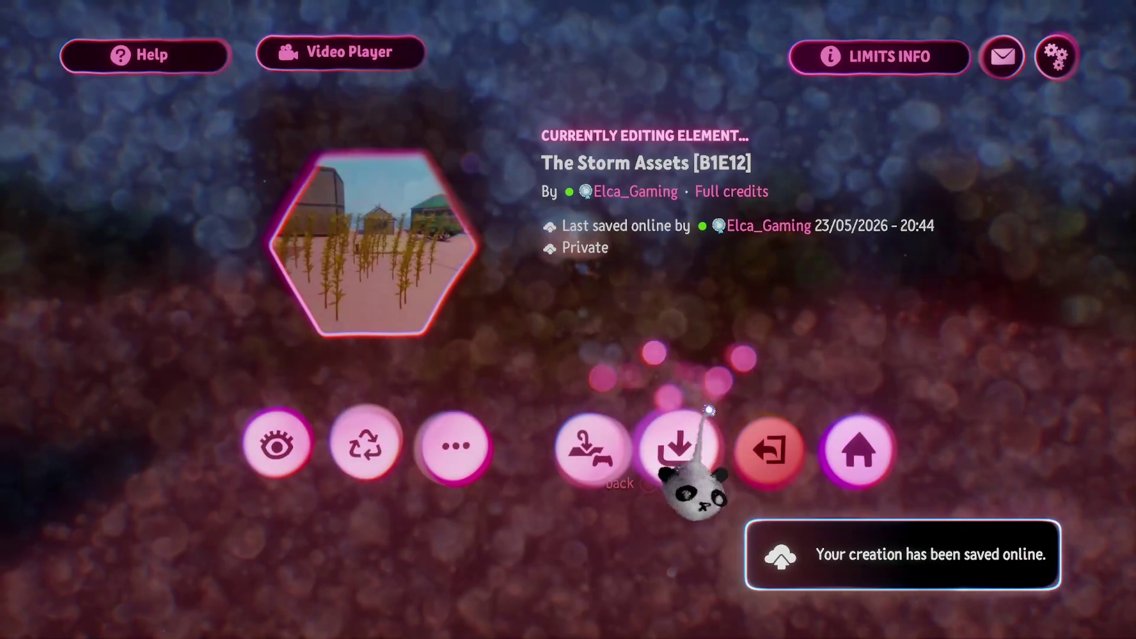
{"action": "left_click", "coordinate": [763, 453]}
{"action": "key", "text": "Right"}
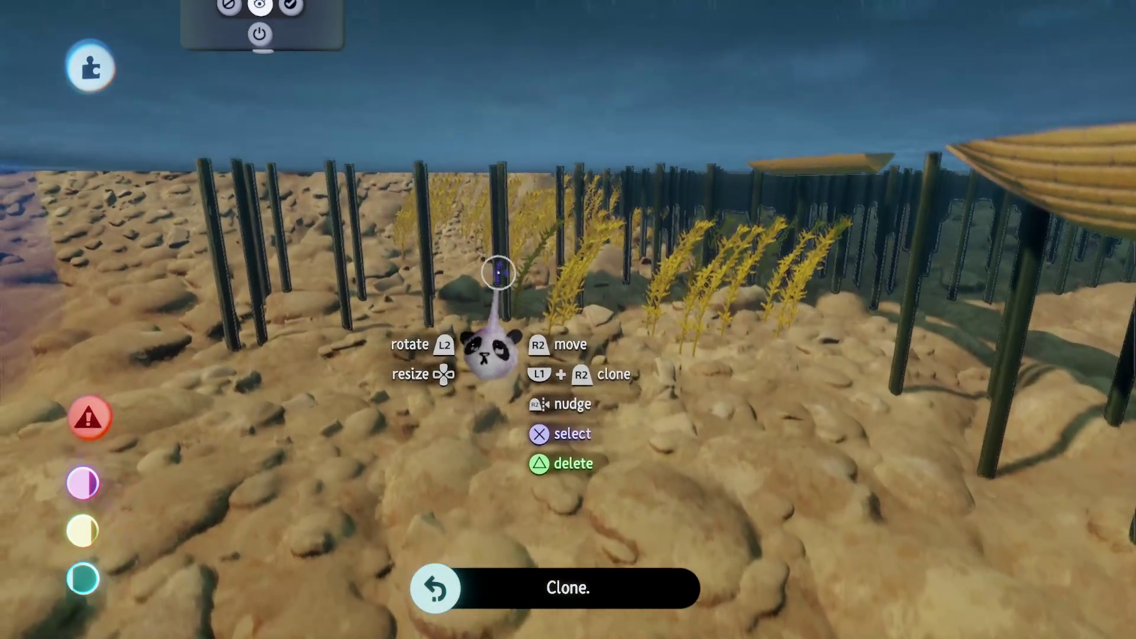
{"action": "key", "text": "Escape"}
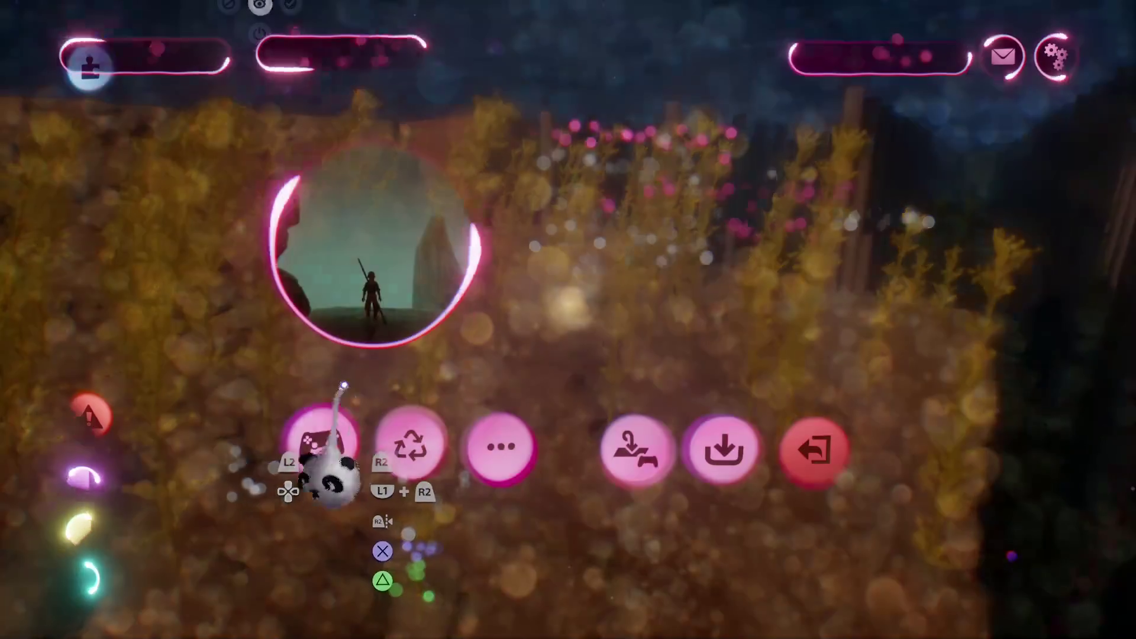
- Play-test The Storm to watch the seabed reeds sway, then exit the creation
{"action": "left_click", "coordinate": [310, 422]}
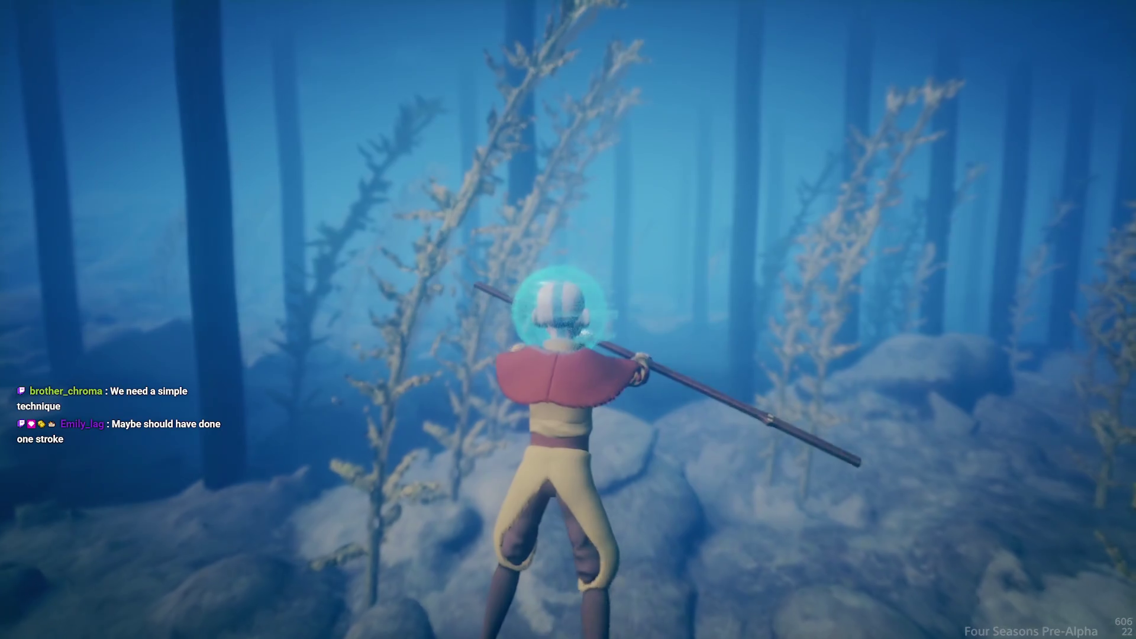
{"action": "key", "text": "Escape"}
{"action": "left_click", "coordinate": [248, 414]}
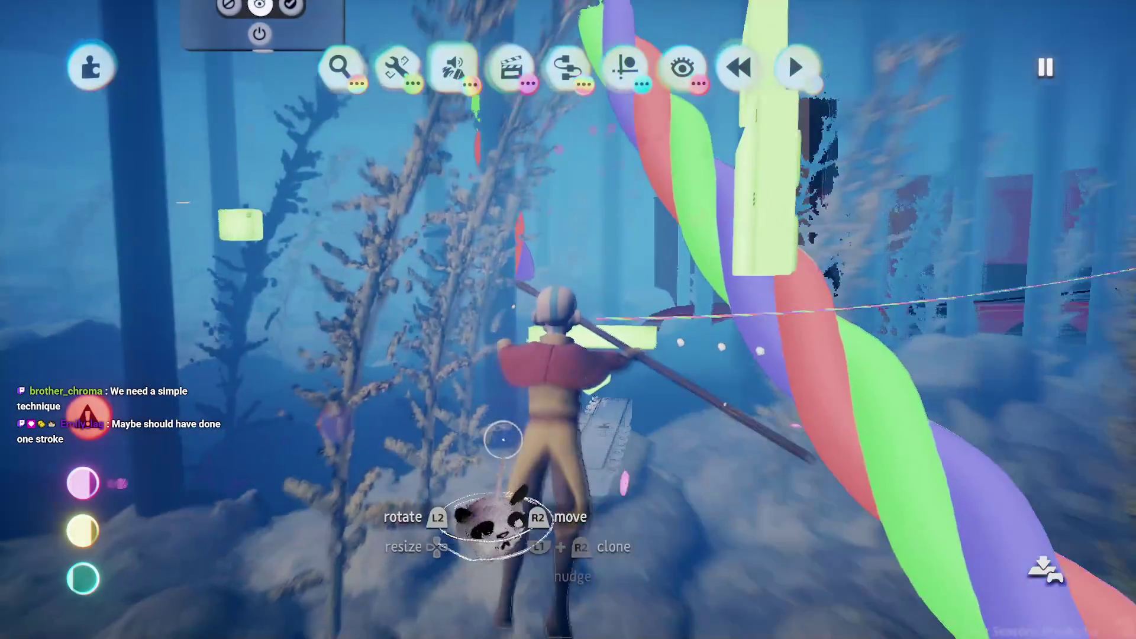
{"action": "key", "text": "Escape"}
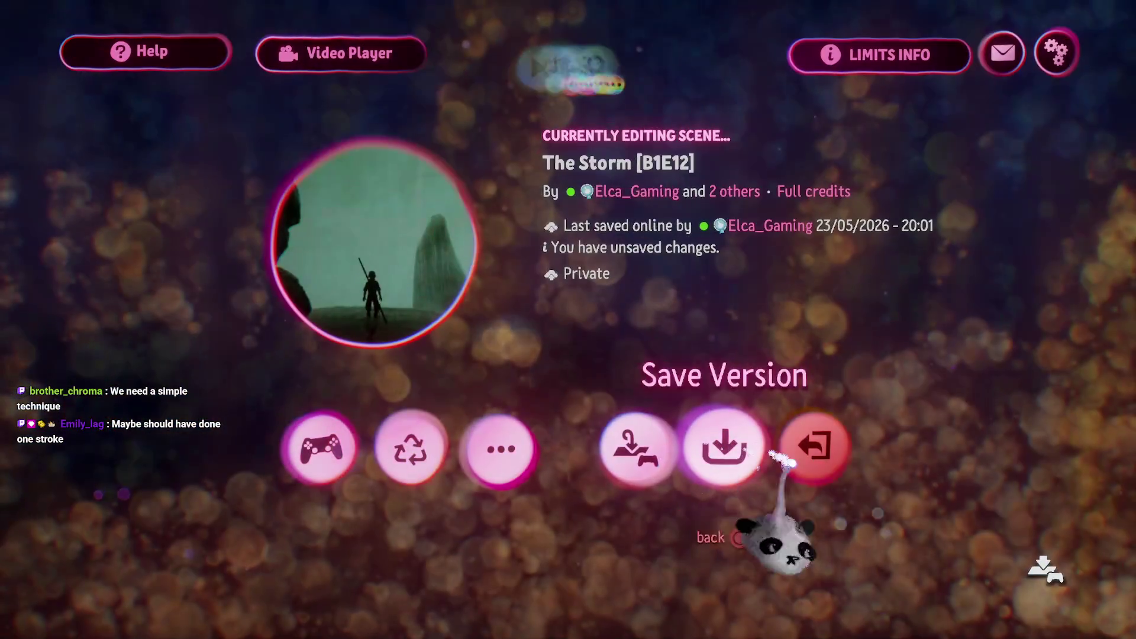
{"action": "left_click", "coordinate": [753, 468]}
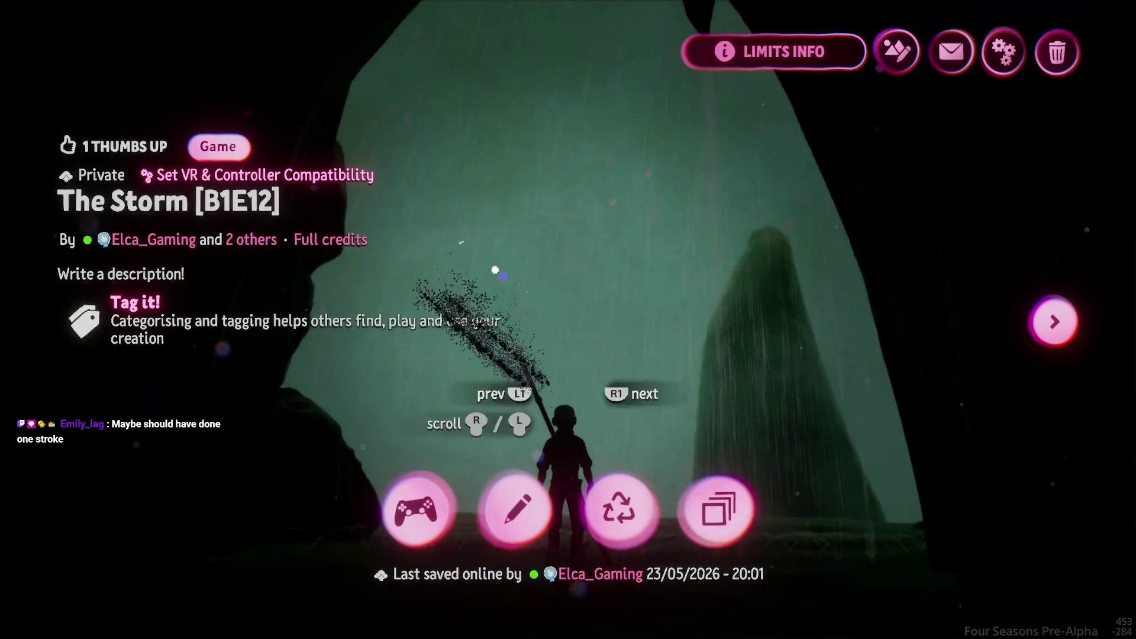
- Leave the reed assets and load the quick-save version of The Storm Assets [B1E12]
{"action": "key", "text": "Escape"}
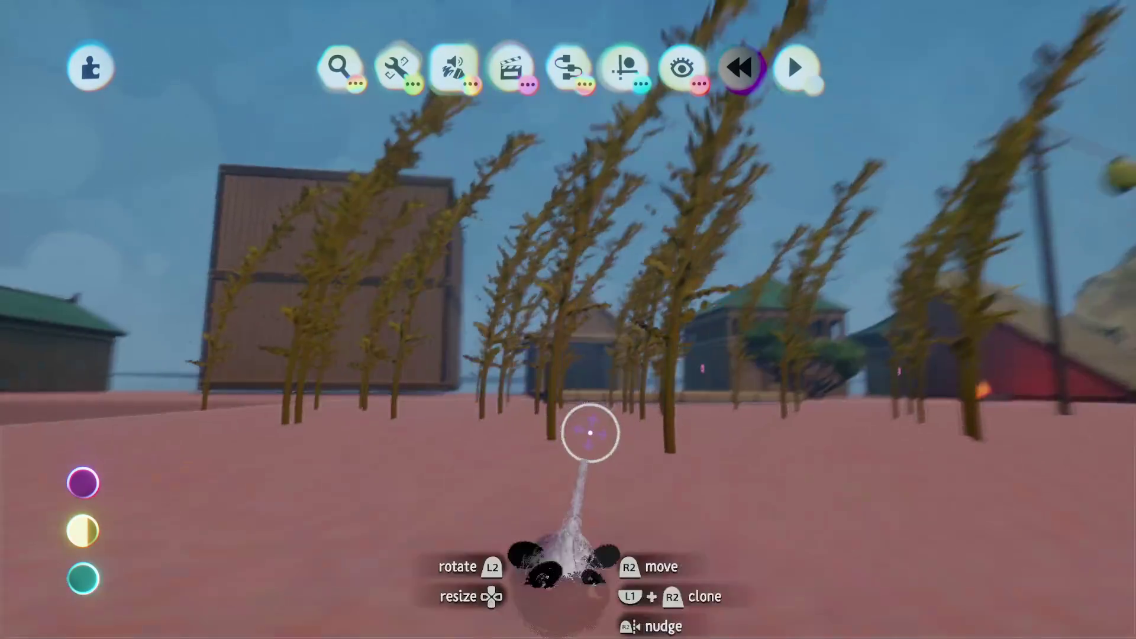
{"action": "key", "text": "Escape"}
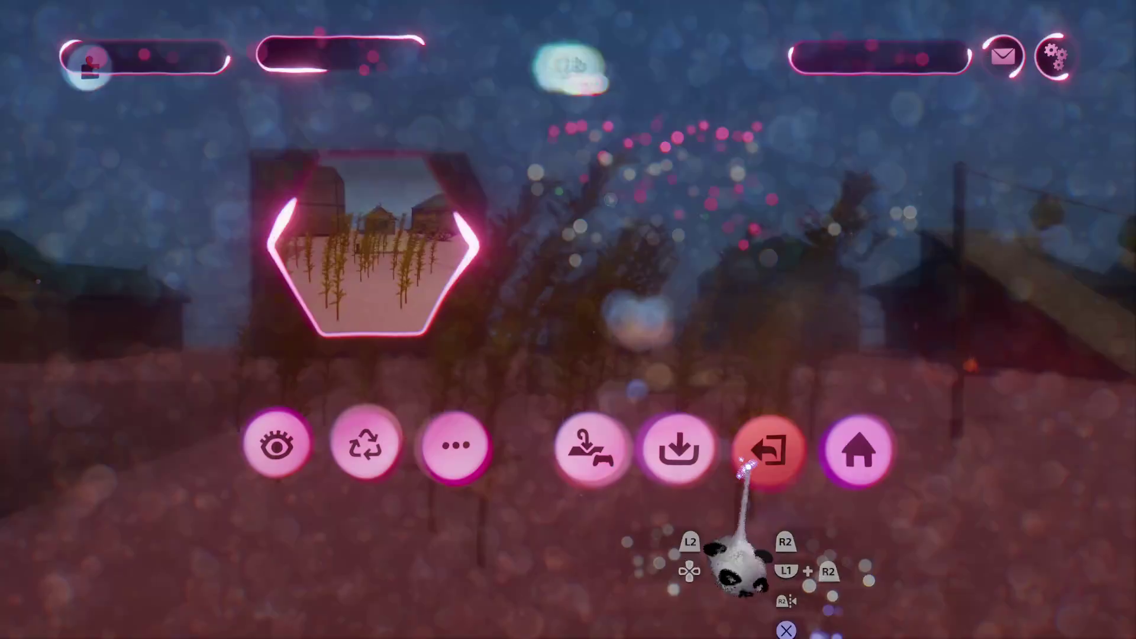
{"action": "left_click", "coordinate": [769, 452]}
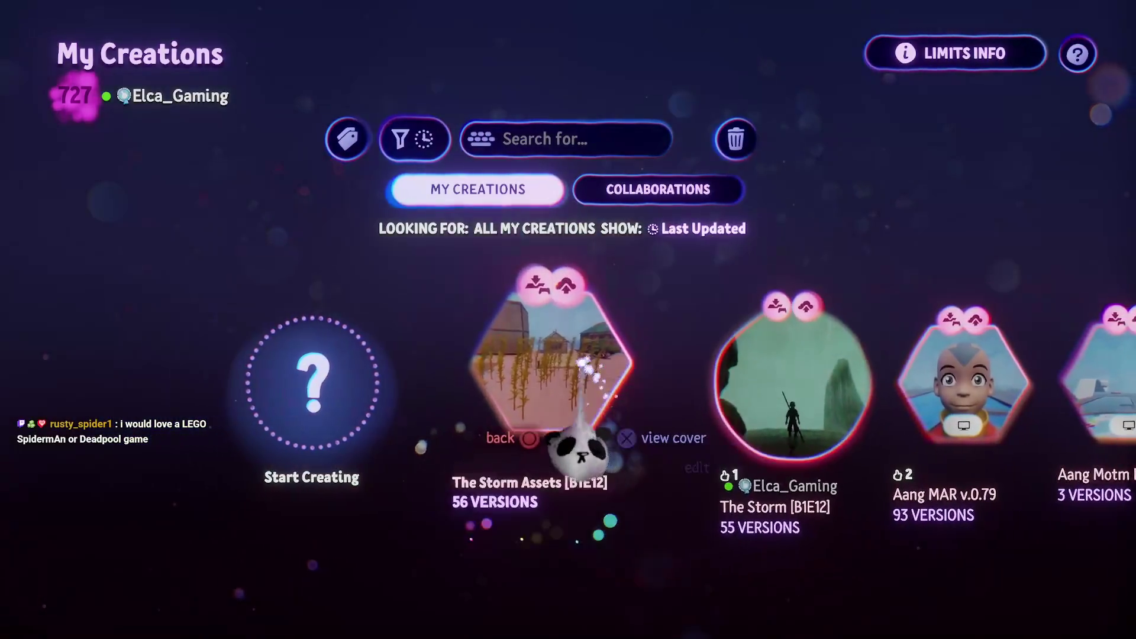
{"action": "left_click", "coordinate": [592, 385]}
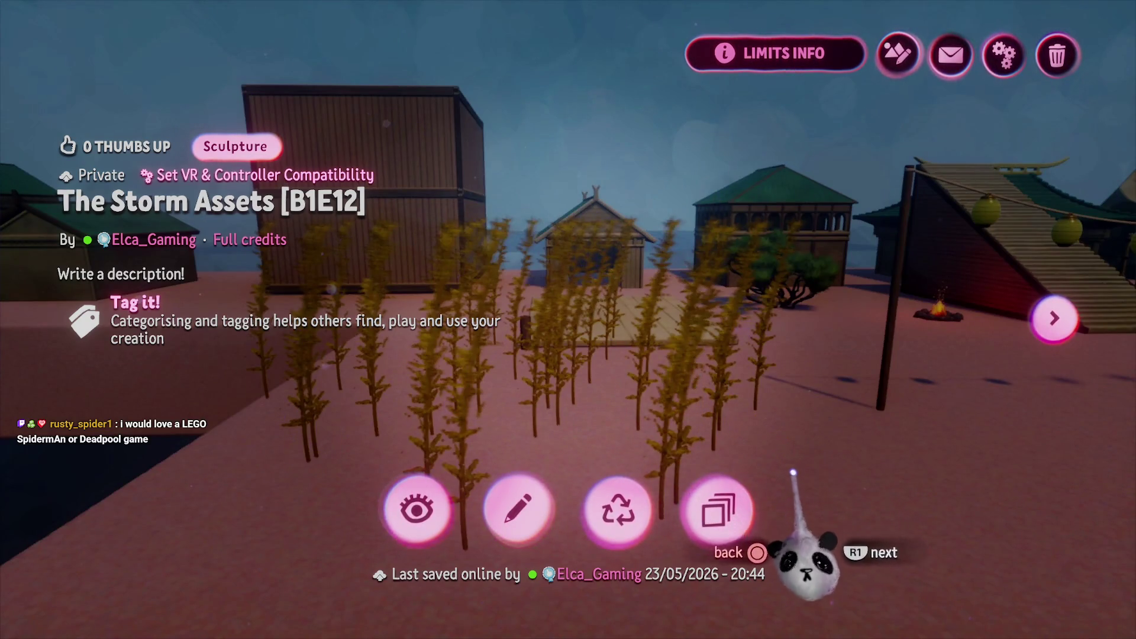
{"action": "left_click", "coordinate": [739, 505]}
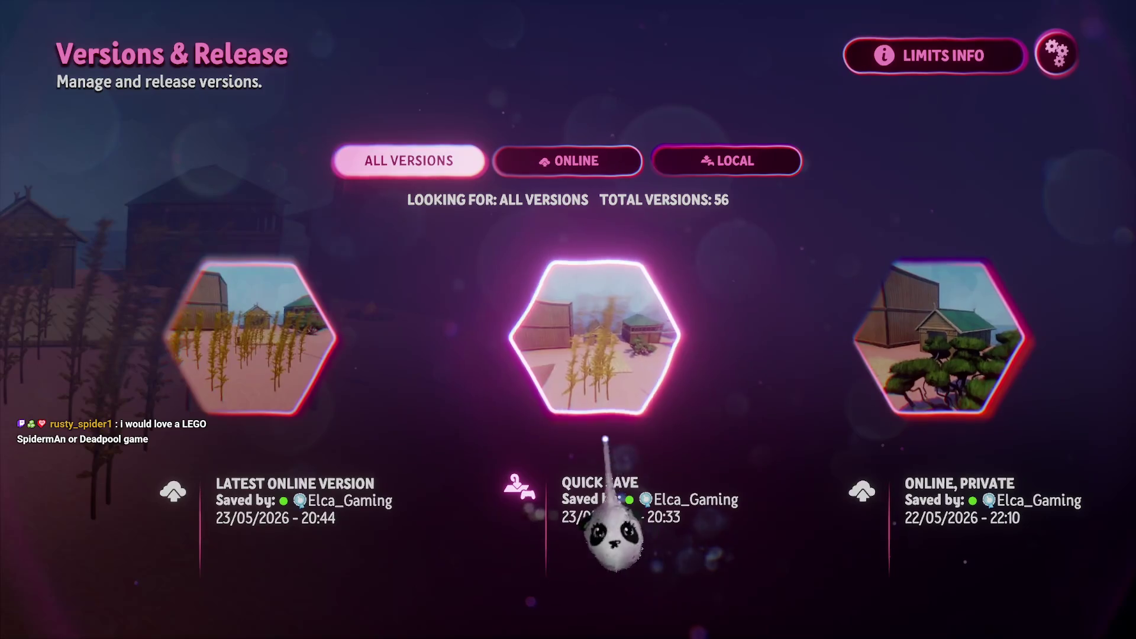
{"action": "left_click", "coordinate": [584, 409]}
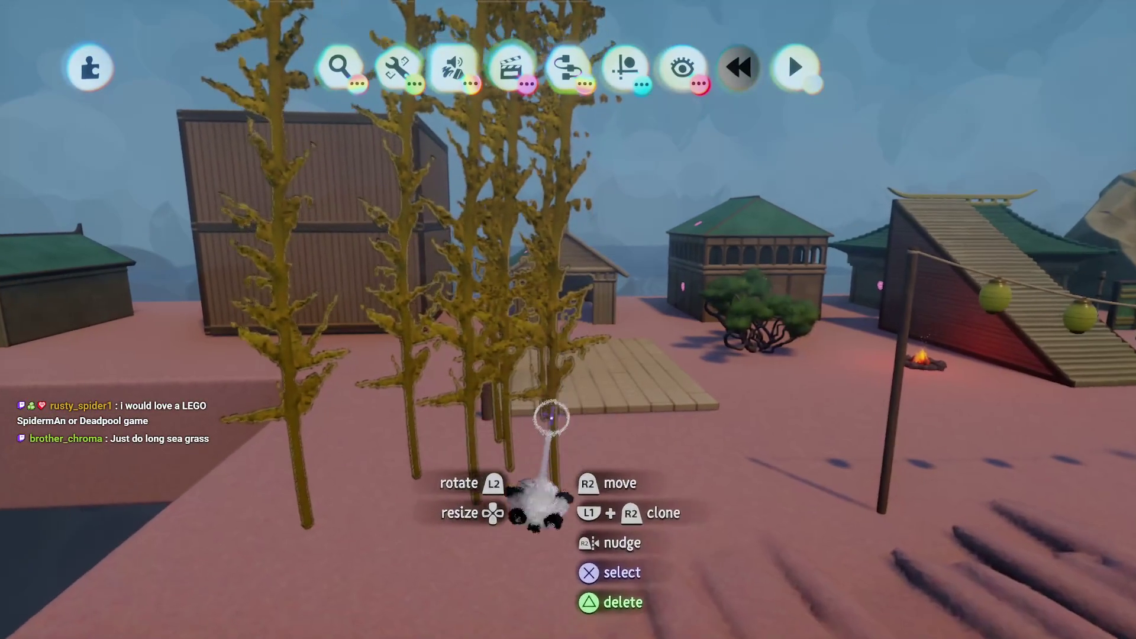
- Check the older saved versions, resume editing, and open the stamp library
{"action": "key", "text": "Escape"}
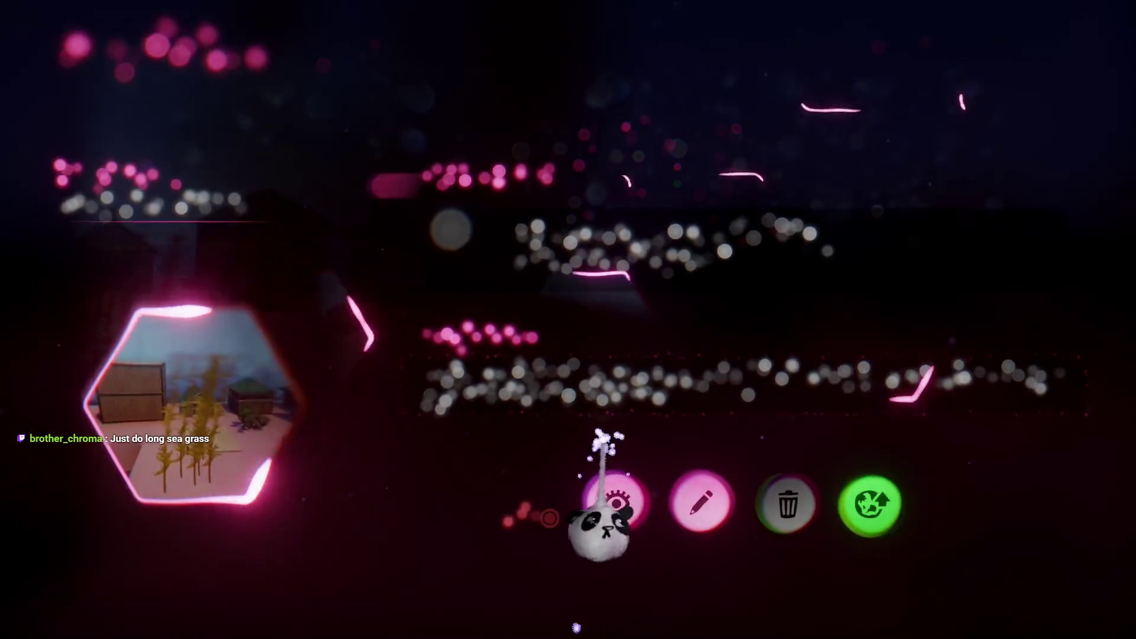
{"action": "left_click", "coordinate": [616, 502]}
{"action": "key", "text": "Escape"}
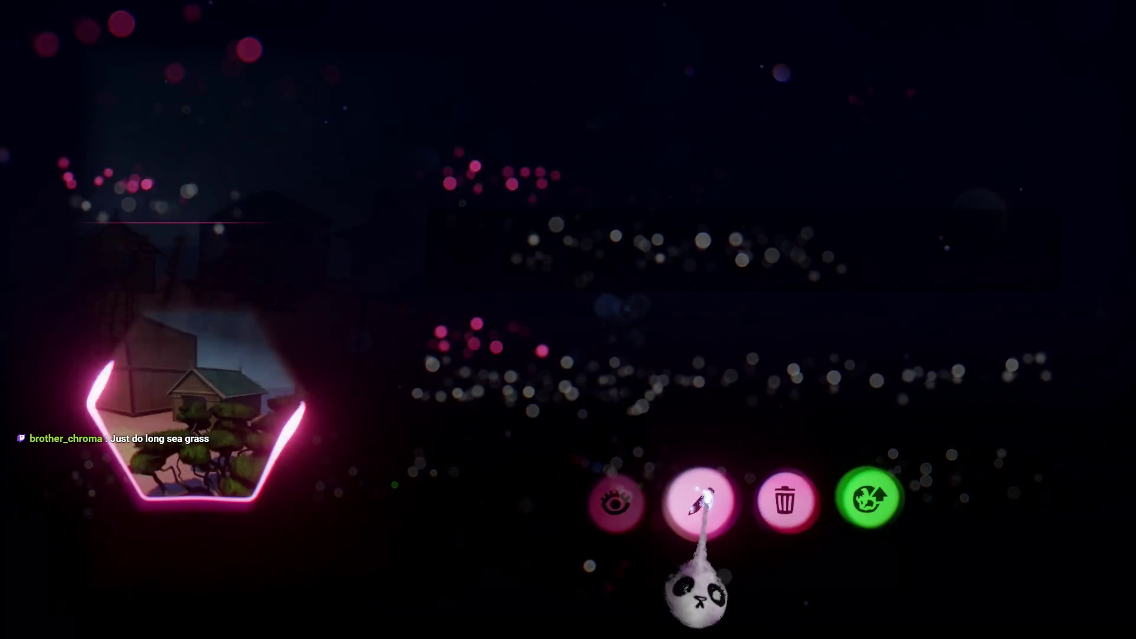
{"action": "left_click", "coordinate": [699, 494]}
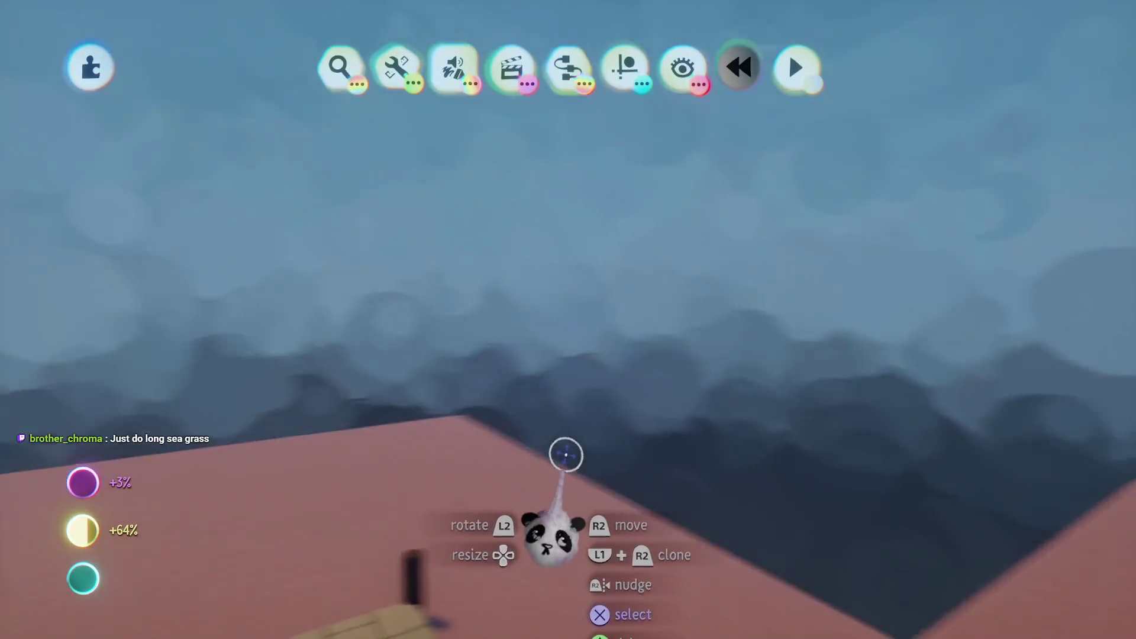
{"action": "key", "text": "Escape"}
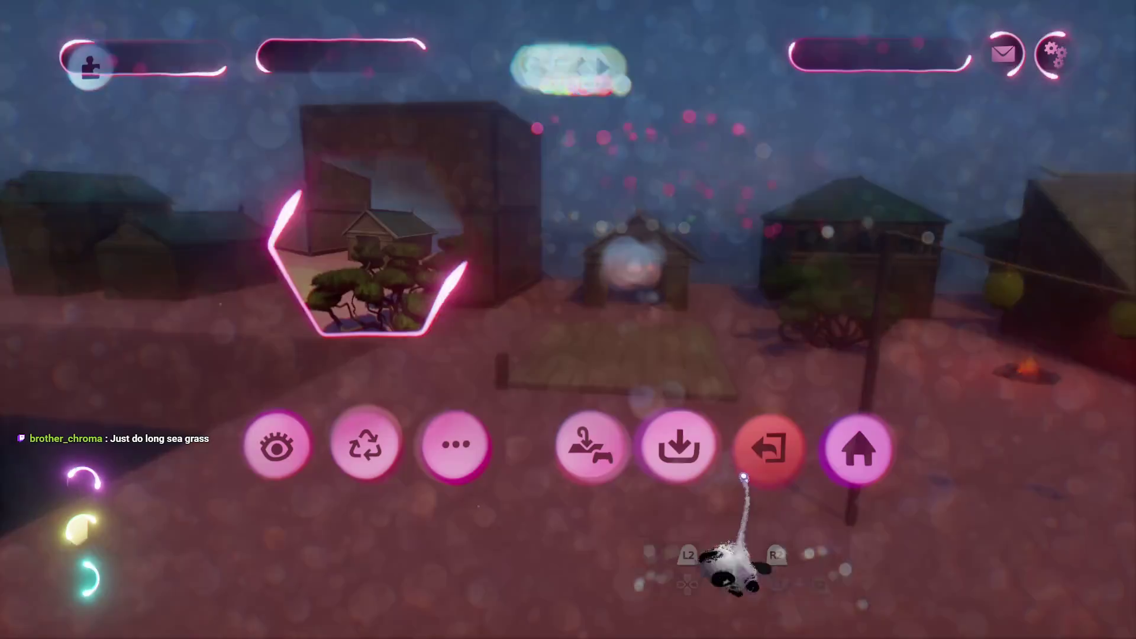
{"action": "left_click", "coordinate": [799, 470]}
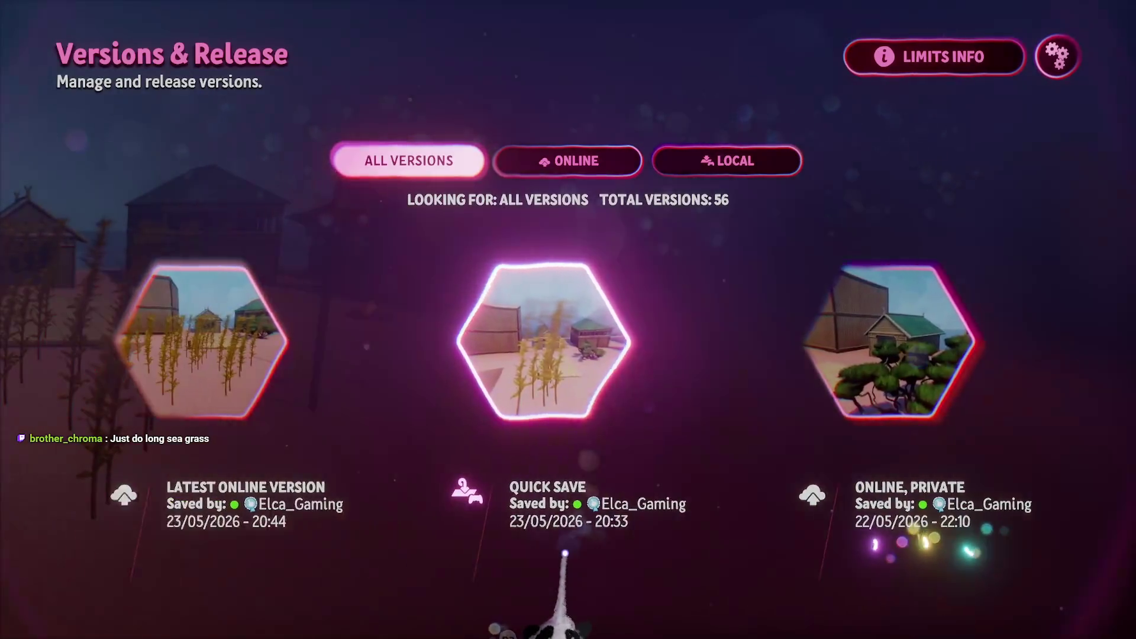
{"action": "key", "text": "Escape"}
{"action": "left_click", "coordinate": [689, 500]}
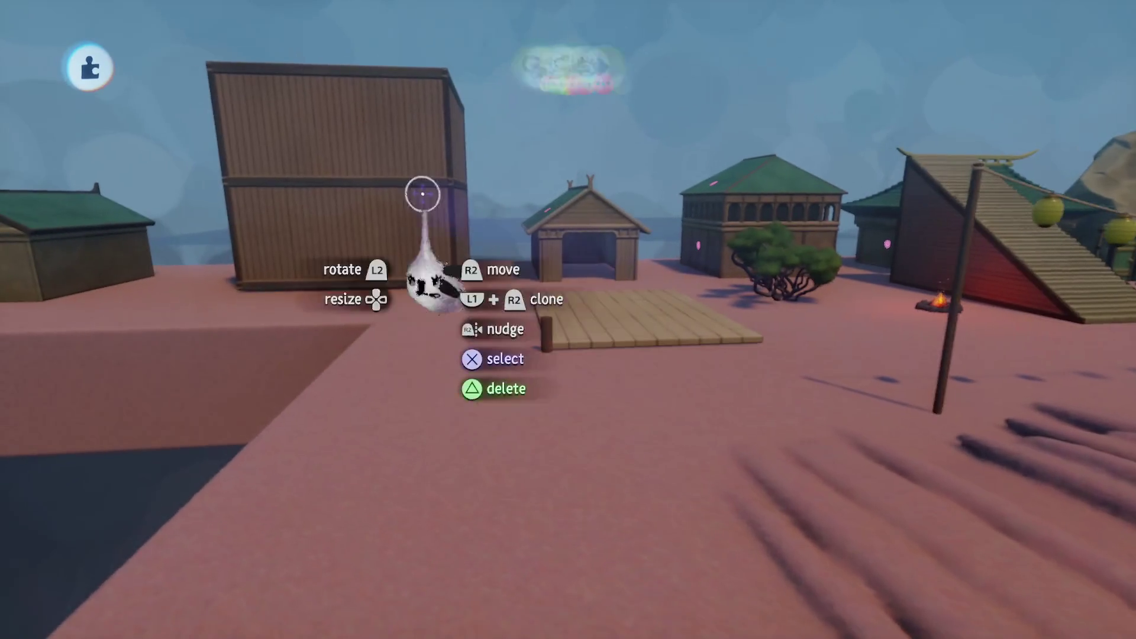
{"action": "left_click", "coordinate": [335, 65]}
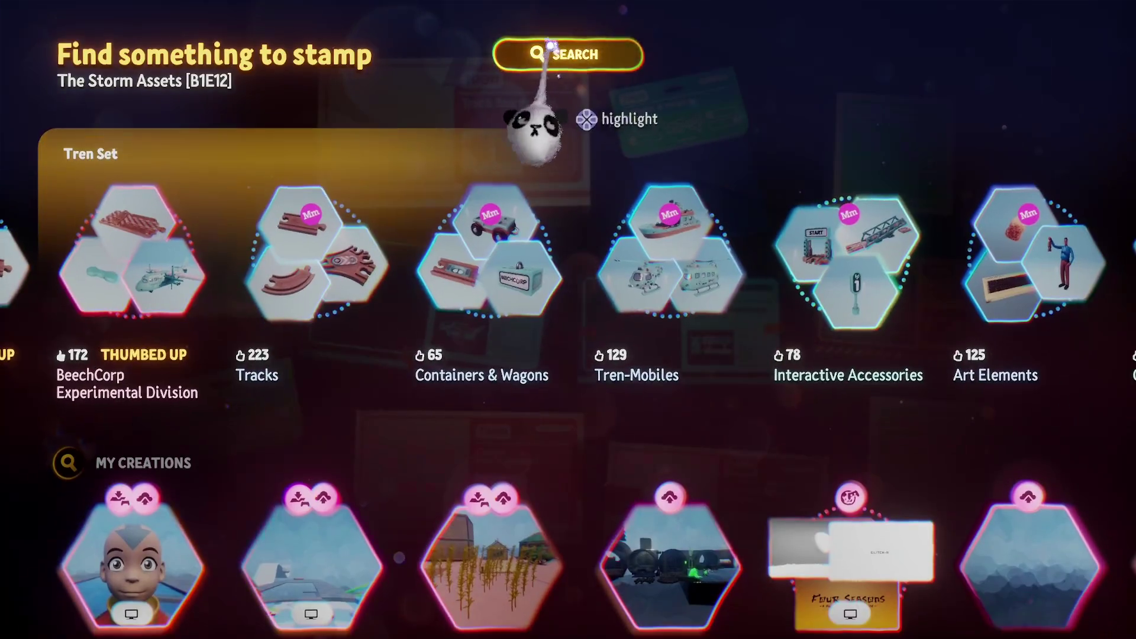
- Search the stamp library for 'Seaweed'
{"action": "left_click", "coordinate": [547, 54]}
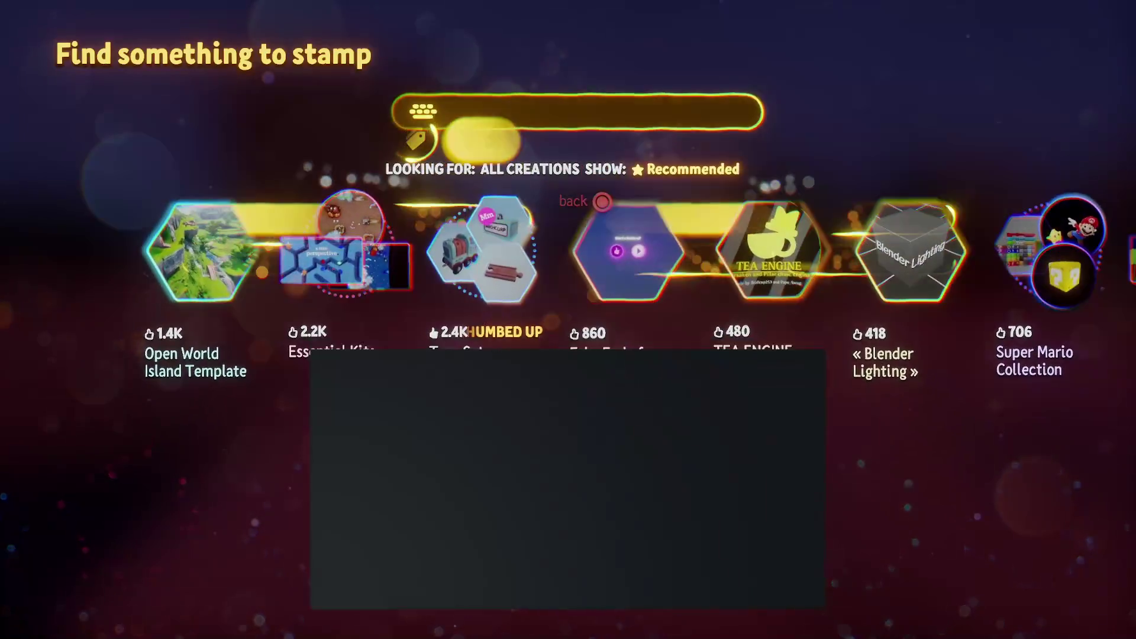
{"action": "left_click", "coordinate": [426, 113]}
{"action": "type", "text": "Seaweed"}
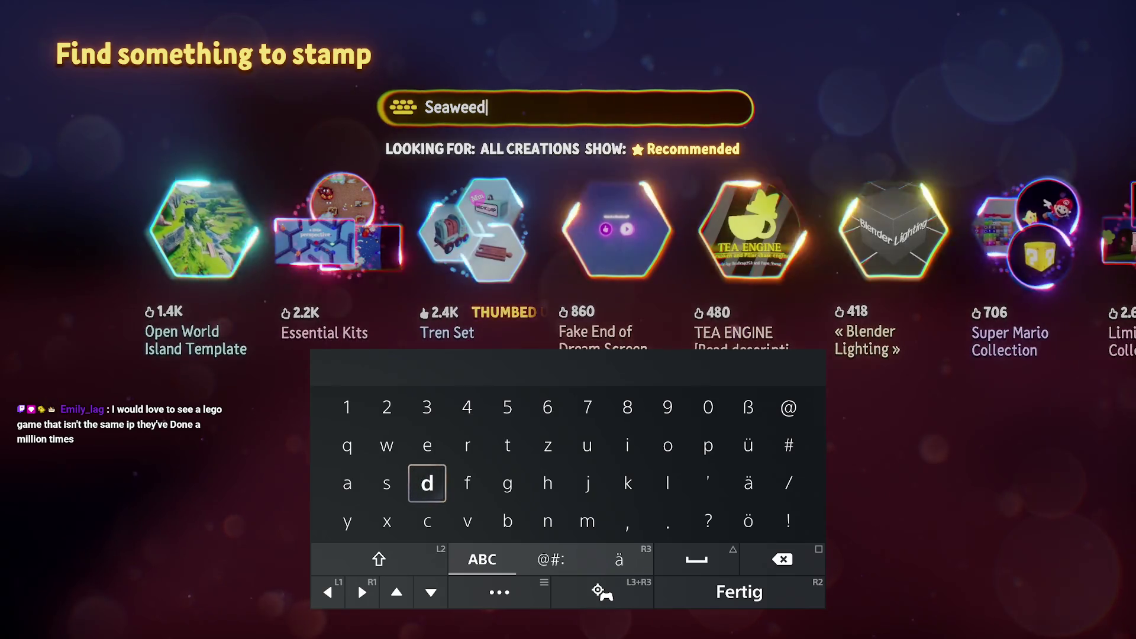
{"action": "key", "text": "Return"}
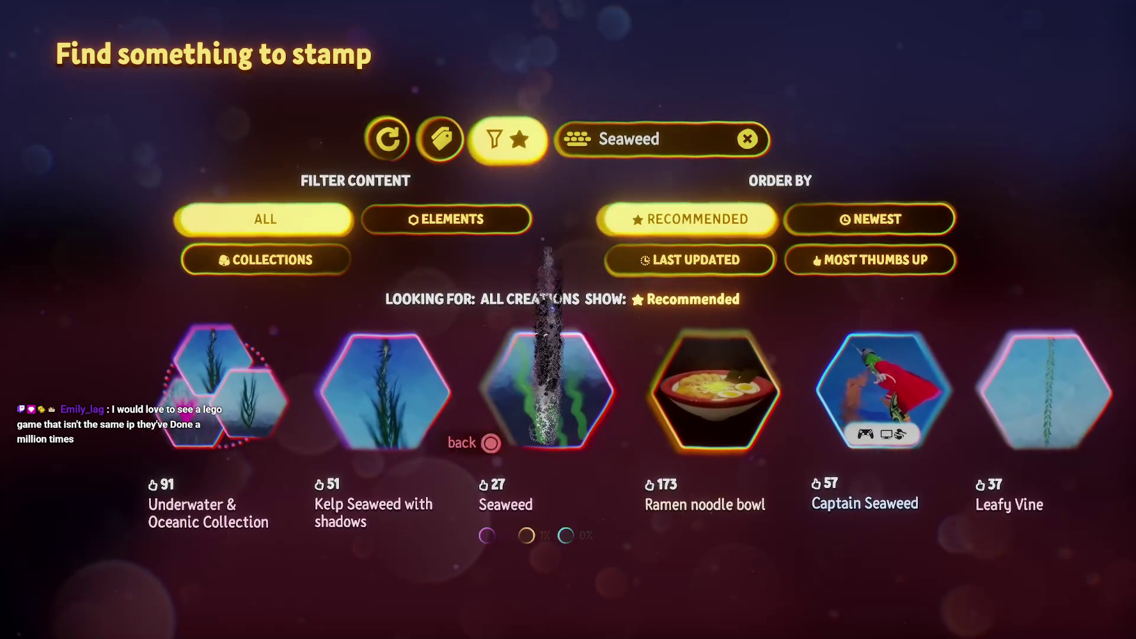
- Scroll through the Seaweed results, then clear the search field for a new query
{"action": "scroll", "coordinate": [536, 592], "scroll_direction": "right", "scroll_amount": 6}
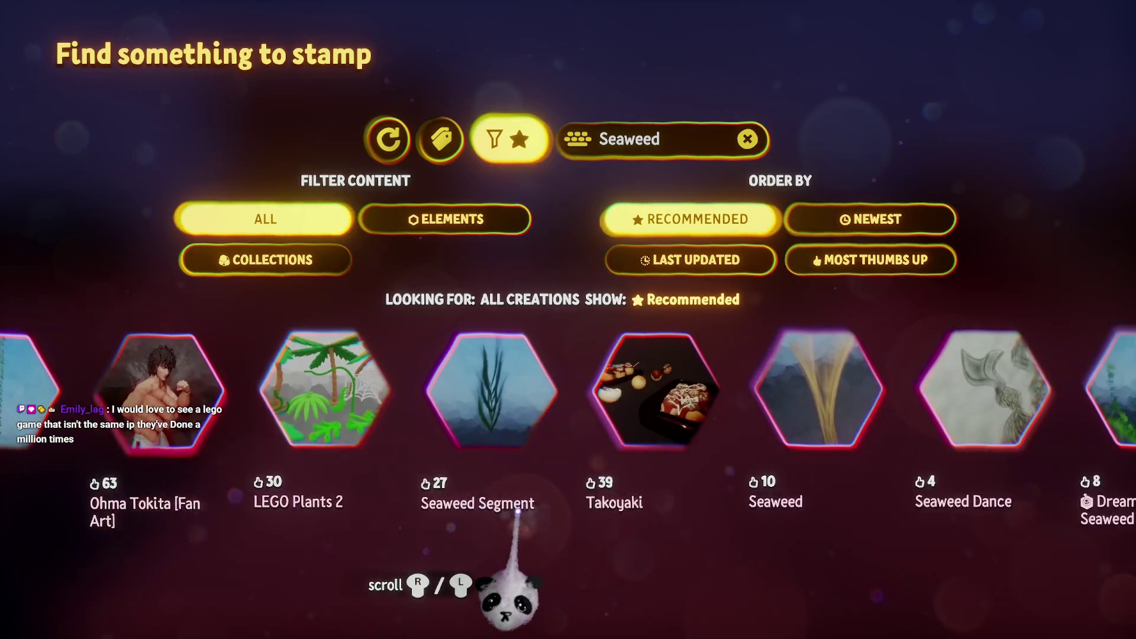
{"action": "scroll", "coordinate": [516, 512], "scroll_direction": "right", "scroll_amount": 3}
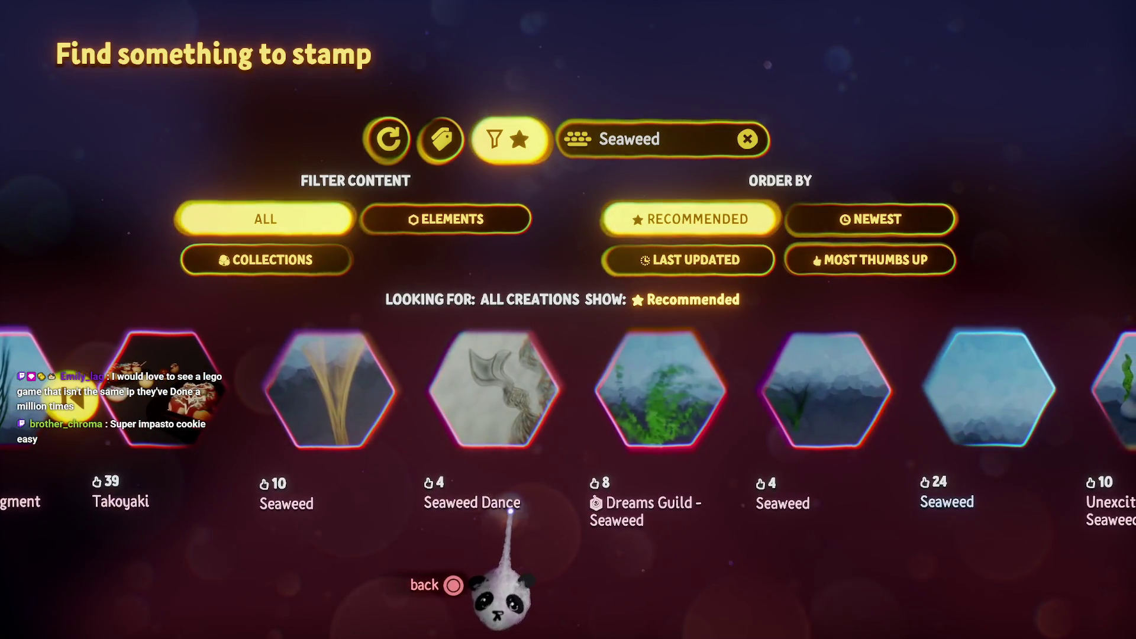
{"action": "scroll", "coordinate": [509, 510], "scroll_direction": "right", "scroll_amount": 6}
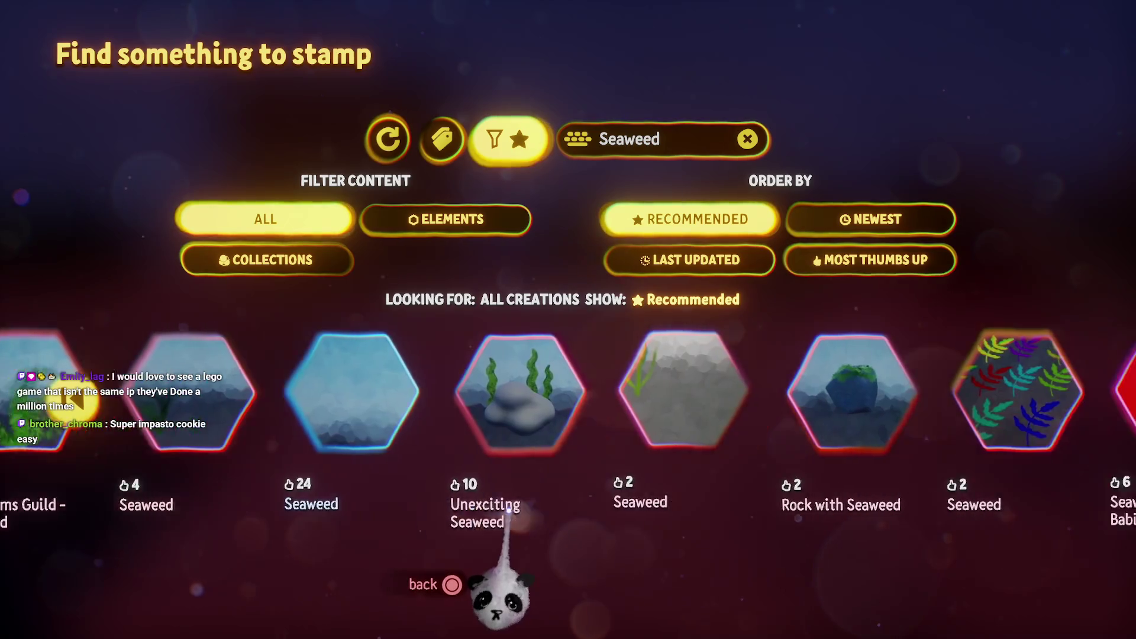
{"action": "scroll", "coordinate": [506, 506], "scroll_direction": "right", "scroll_amount": 3}
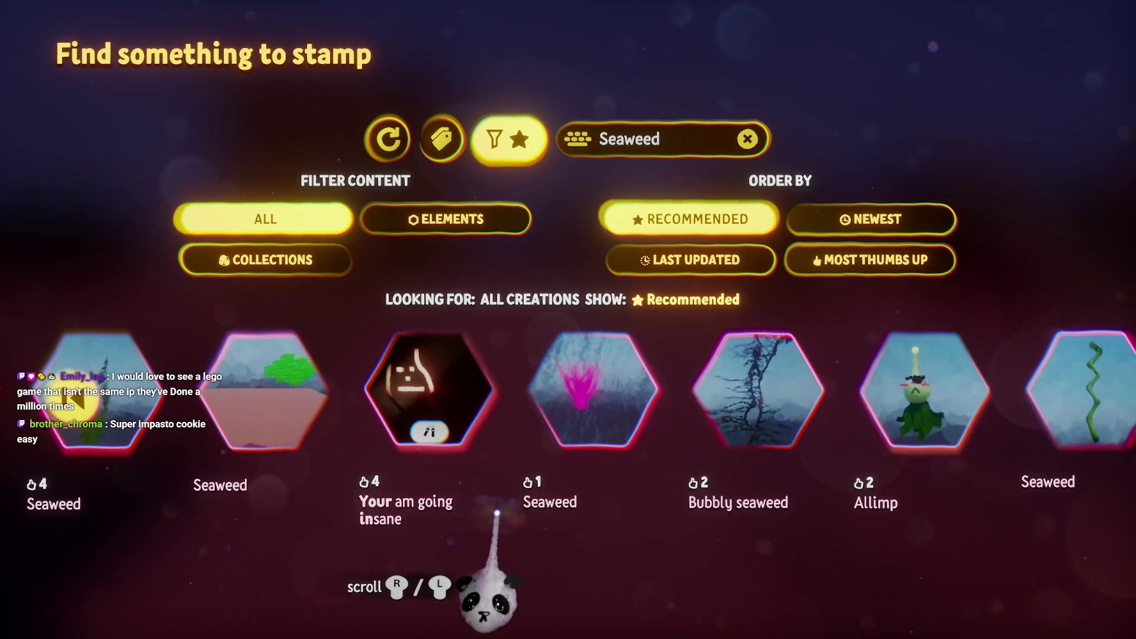
{"action": "left_click", "coordinate": [657, 159]}
{"action": "type", "text": "Und"}
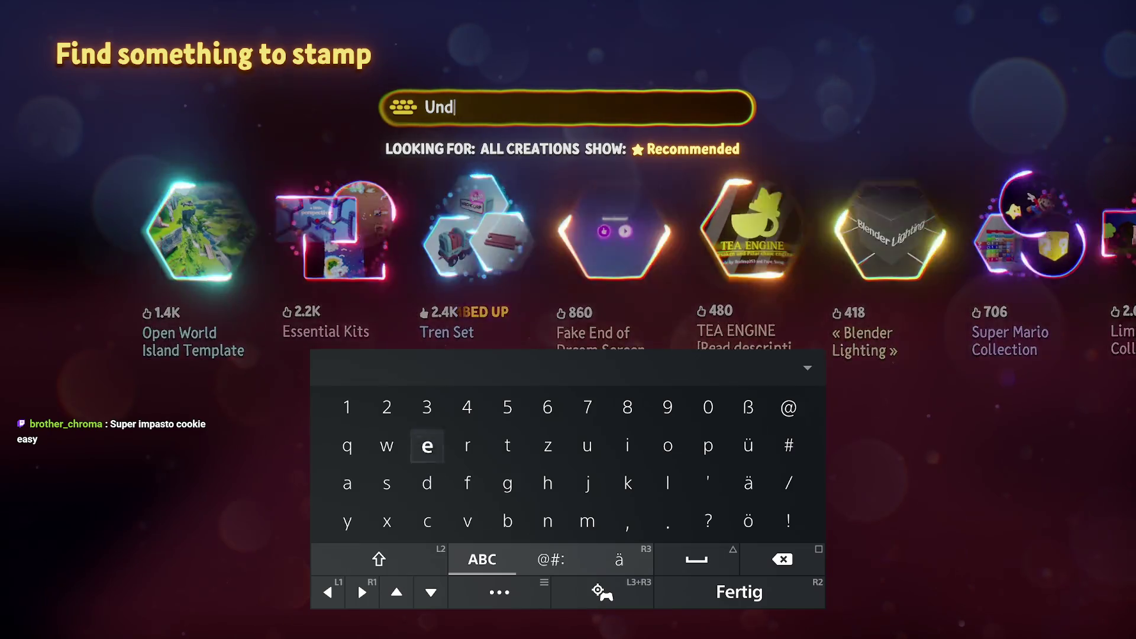
- Search 'Underwater' and look through the Underwater - Scenery collection
{"action": "type", "text": "erwate"}
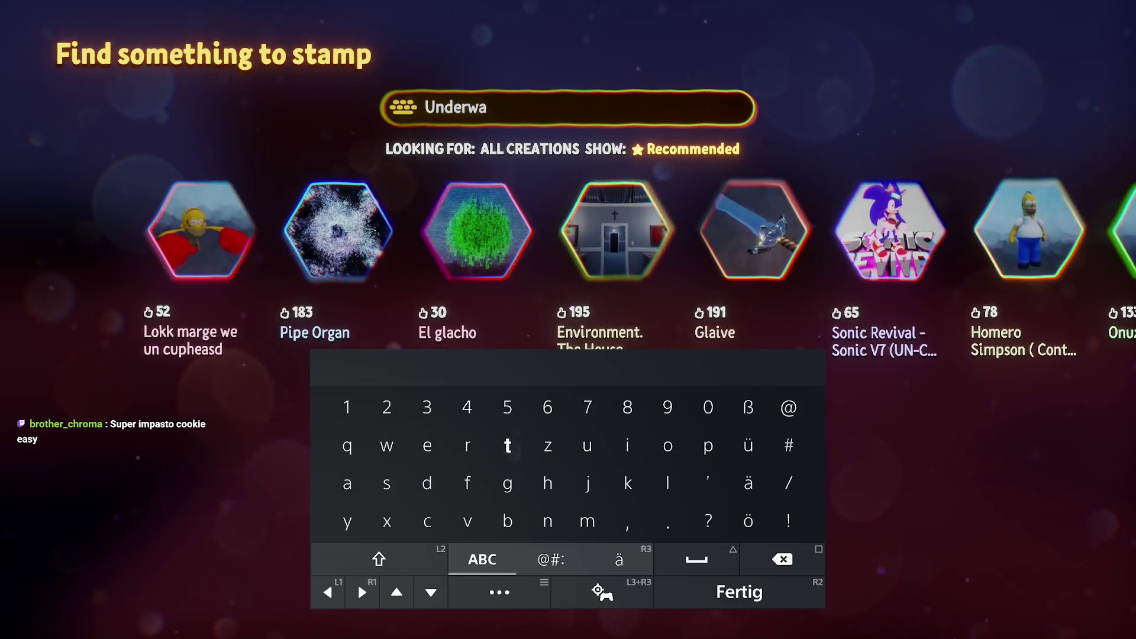
{"action": "type", "text": "r"}
{"action": "key", "text": "Return"}
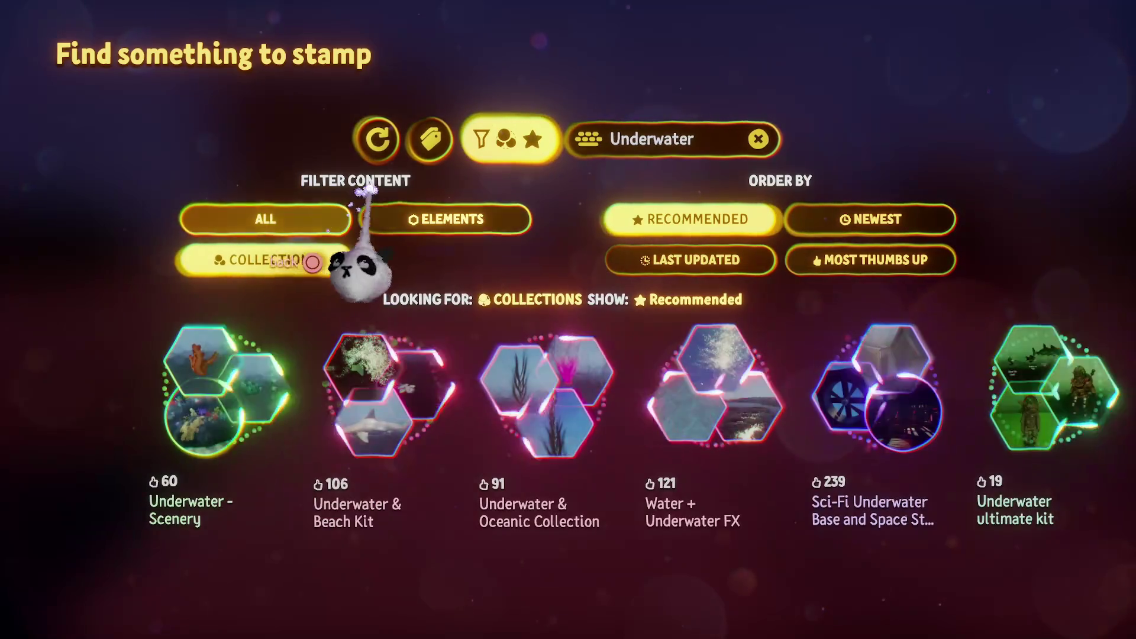
{"action": "left_click", "coordinate": [254, 355]}
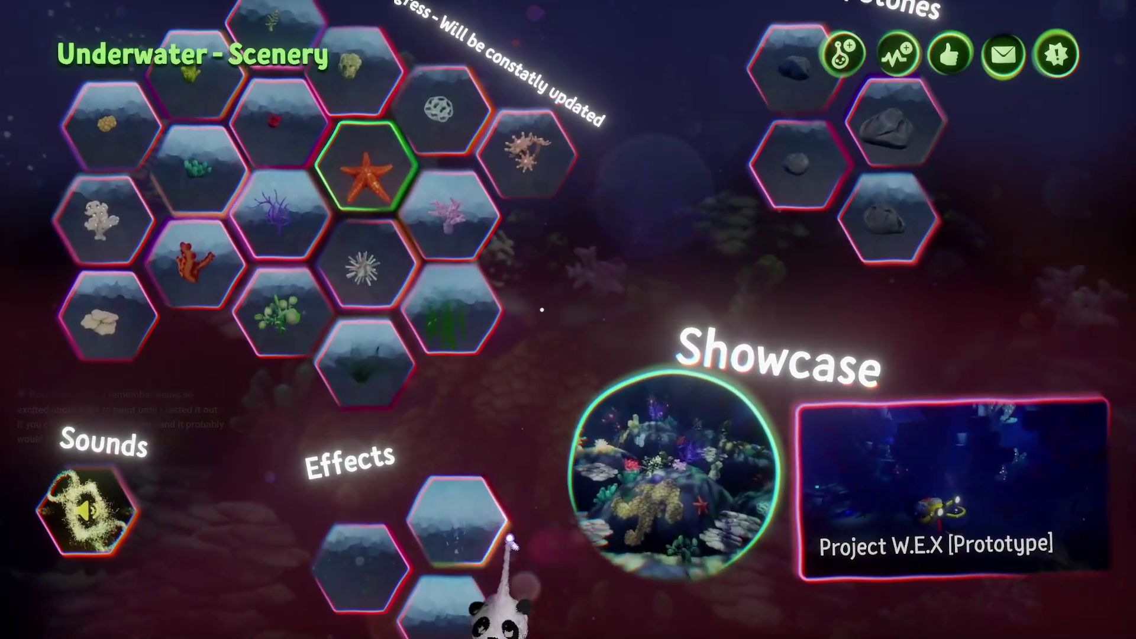
{"action": "scroll", "coordinate": [509, 368], "scroll_direction": "down", "scroll_amount": 5}
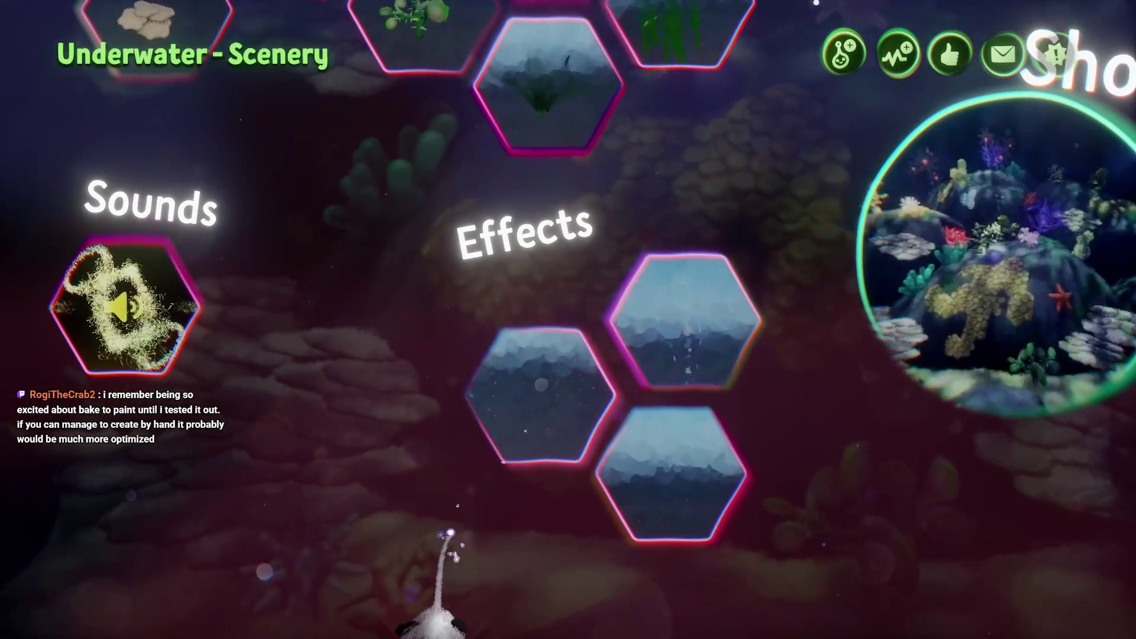
{"action": "scroll", "coordinate": [442, 525], "scroll_direction": "up", "scroll_amount": 5}
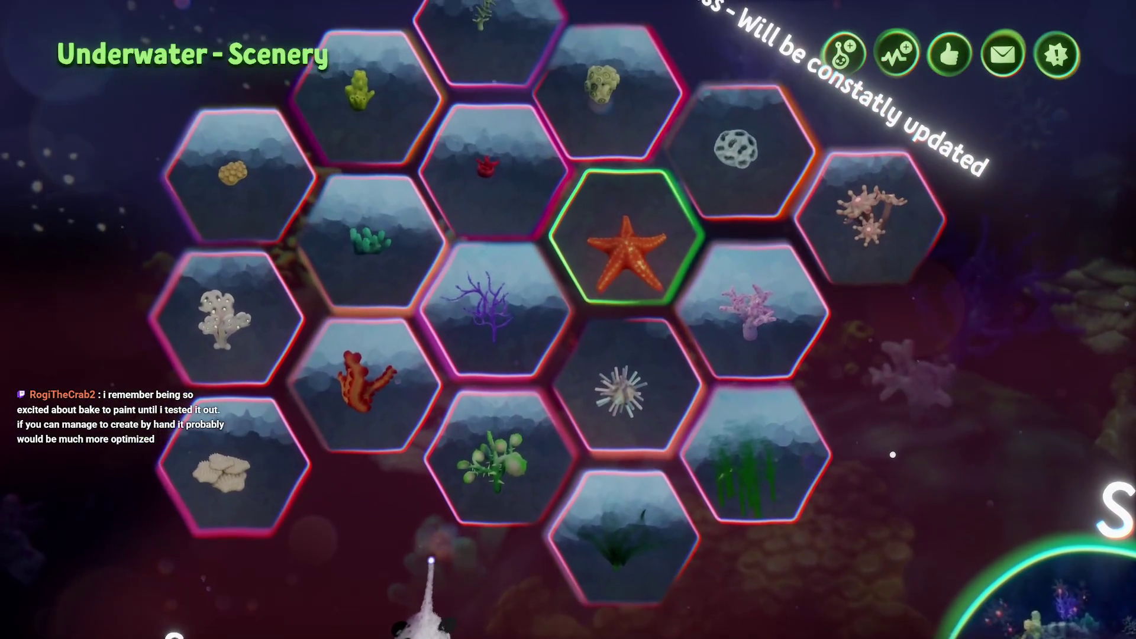
{"action": "scroll", "coordinate": [429, 574], "scroll_direction": "right", "scroll_amount": 10}
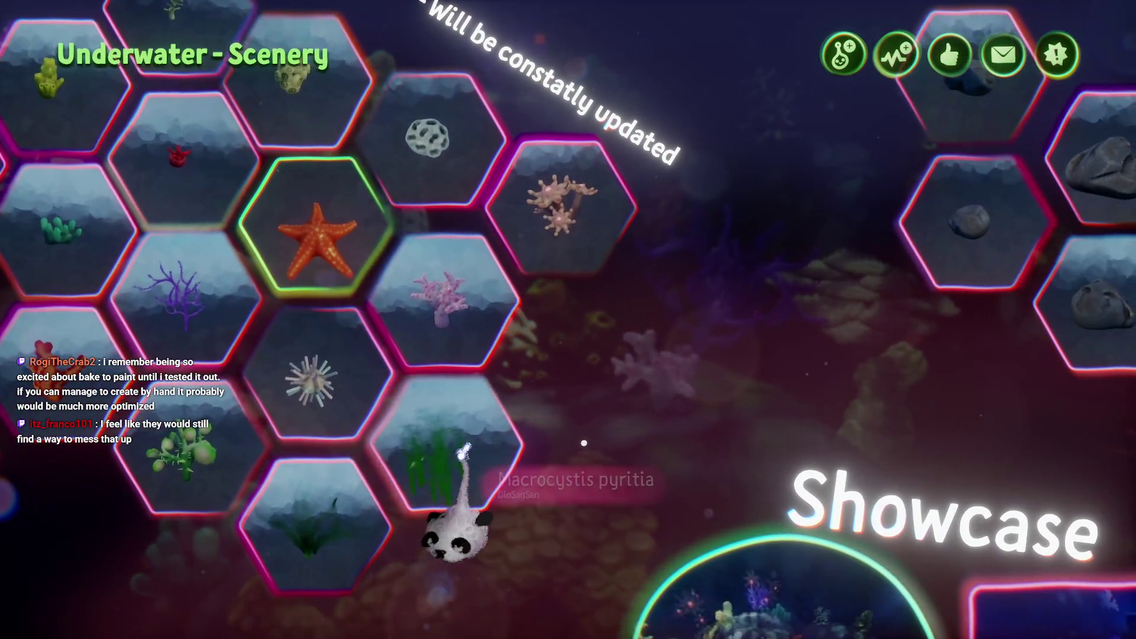
{"action": "scroll", "coordinate": [457, 583], "scroll_direction": "down", "scroll_amount": 5}
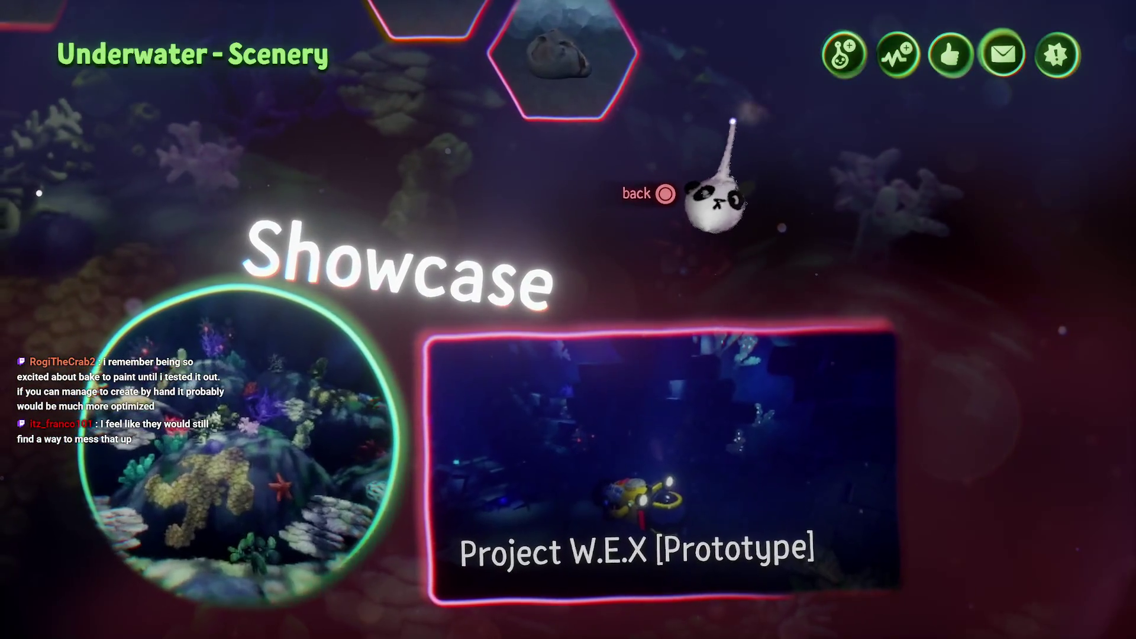
- Open the Underwater & Beach Kit and browse its Beach, Water, Underwater Assets, Characters and FX groups
{"action": "key", "text": "Escape"}
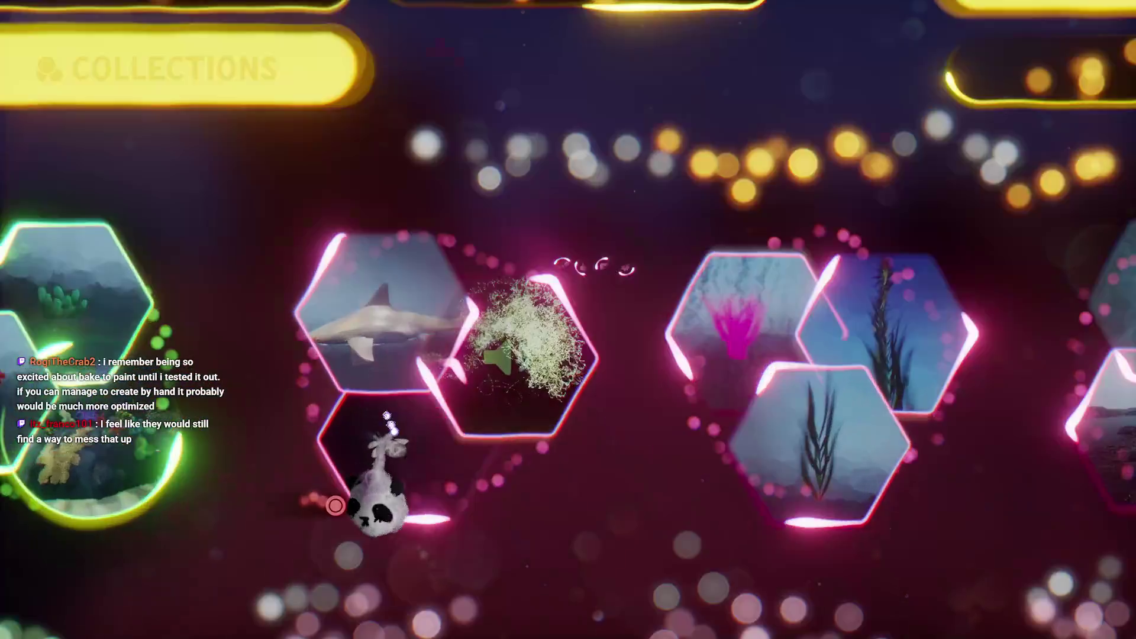
{"action": "left_click", "coordinate": [379, 415]}
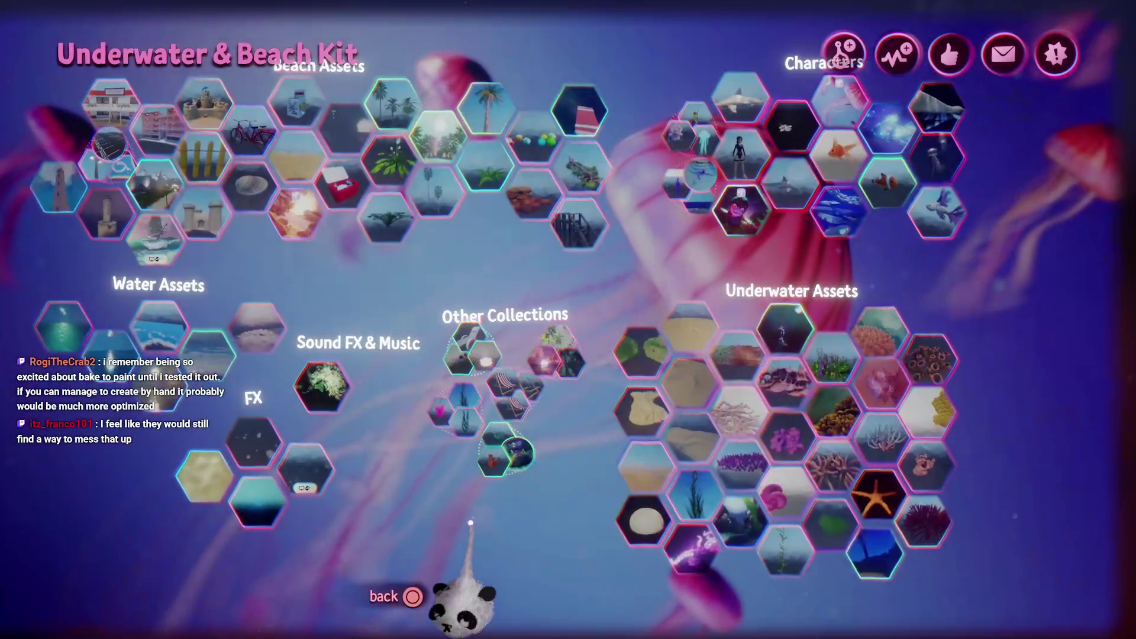
{"action": "scroll", "coordinate": [504, 441], "scroll_direction": "up", "scroll_amount": 5}
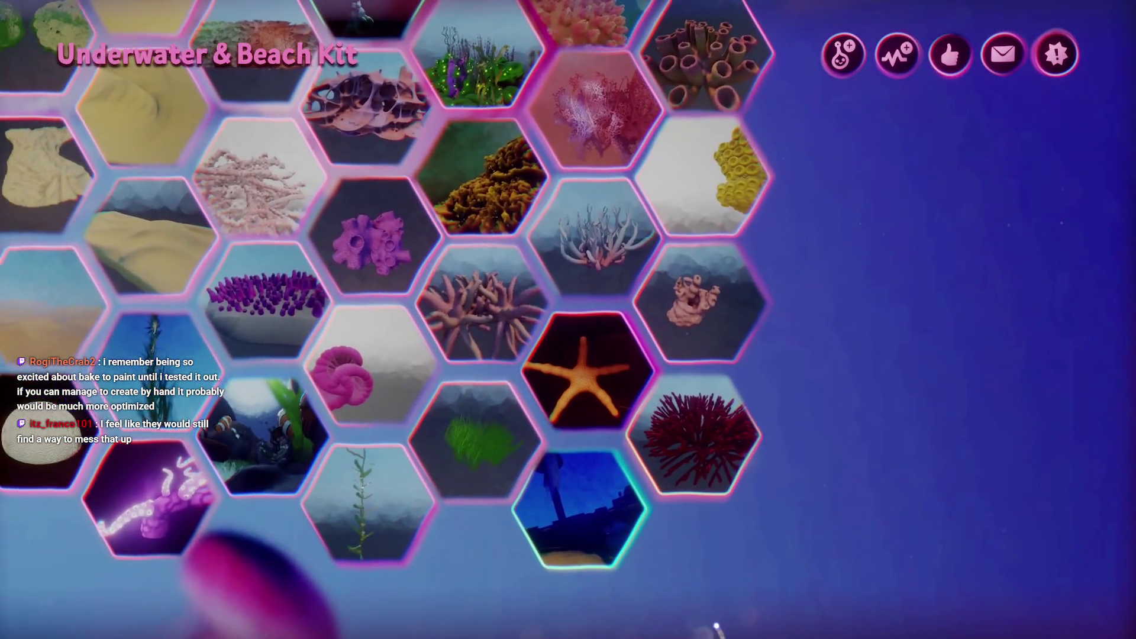
{"action": "scroll", "coordinate": [471, 477], "scroll_direction": "down", "scroll_amount": 3}
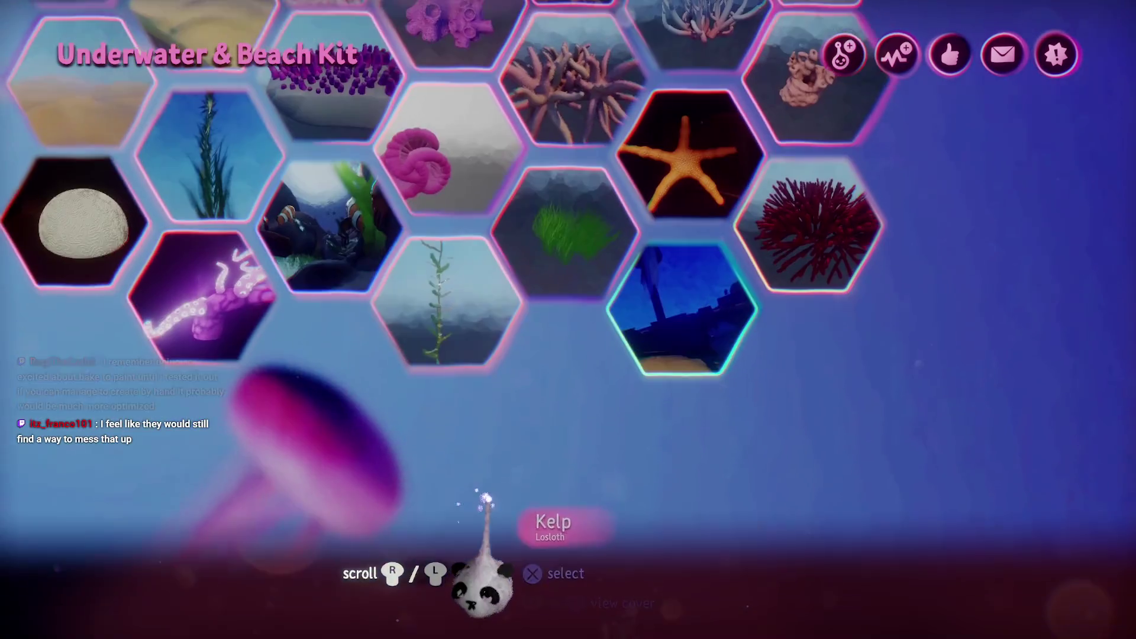
{"action": "scroll", "coordinate": [483, 545], "scroll_direction": "up", "scroll_amount": 3}
{"action": "scroll", "coordinate": [483, 556], "scroll_direction": "up", "scroll_amount": 2}
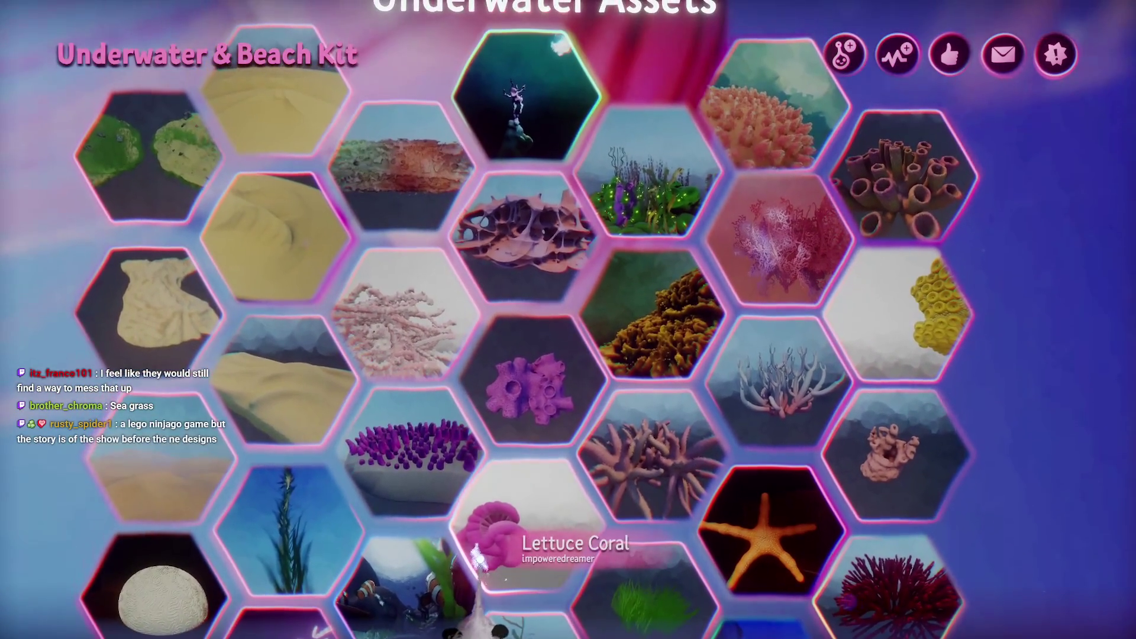
{"action": "scroll", "coordinate": [478, 554], "scroll_direction": "up", "scroll_amount": 8}
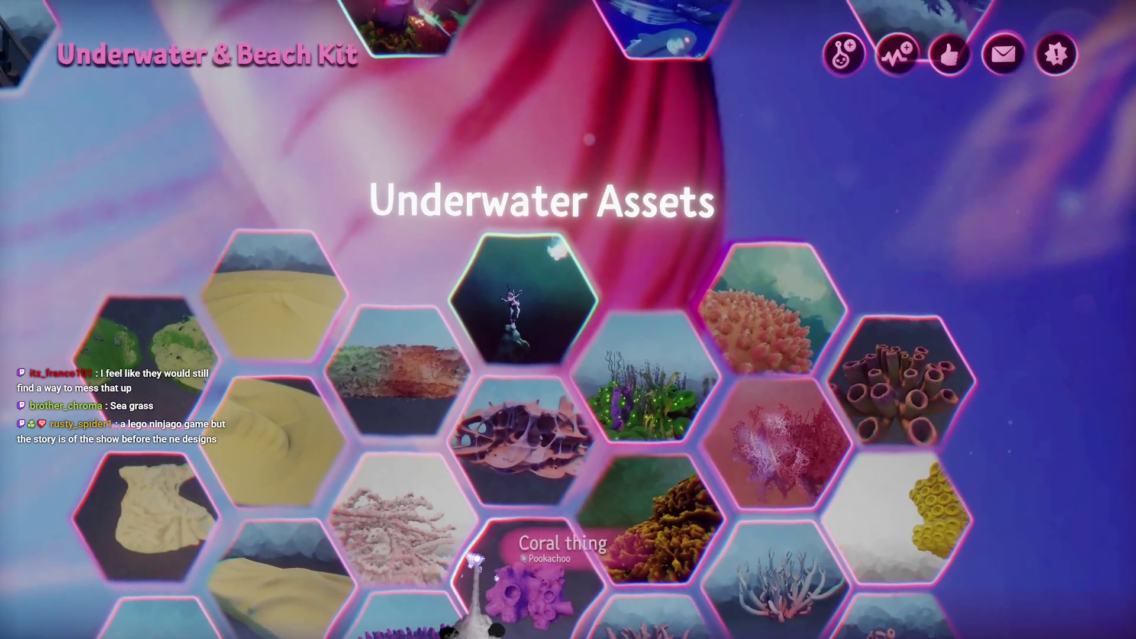
{"action": "scroll", "coordinate": [477, 554], "scroll_direction": "left", "scroll_amount": 10}
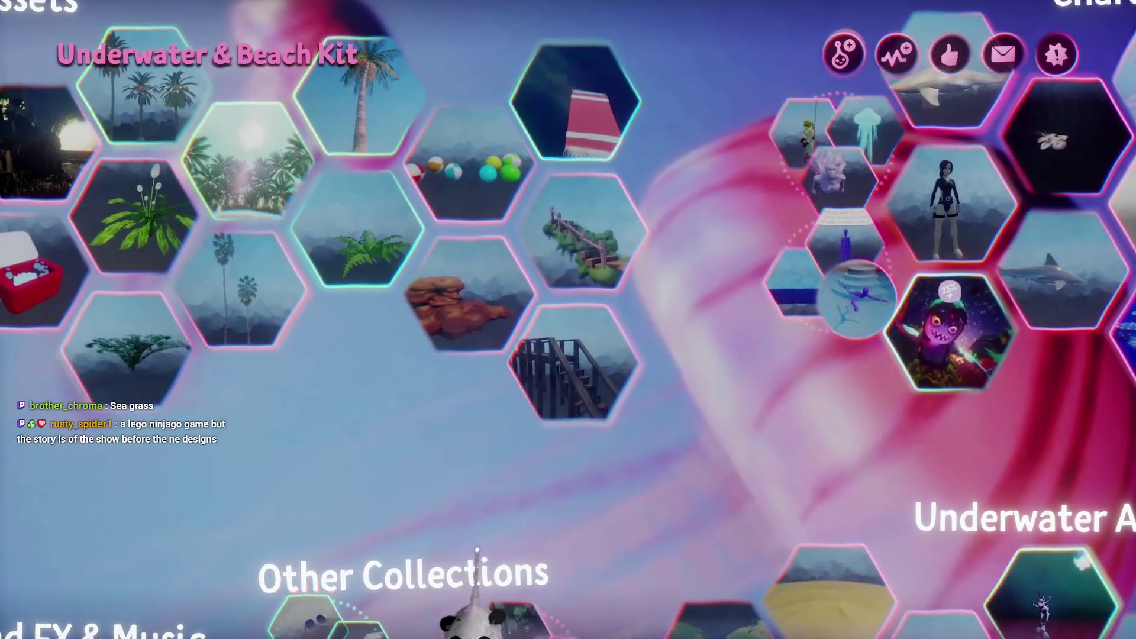
{"action": "scroll", "coordinate": [477, 542], "scroll_direction": "down", "scroll_amount": 8}
{"action": "scroll", "coordinate": [473, 550], "scroll_direction": "right", "scroll_amount": 5}
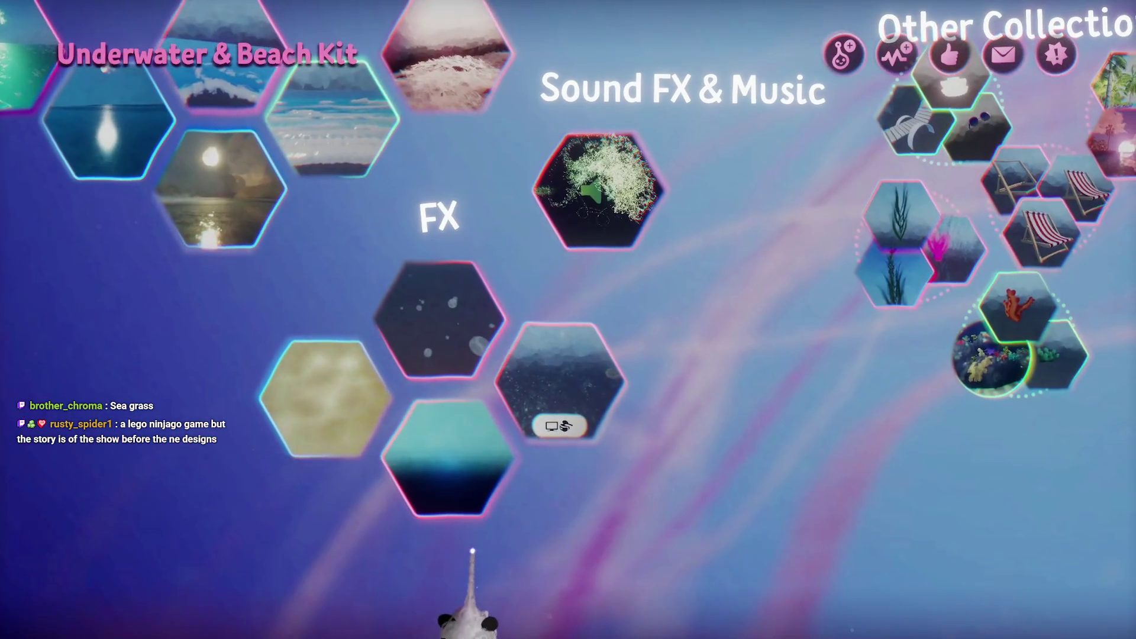